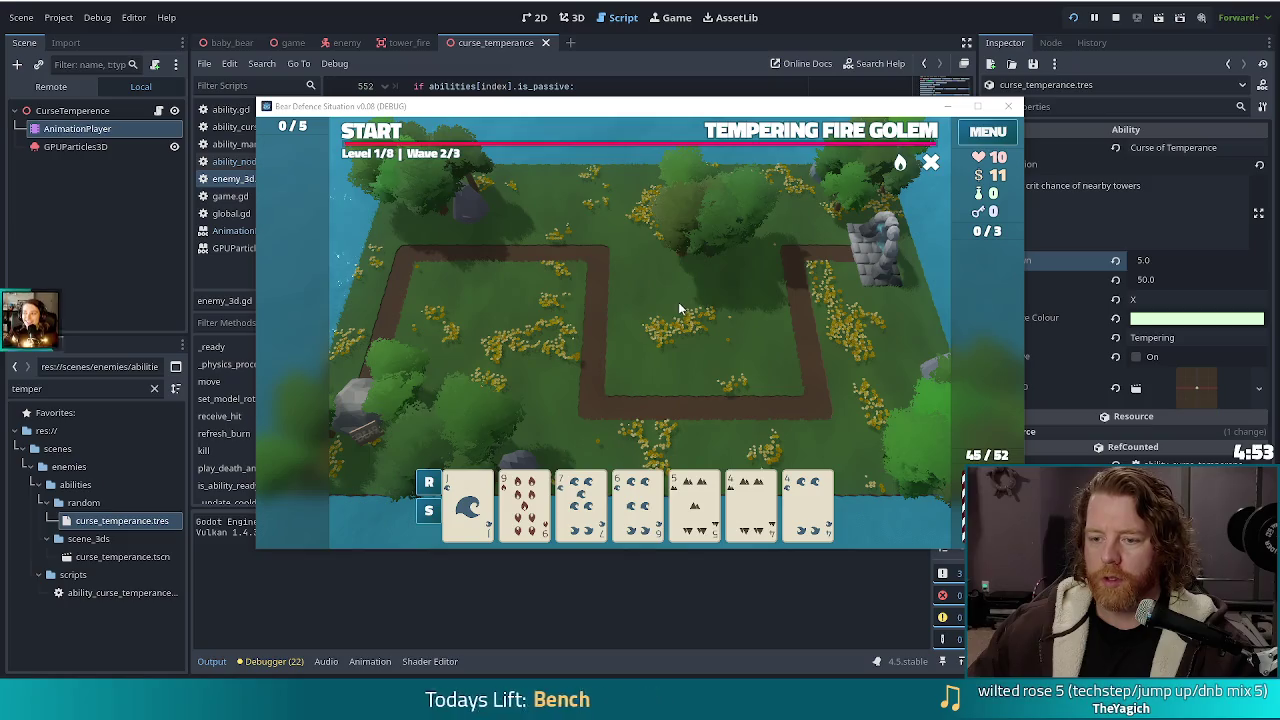
Pair two cards into a ballista tower, place it near the field centre, and start the wave
left_click(752, 500)
left_click(808, 495)
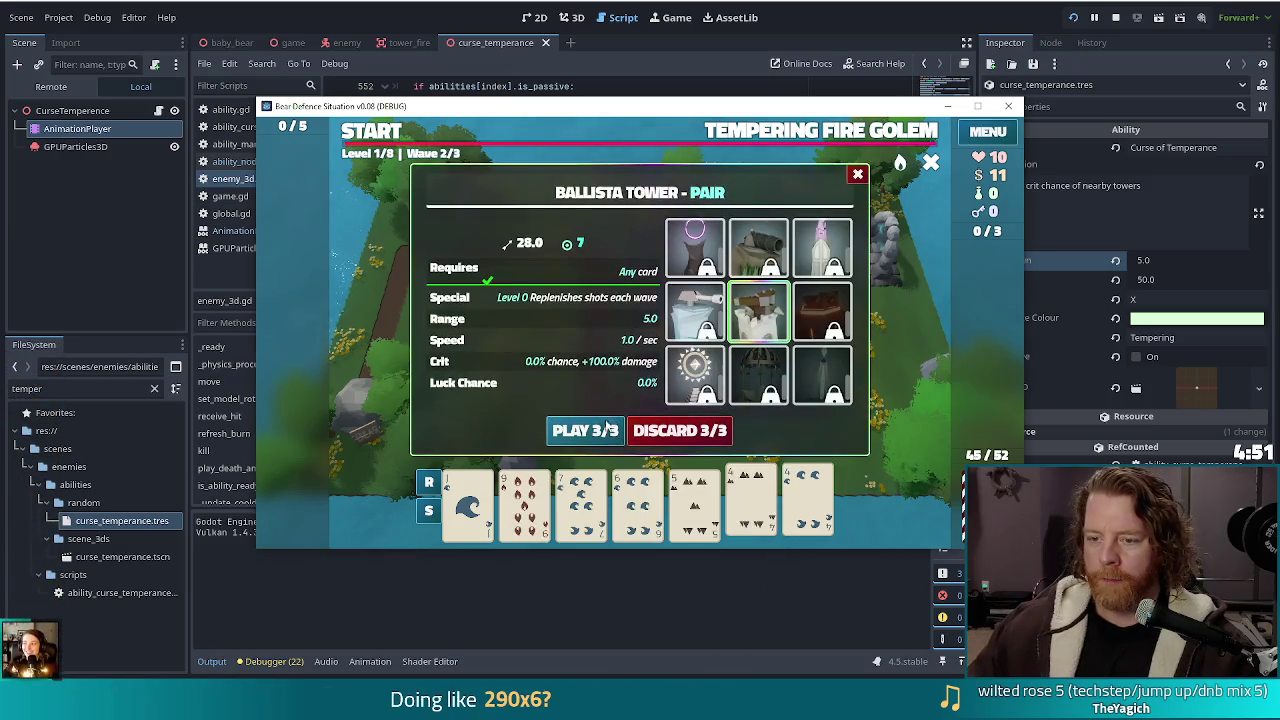
left_click(585, 430)
left_click(724, 362)
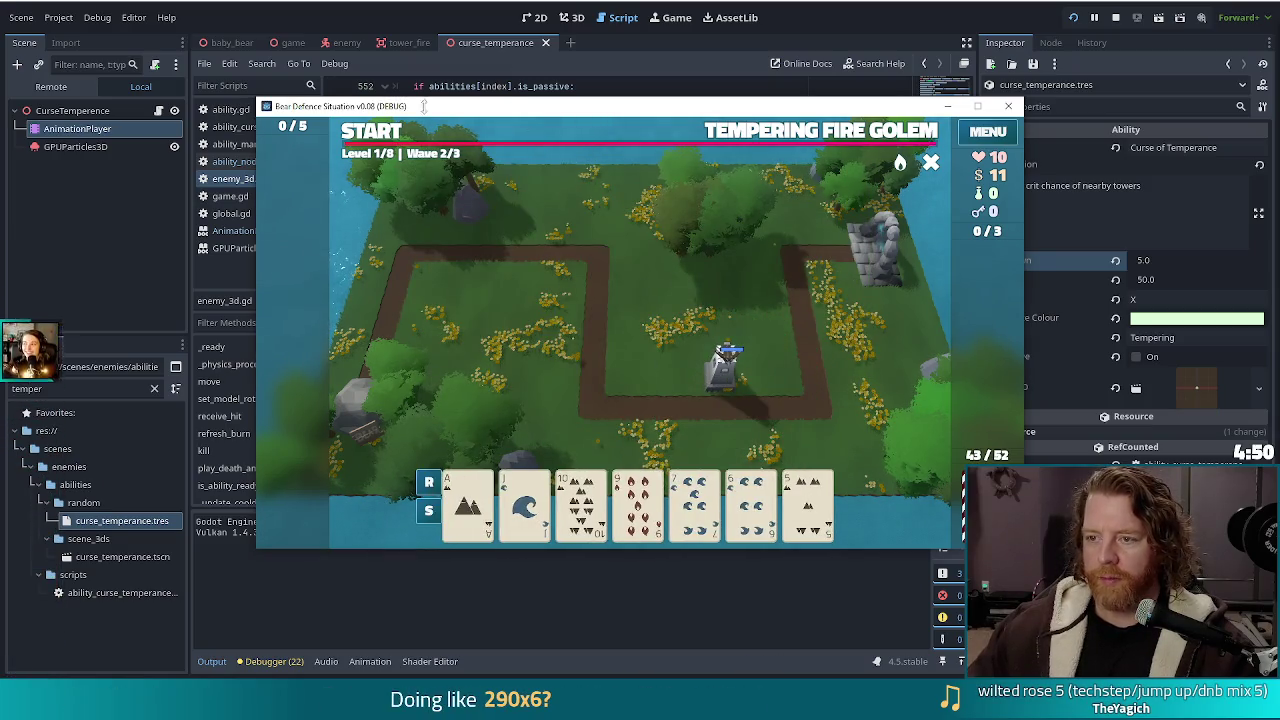
left_click(374, 137)
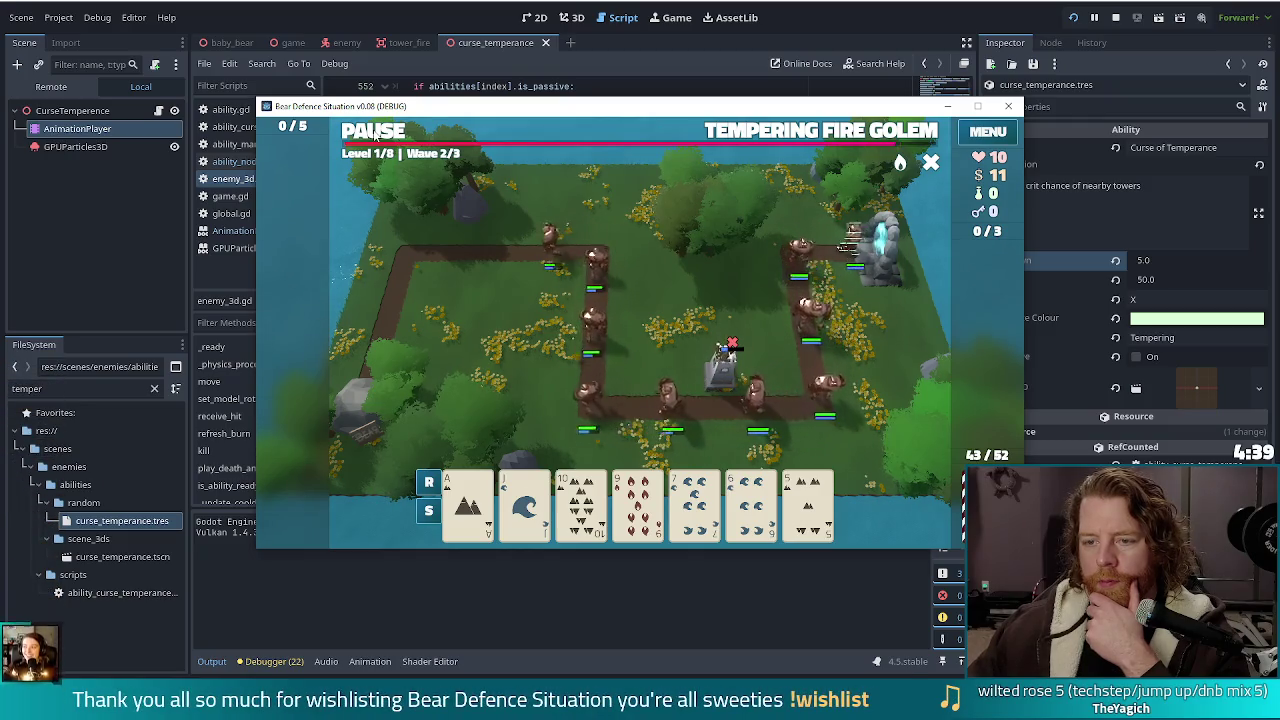
Pause, place a Jack of Water ballista at the path's top-left corner, resume, then stop the game
left_click(375, 136)
left_click(524, 505)
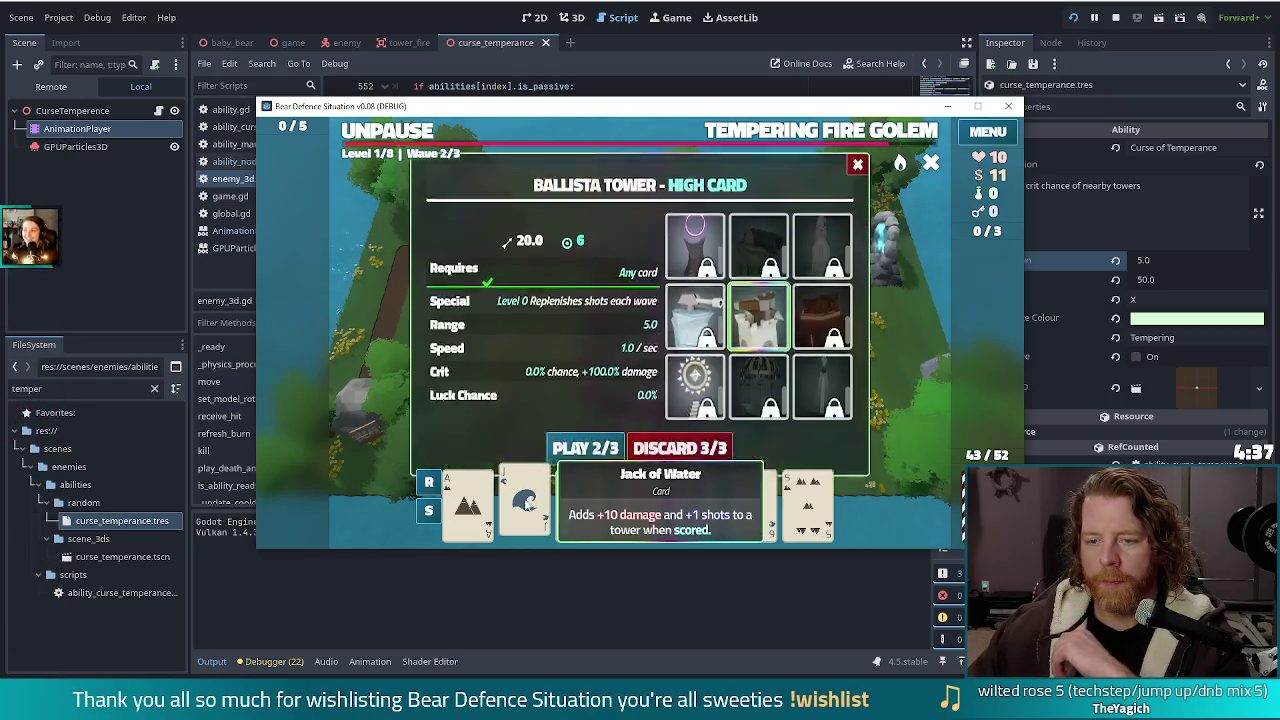
left_click(562, 432)
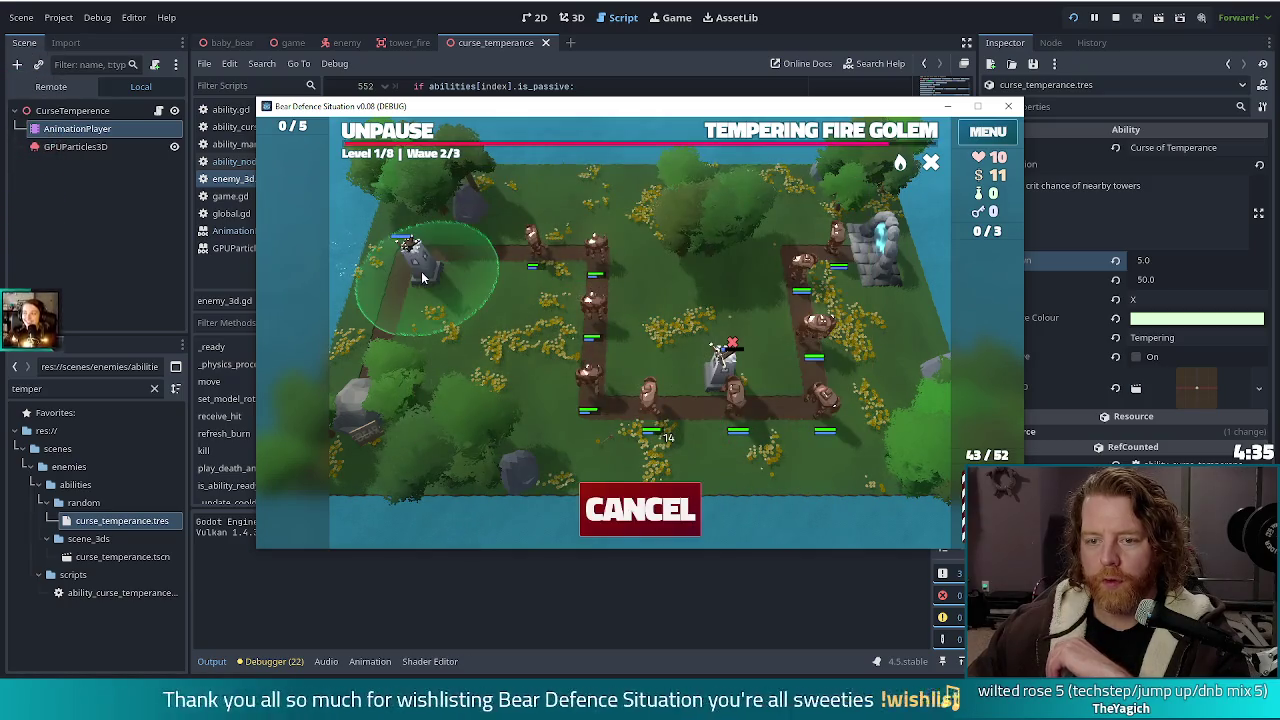
left_click(421, 271)
left_click(379, 139)
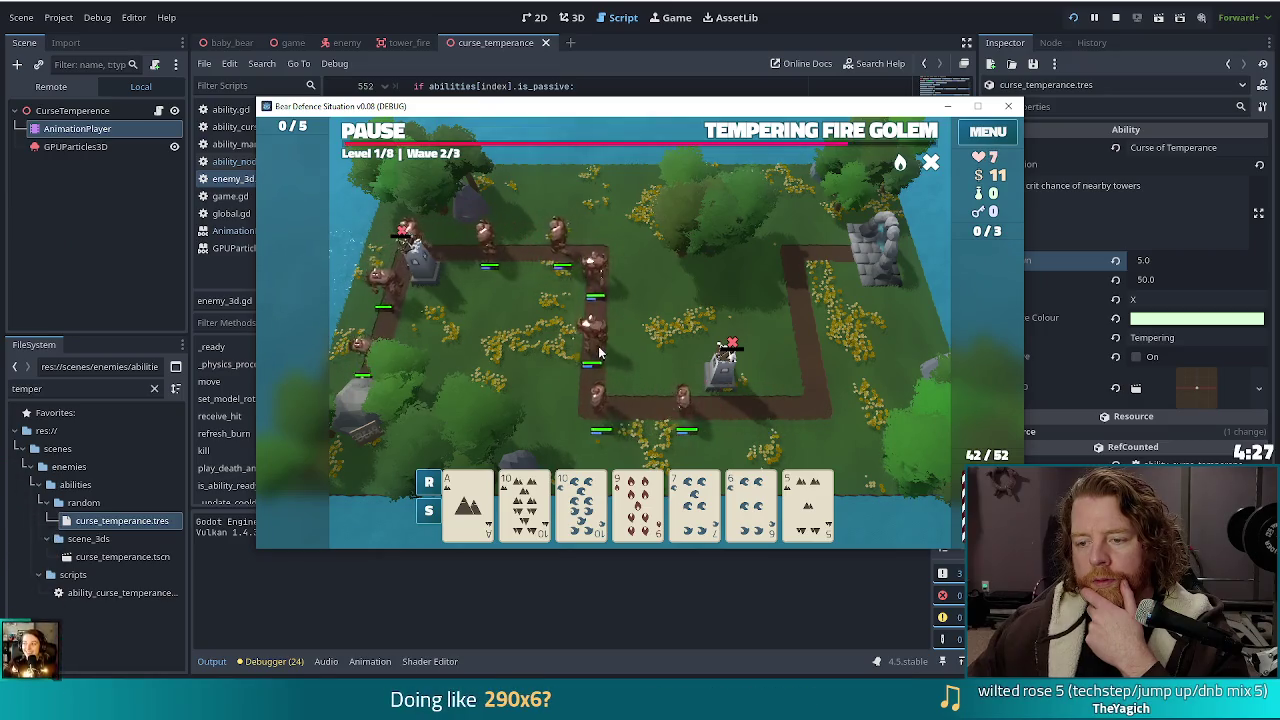
key("F8")
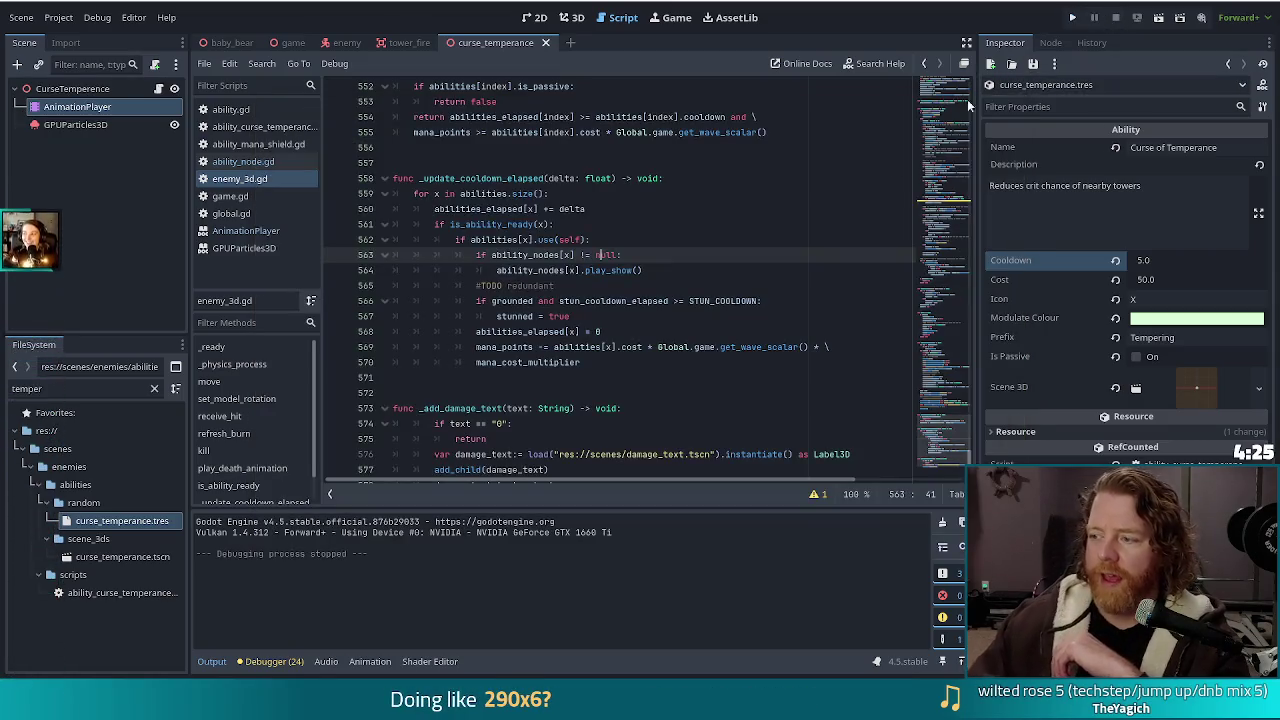
Inspect the play_show() call near line 563 of enemy_3d.gd and jump to its definition in ability_node.gd
left_click(650, 255)
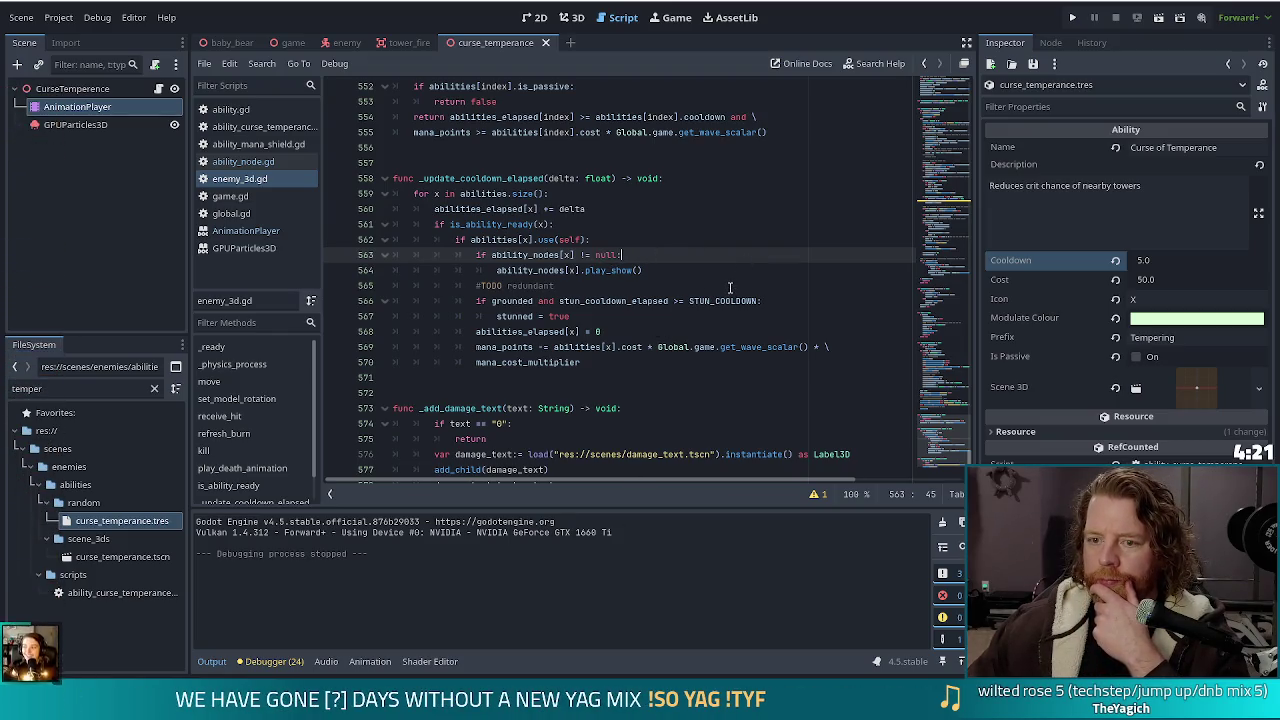
type(":")
left_click(659, 268)
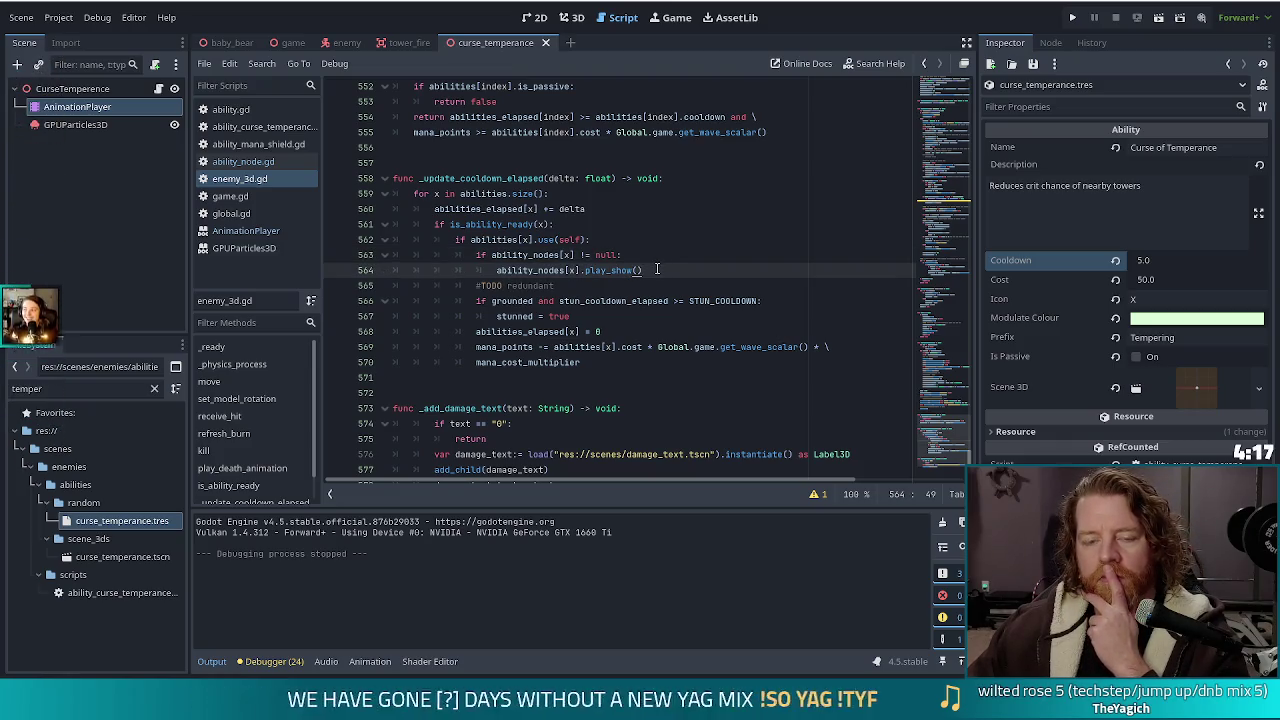
left_click(612, 270, "ctrl")
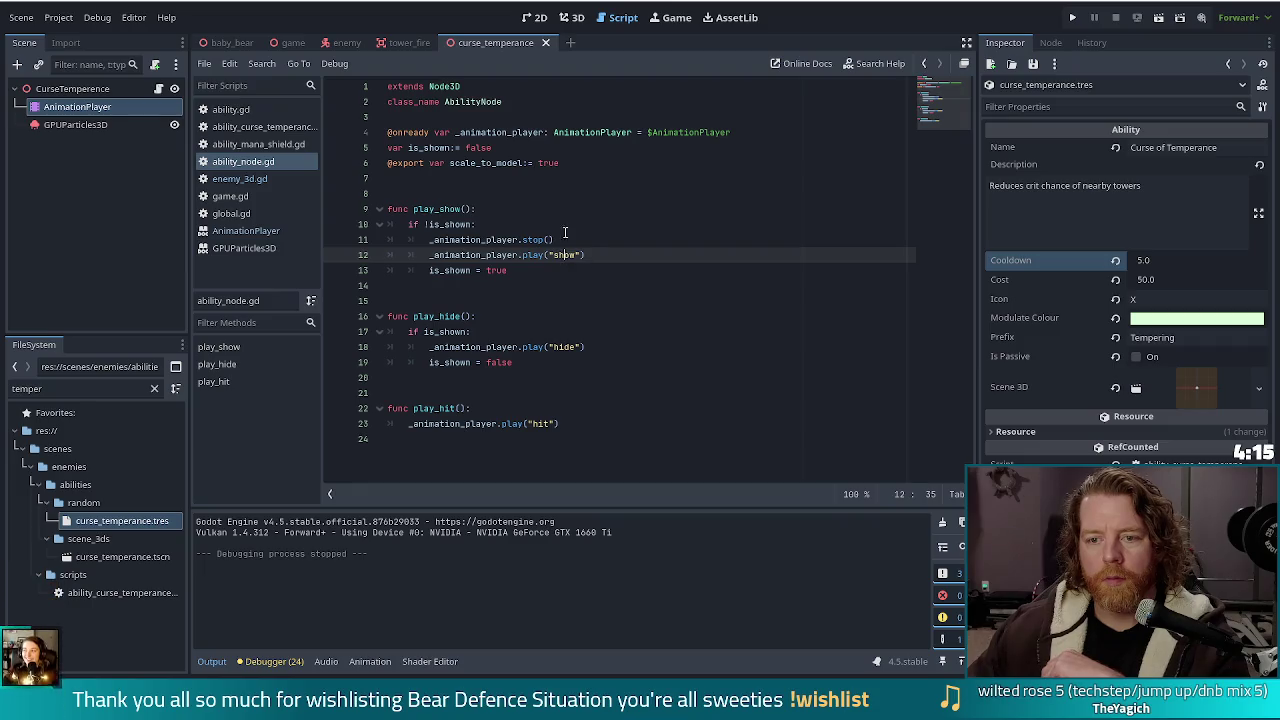
Delete the stop() call on line 11 of ability_node.gd
left_click(507, 224)
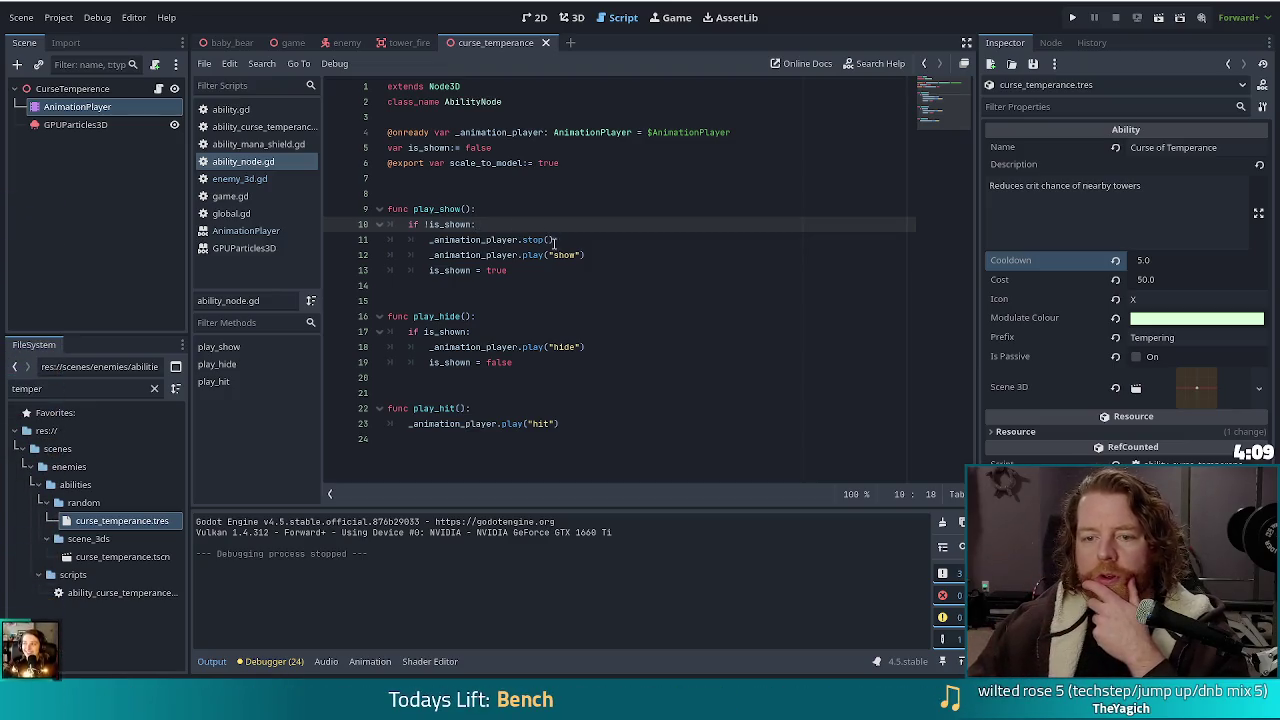
left_click_drag(587, 244, 594, 228)
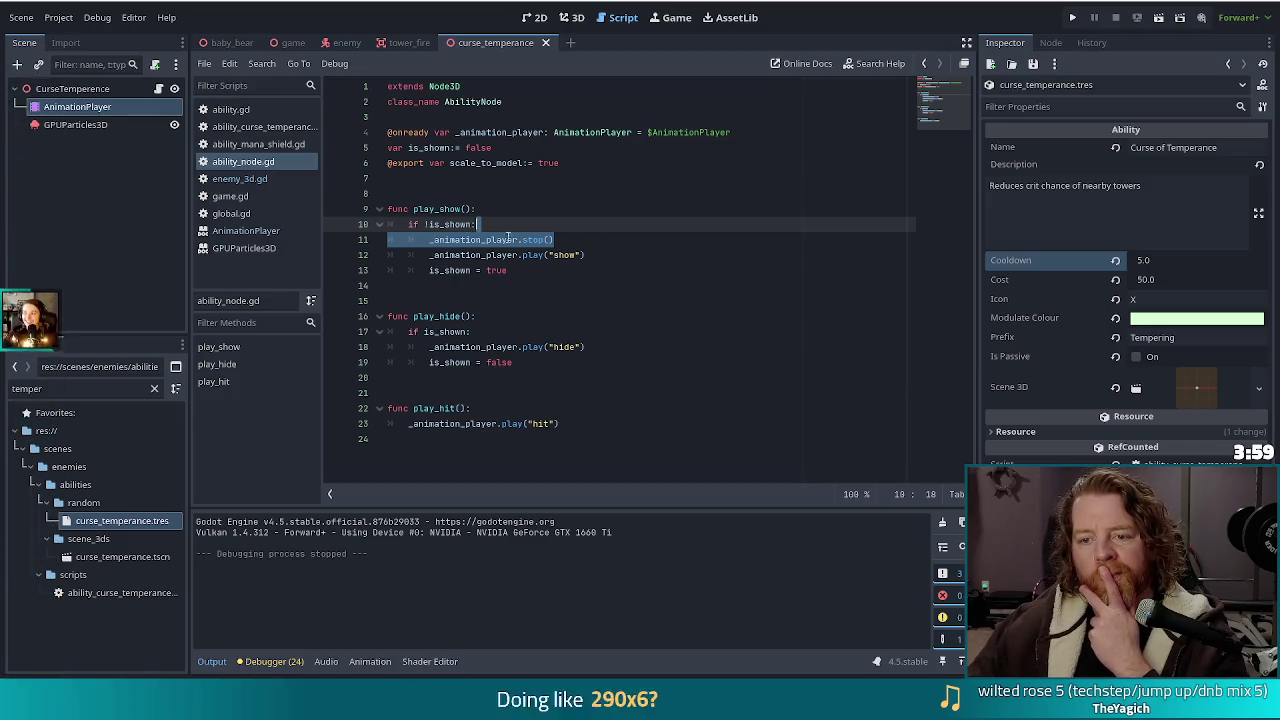
left_click(557, 239)
left_click_drag(565, 236, 521, 239)
key("BackSpace")
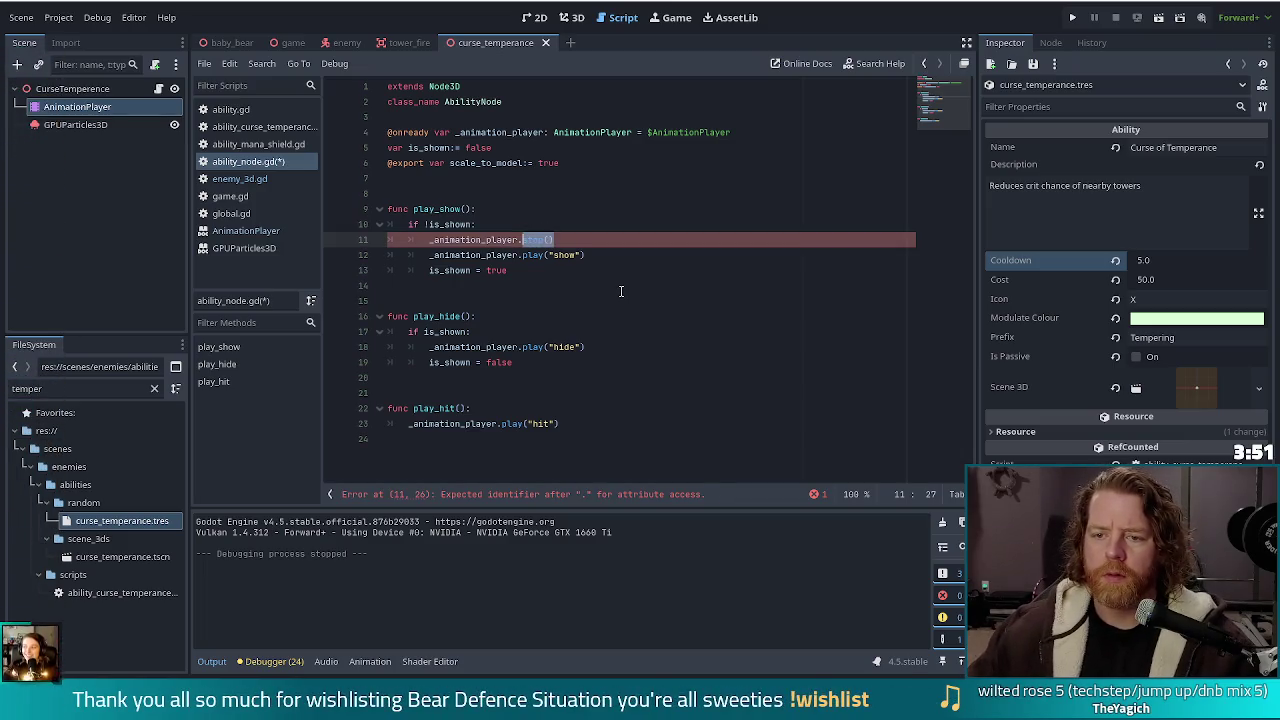
Back in enemy_3d.gd, start a new line below the play_show() call
left_click(256, 180)
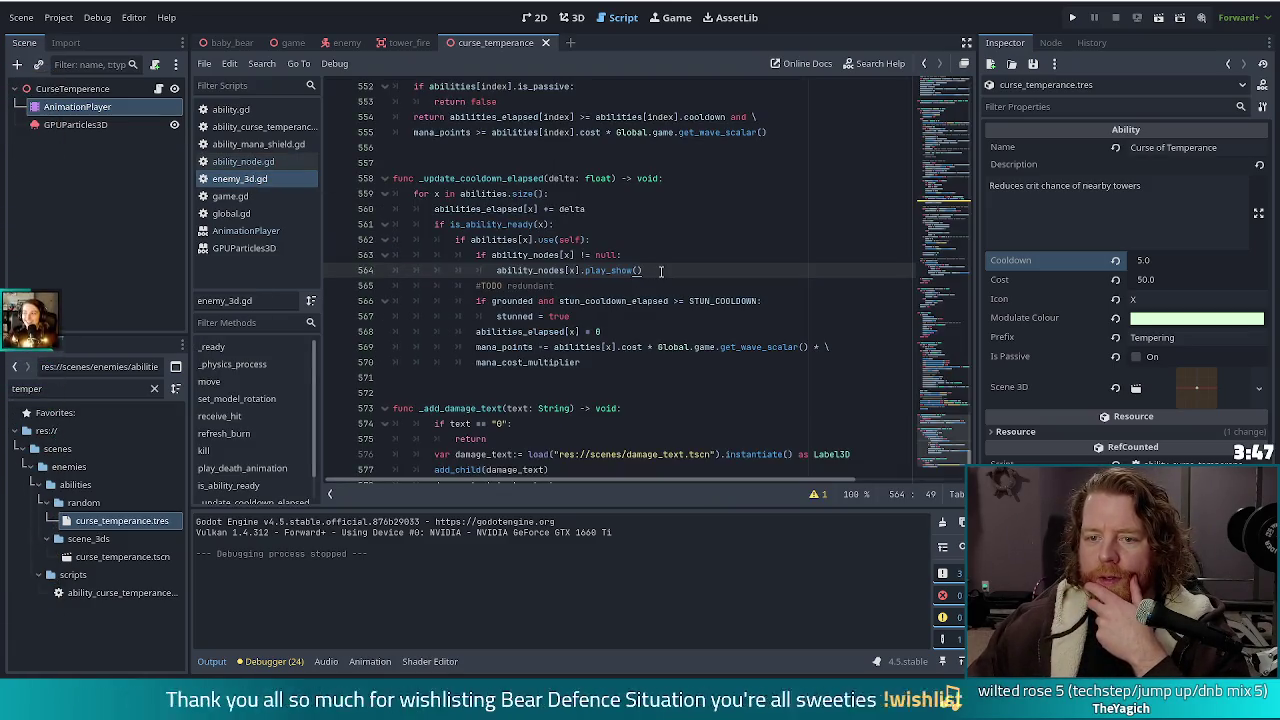
left_click(547, 255)
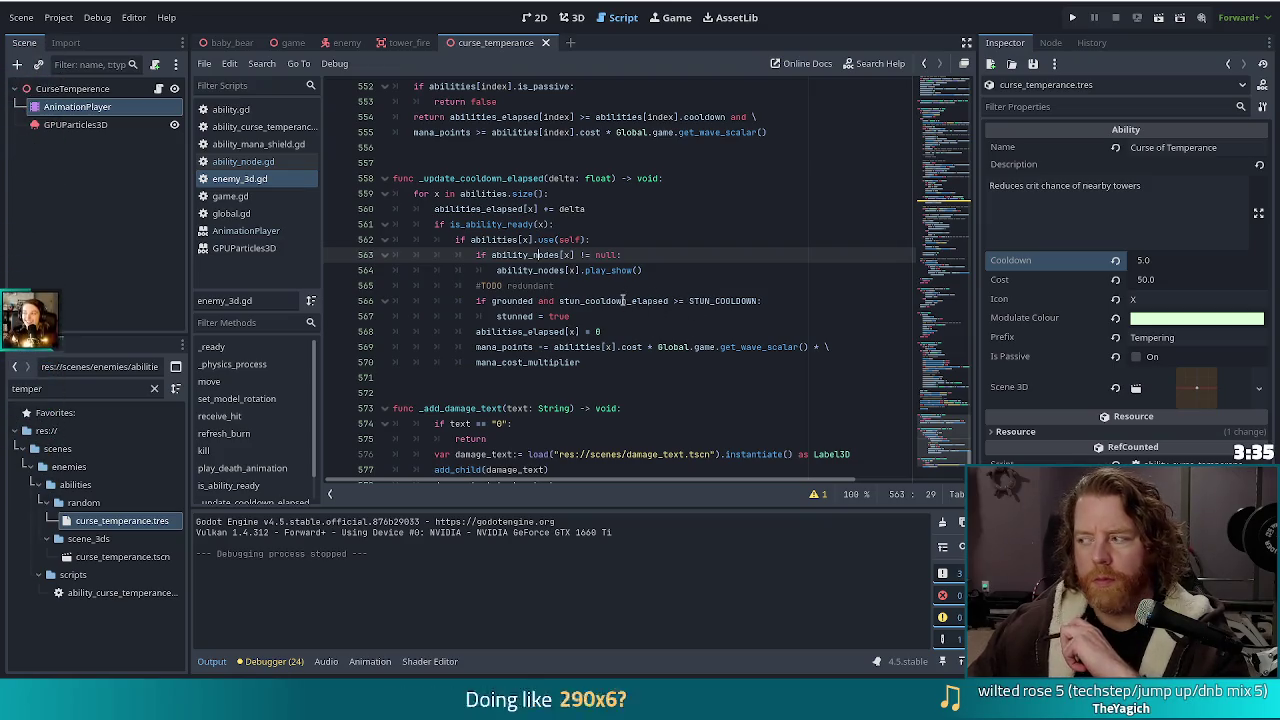
left_click(633, 270)
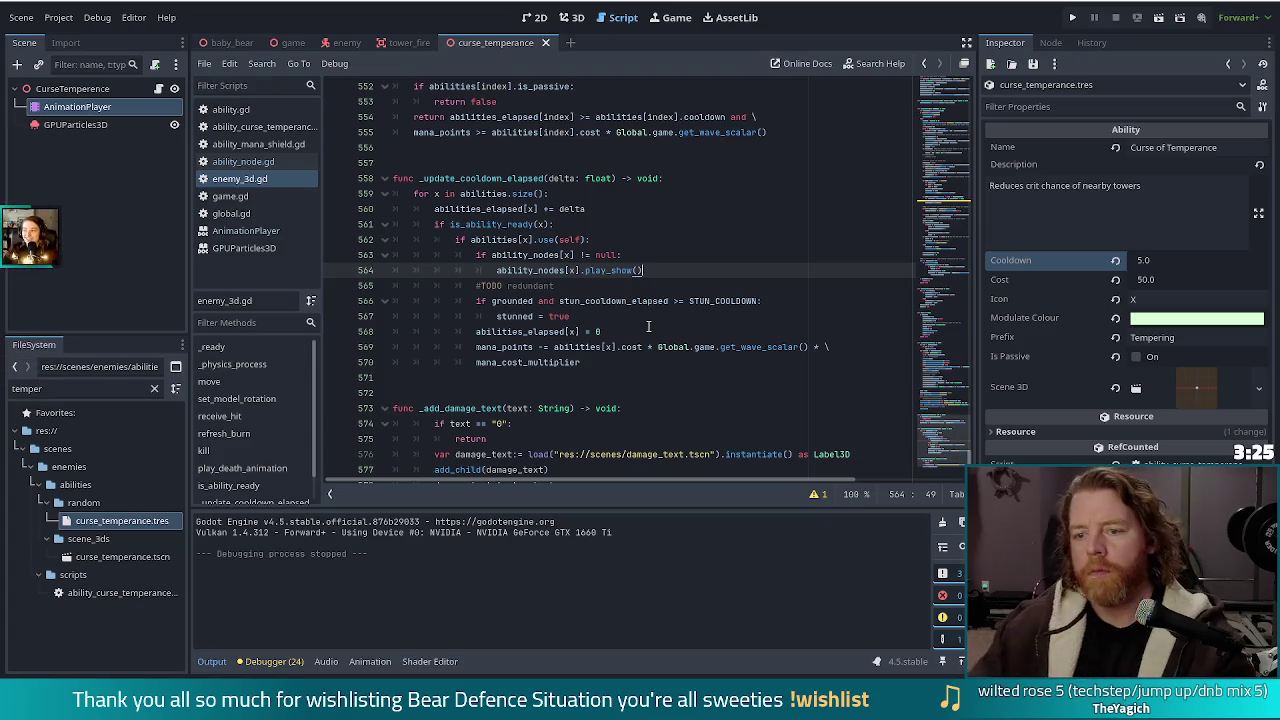
key("Return")
Add print("play maybe?") after play_show(), relaunch the game and start the level
type("pr")
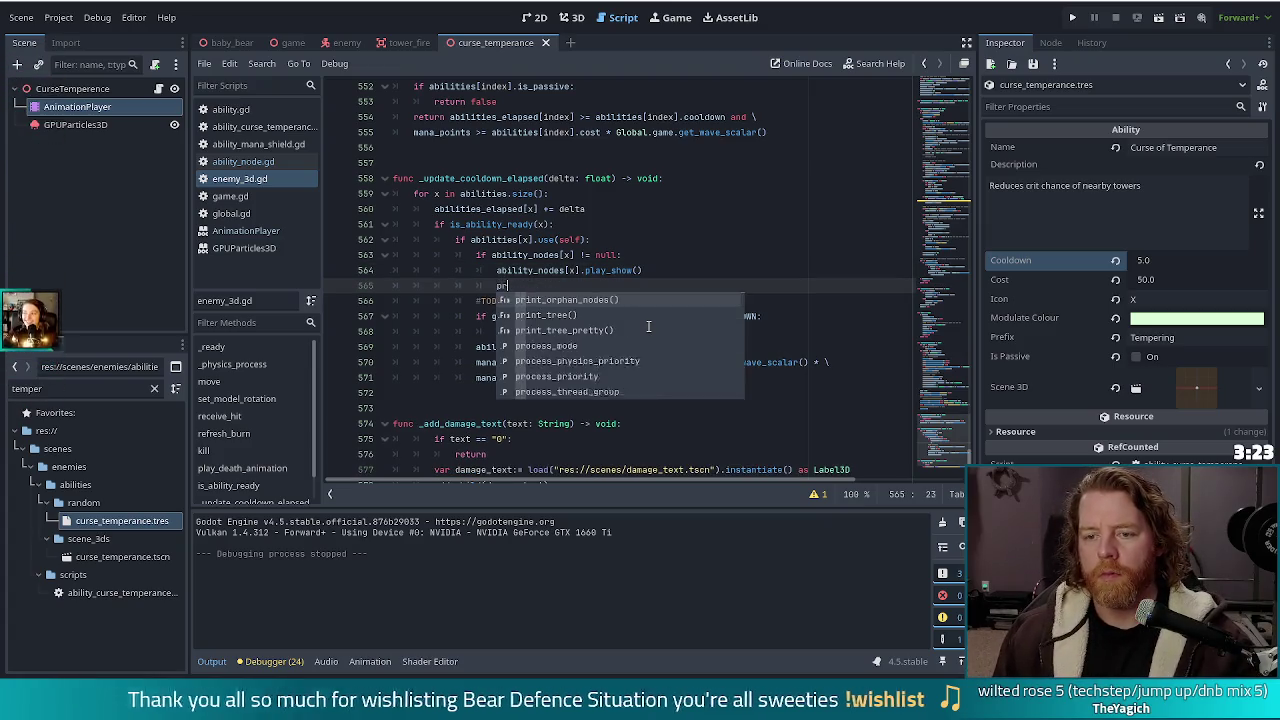
type("int(\"play ma")
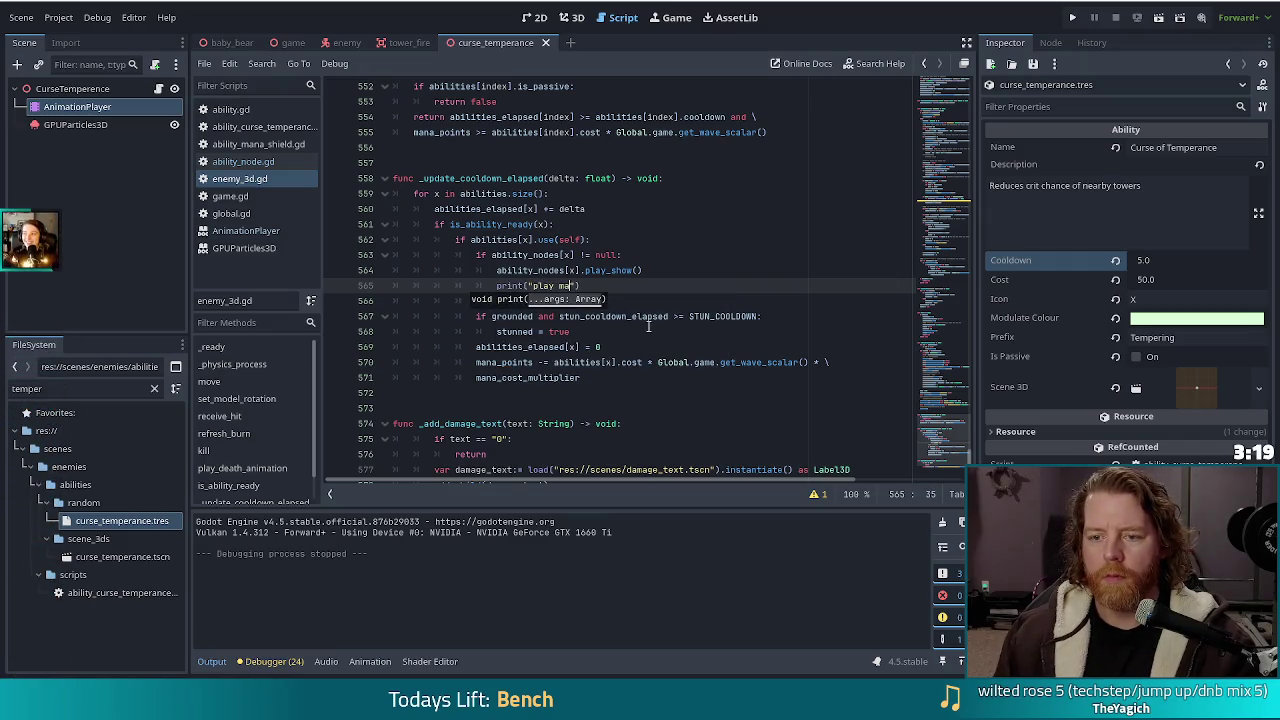
type("?")
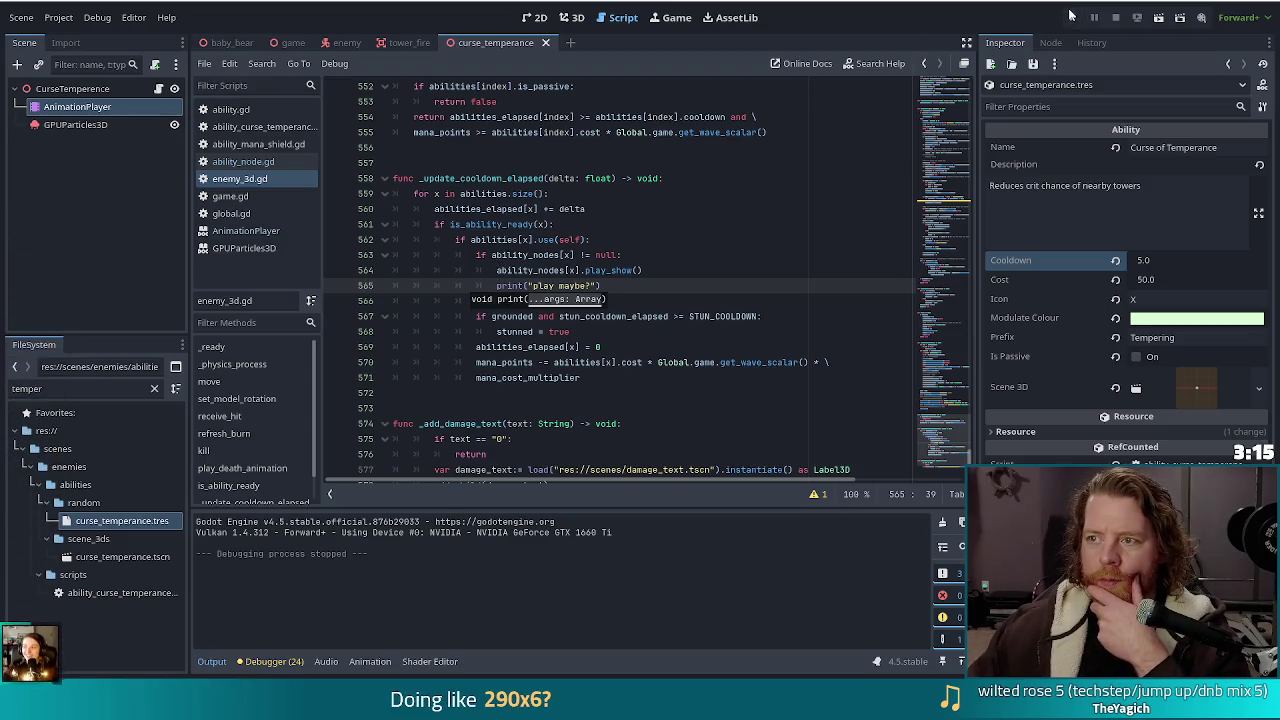
left_click(1072, 16)
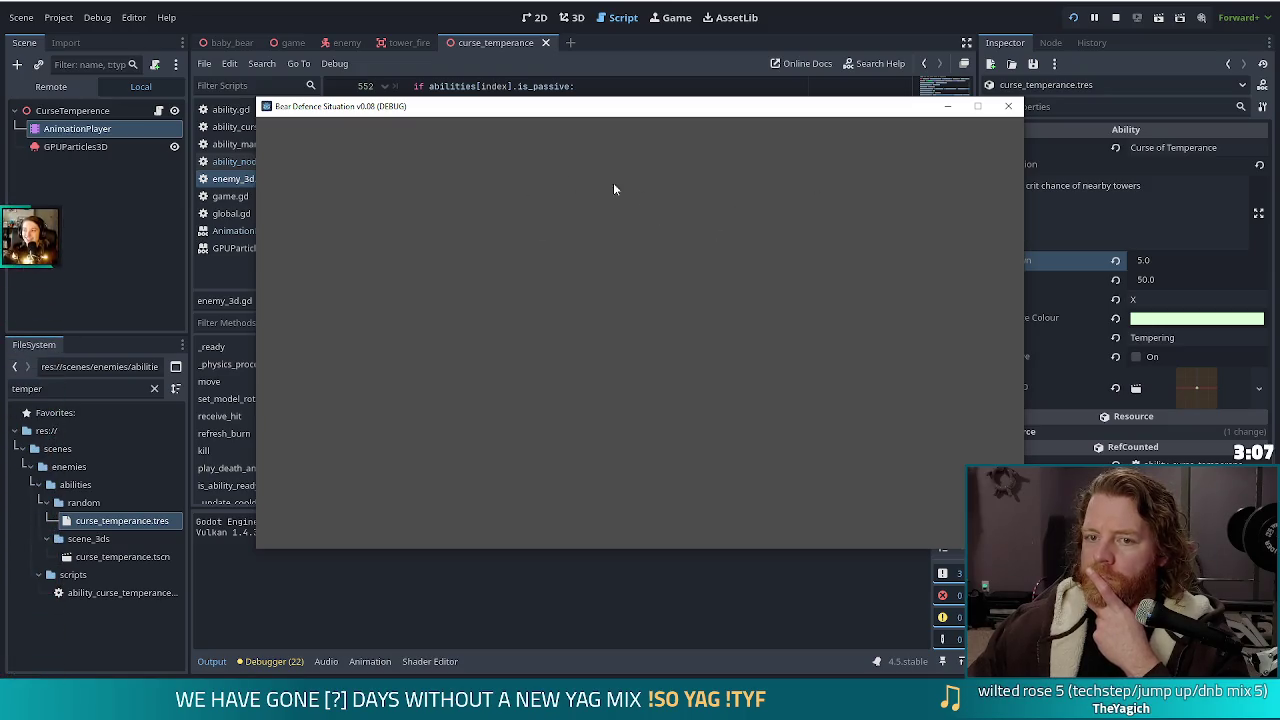
left_click(415, 366)
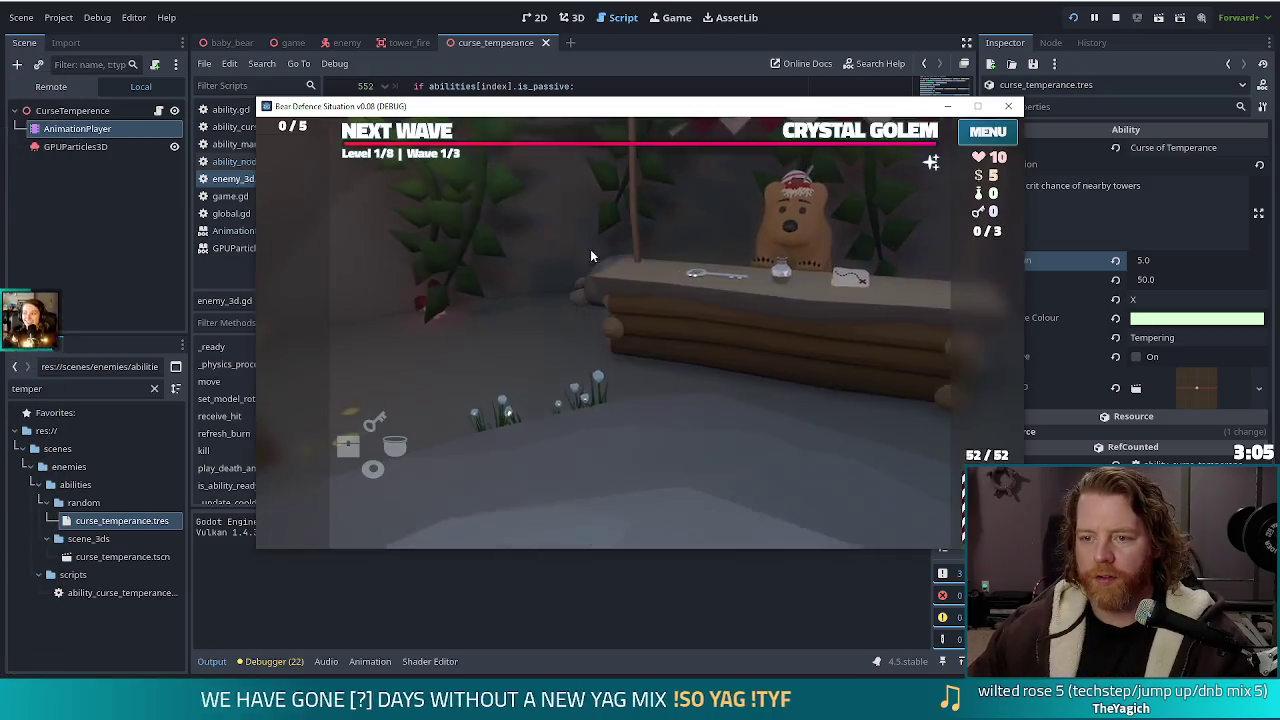
Apply the curse_temperance ability using the game console's set_ability command
left_click(842, 134)
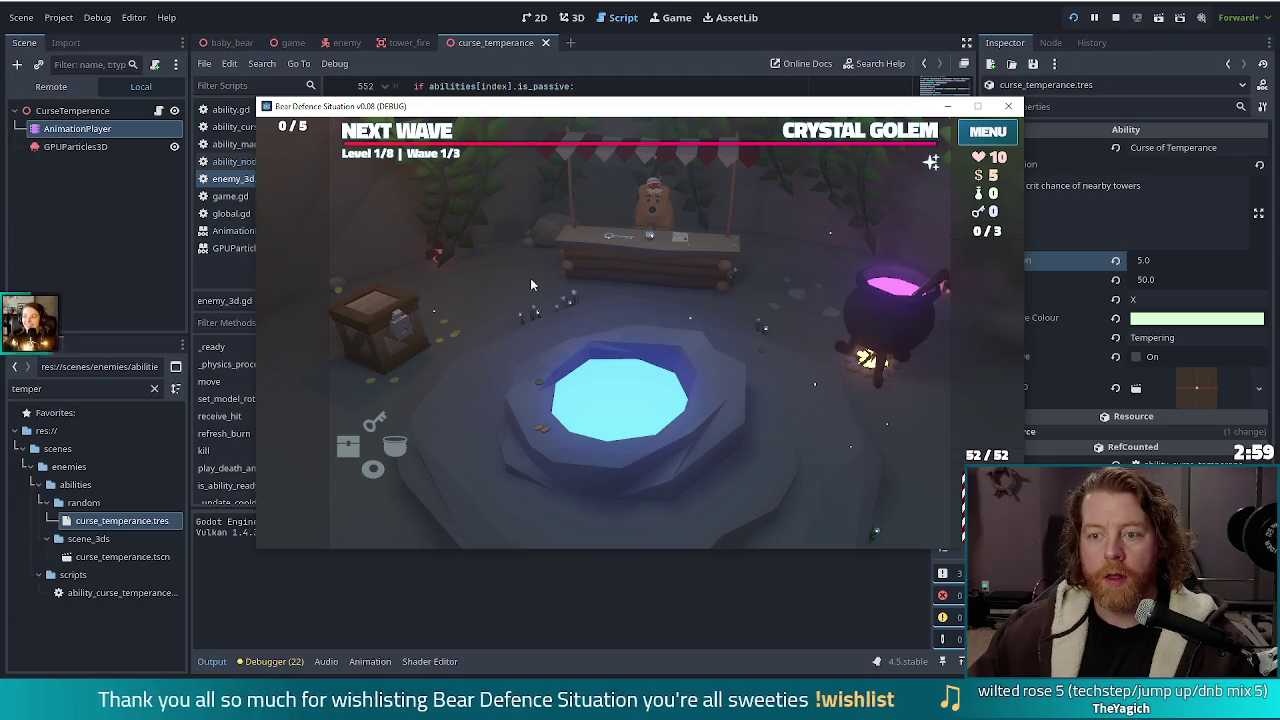
left_click(817, 135)
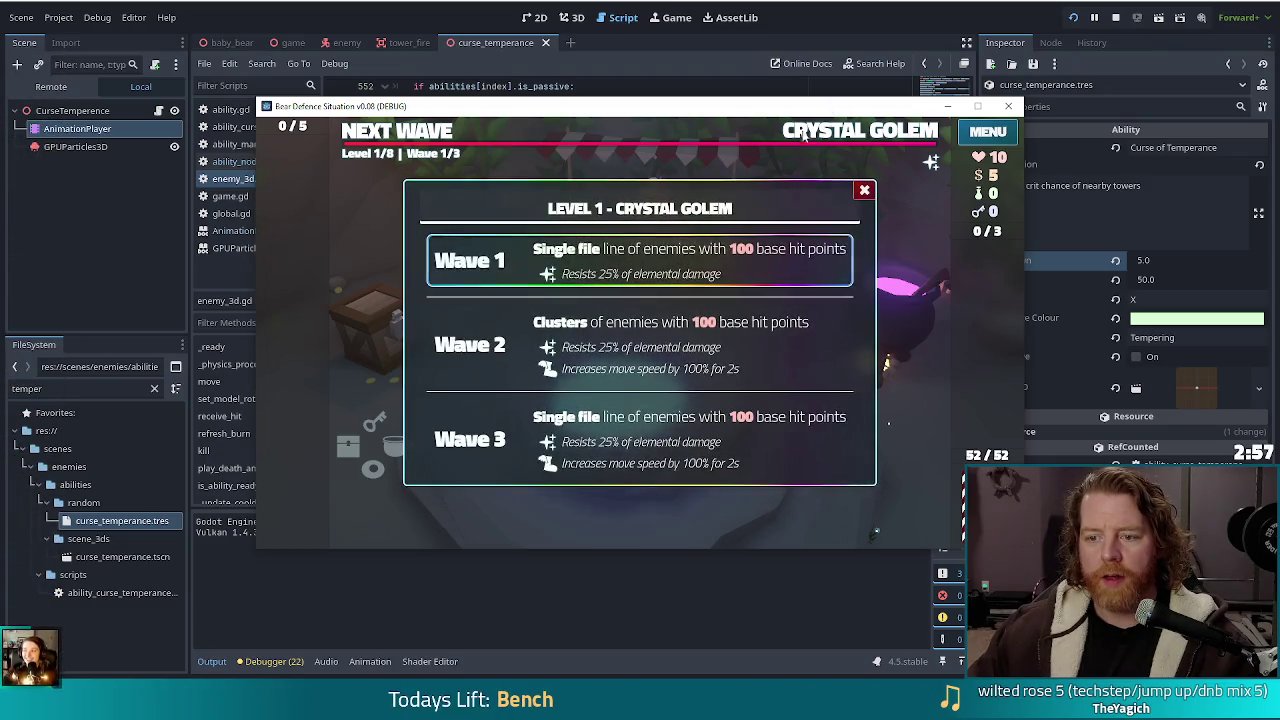
key("grave")
type("set_abili")
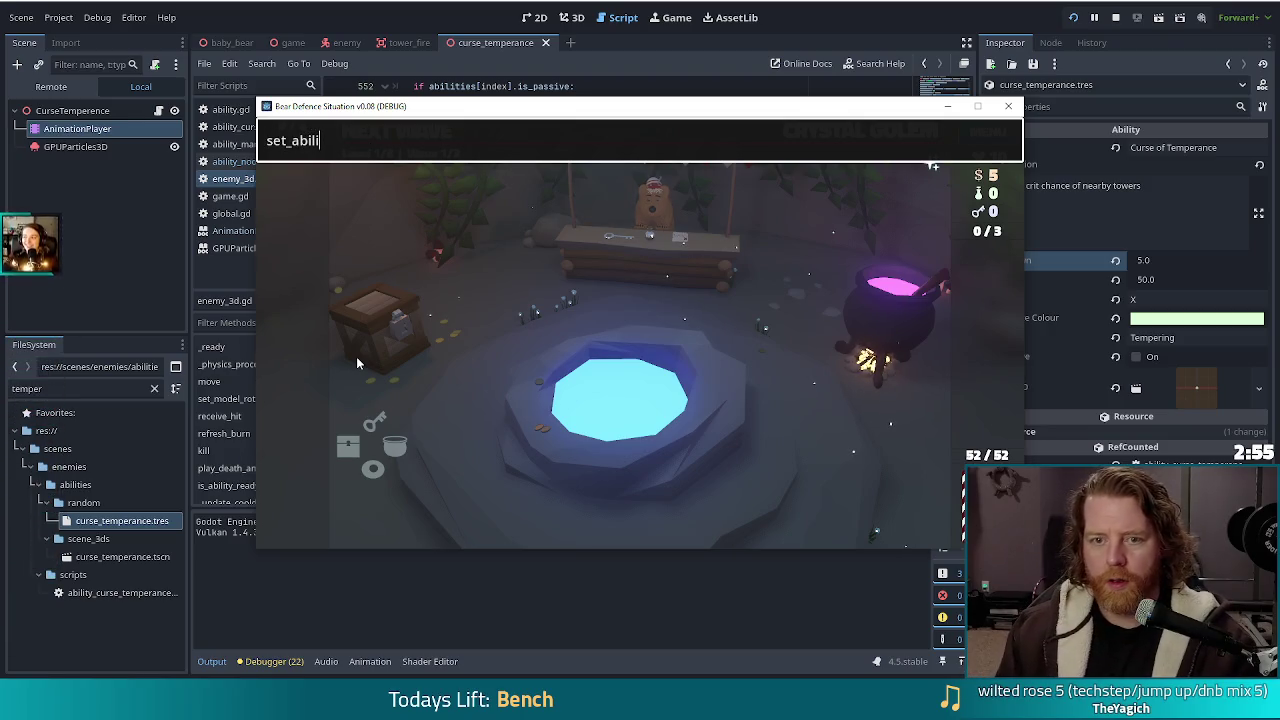
type("ty curse_temper")
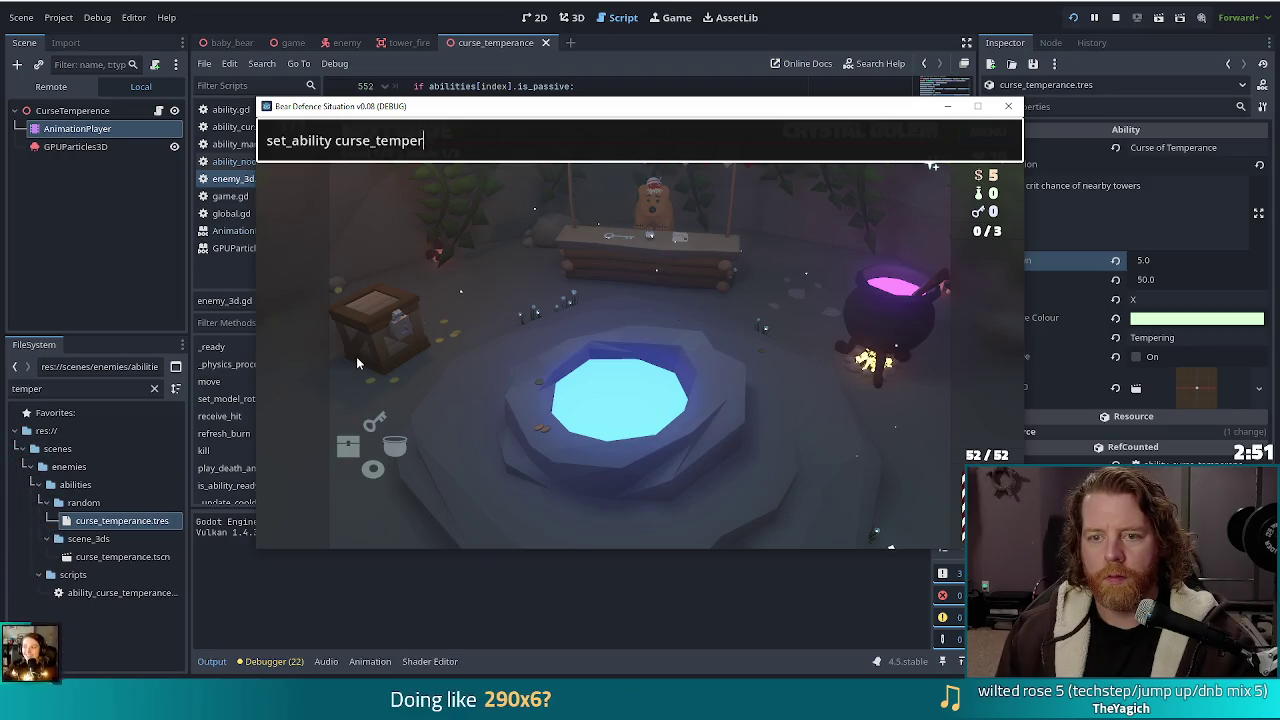
key("Return")
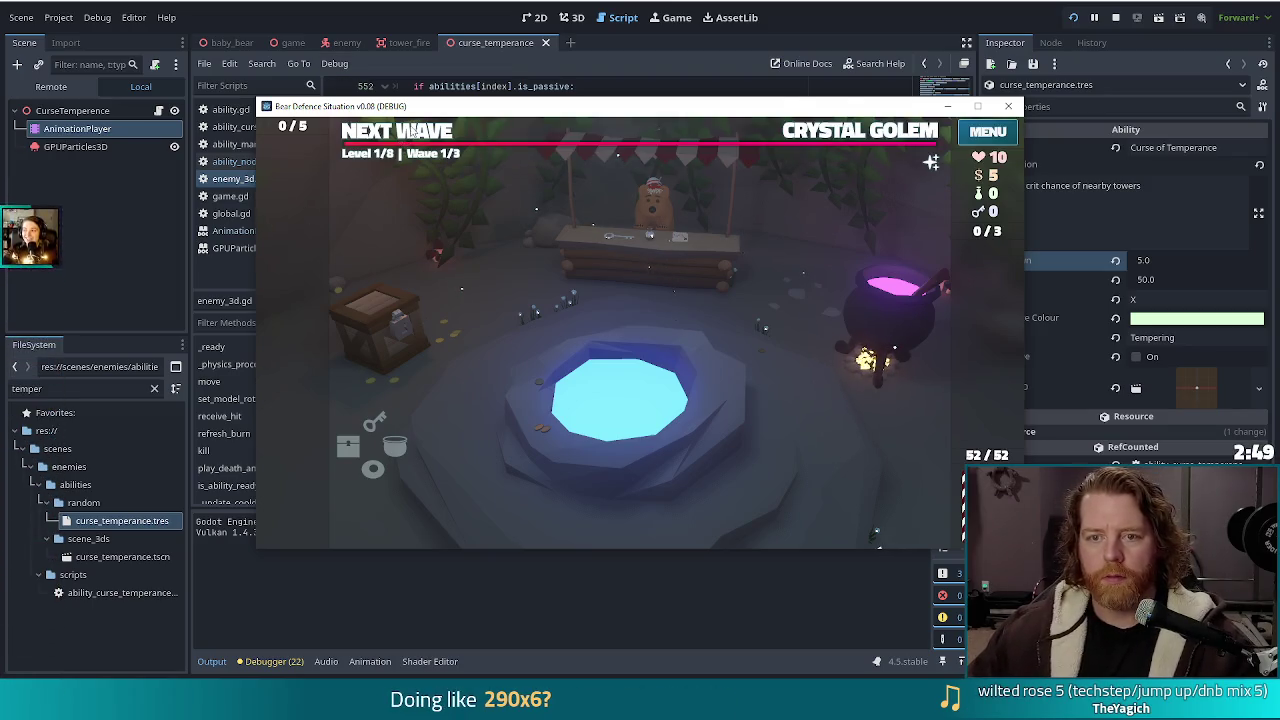
Leave the shop, dismiss the Wave Complete summary, and check the level's wave info
left_click(415, 131)
left_click(640, 409)
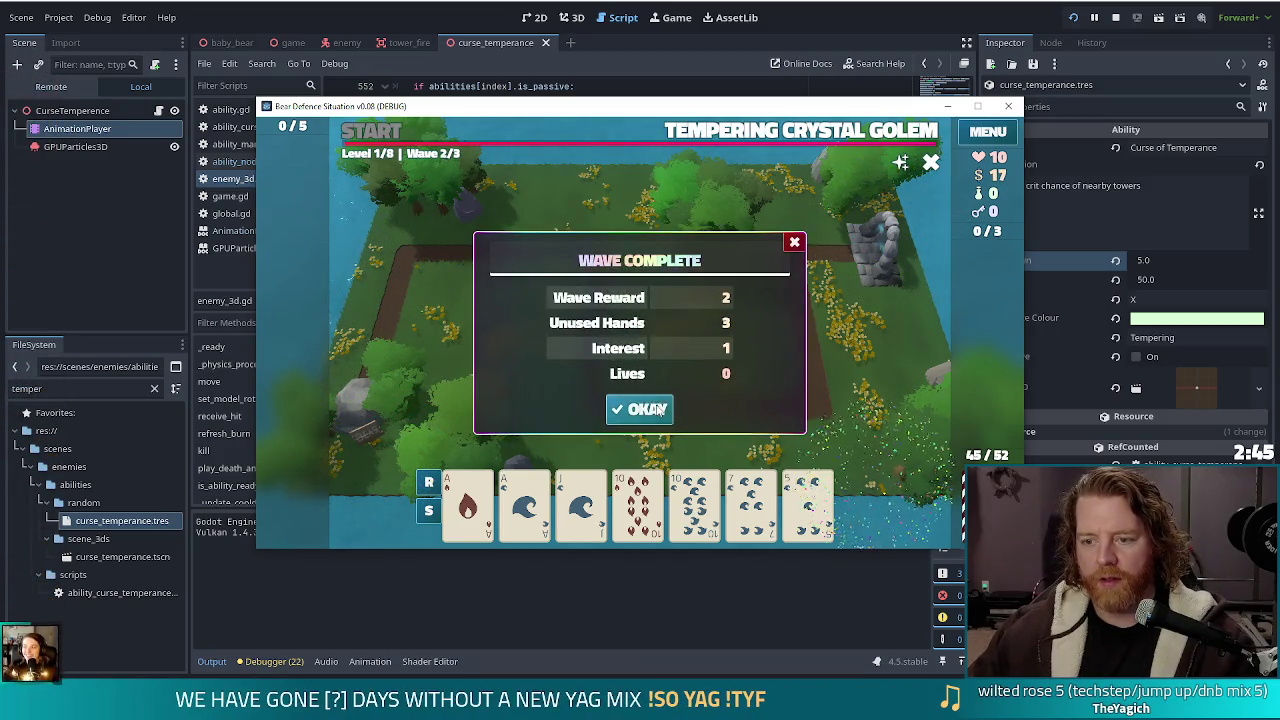
left_click(660, 410)
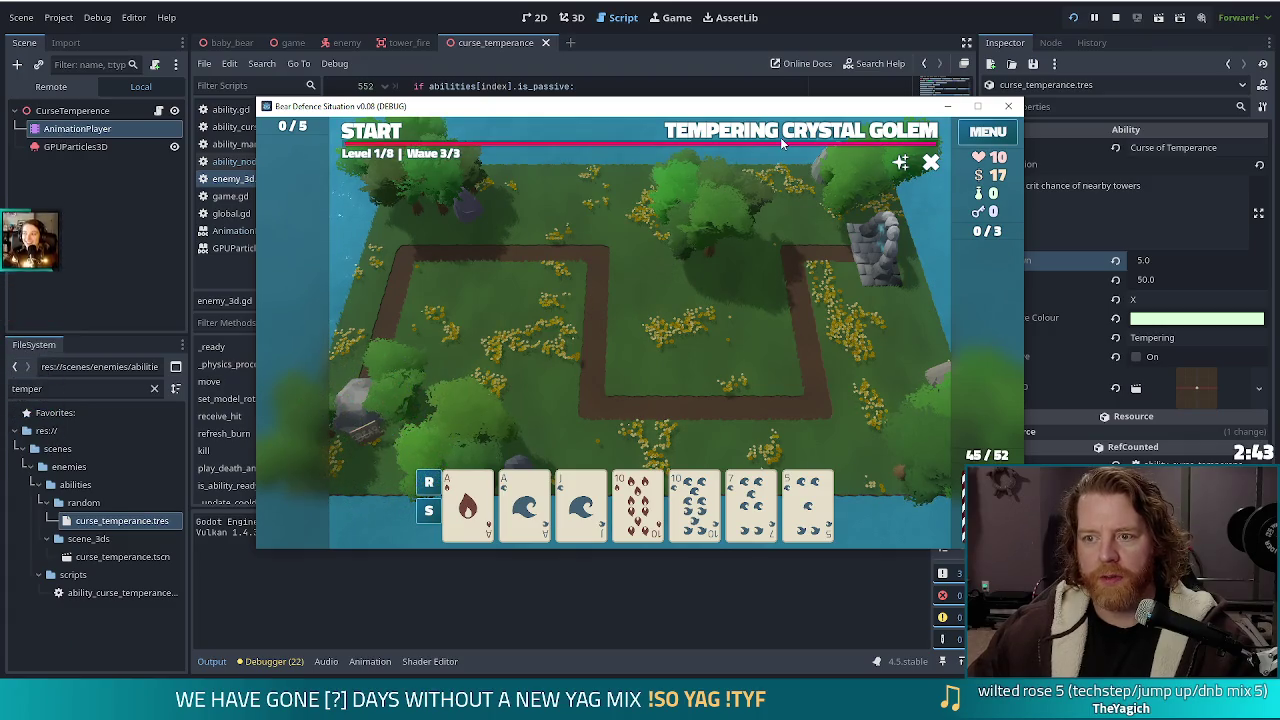
left_click(784, 141)
left_click(784, 141)
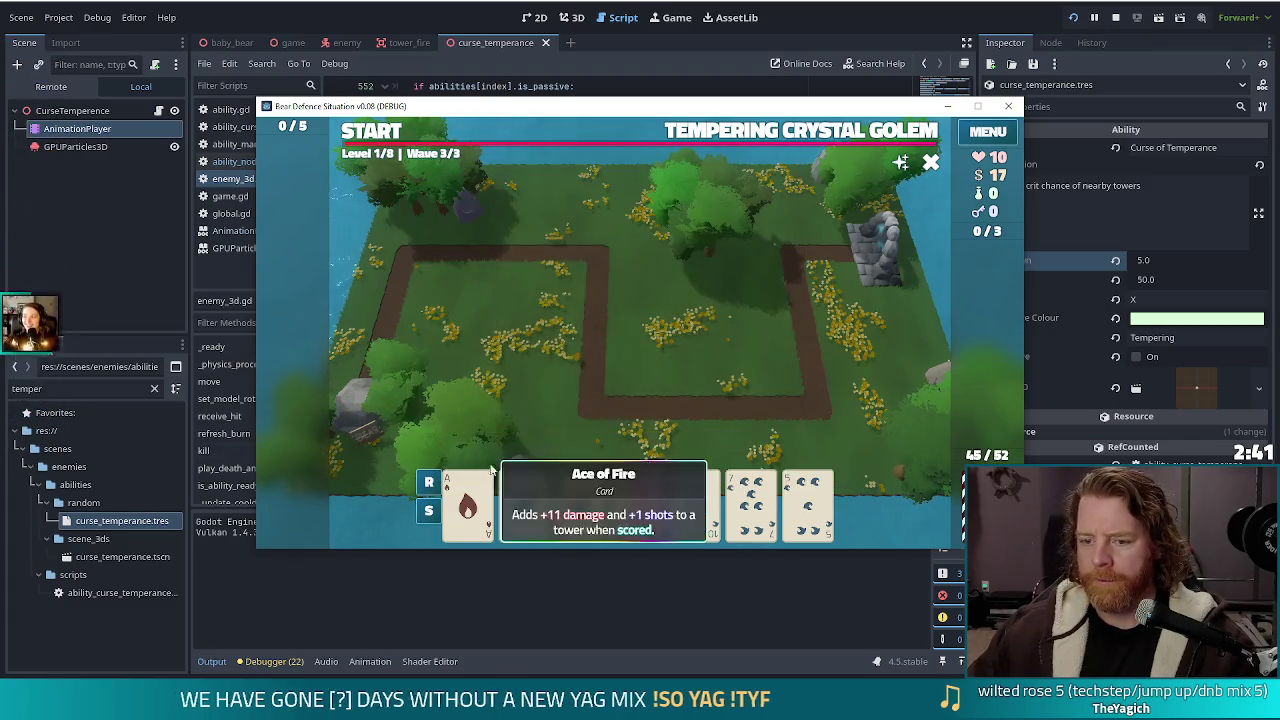
Place two Ace of Fire ballista towers, one at the upper-left path corner, and start wave 3
left_click(467, 505)
left_click(588, 432)
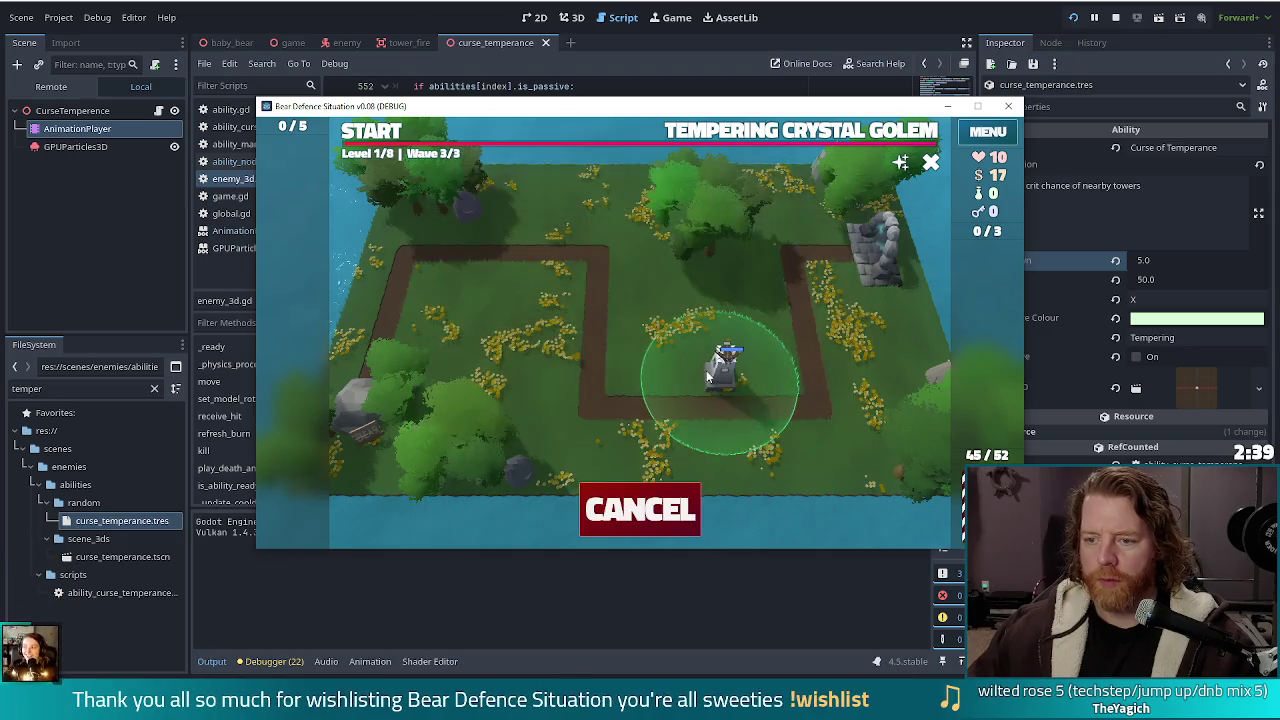
left_click(728, 375)
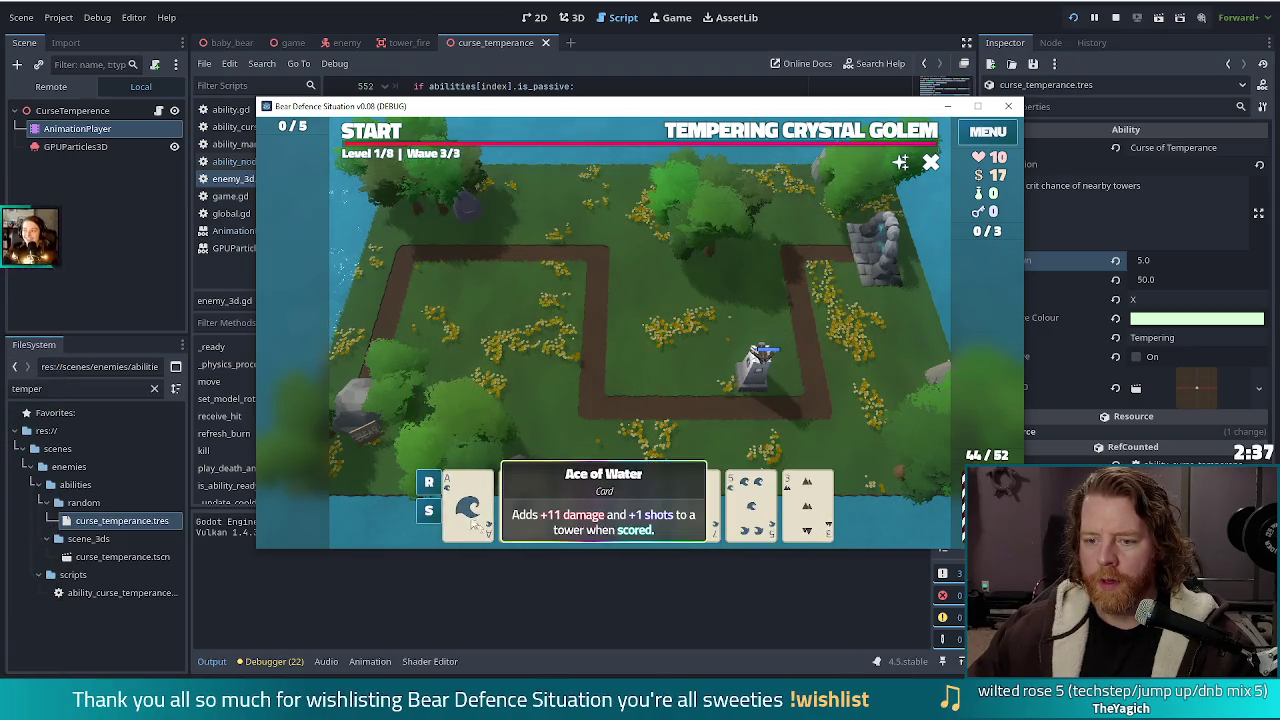
left_click(467, 505)
left_click(590, 432)
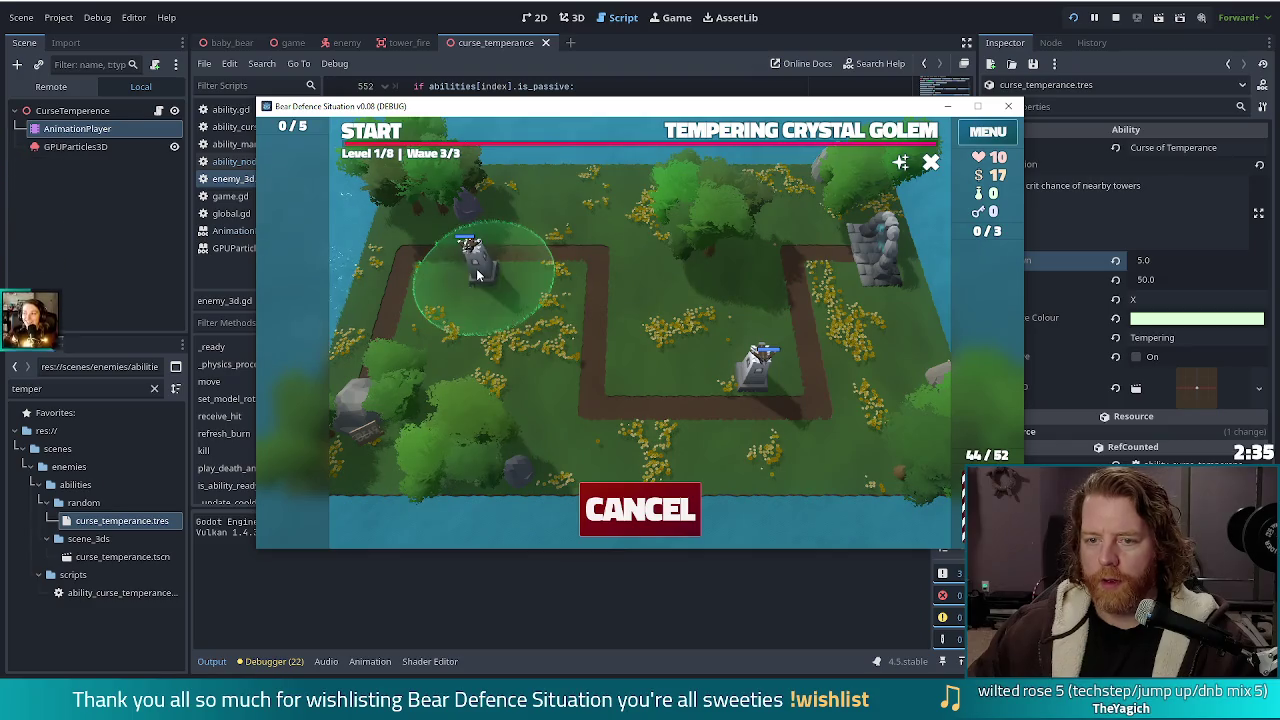
left_click(471, 257)
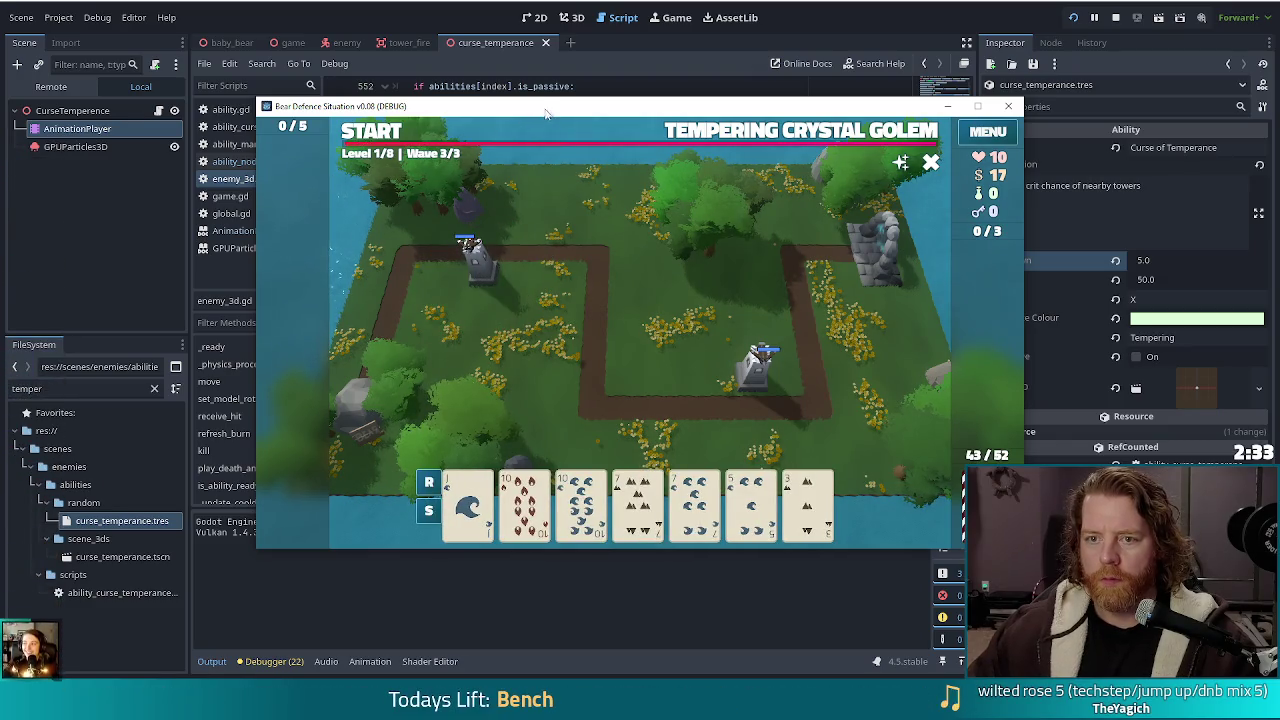
left_click_drag(544, 115, 536, 51)
left_click(366, 72)
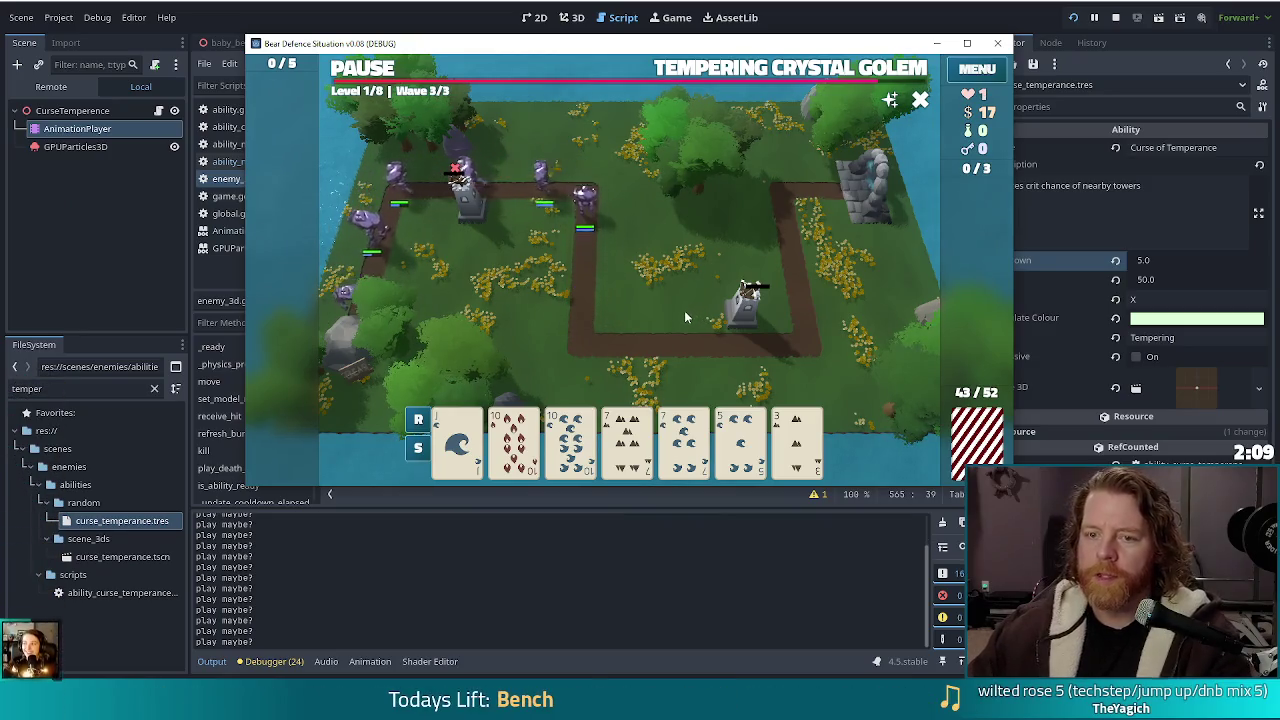
Stop the failed run from the editor toolbar and relaunch the game
left_click(1113, 20)
left_click(1073, 17)
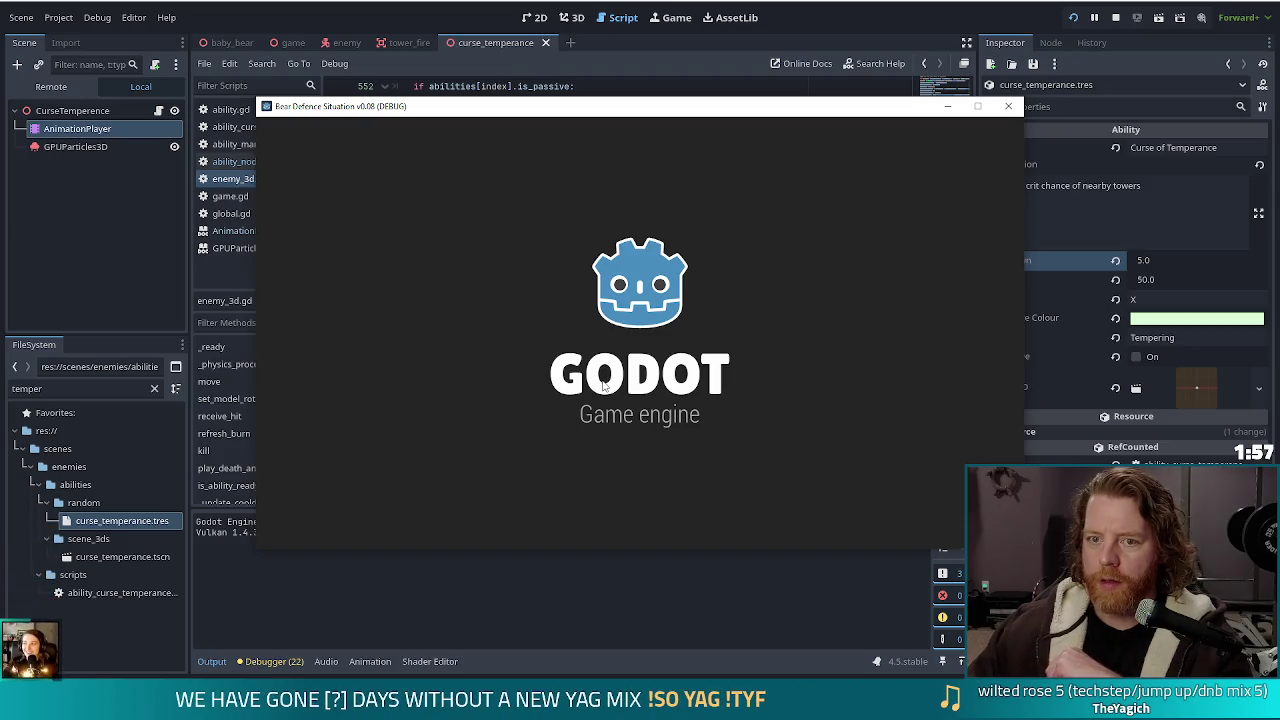
Start a new level and set the enemy to golem_crystals via the console
left_click(408, 349)
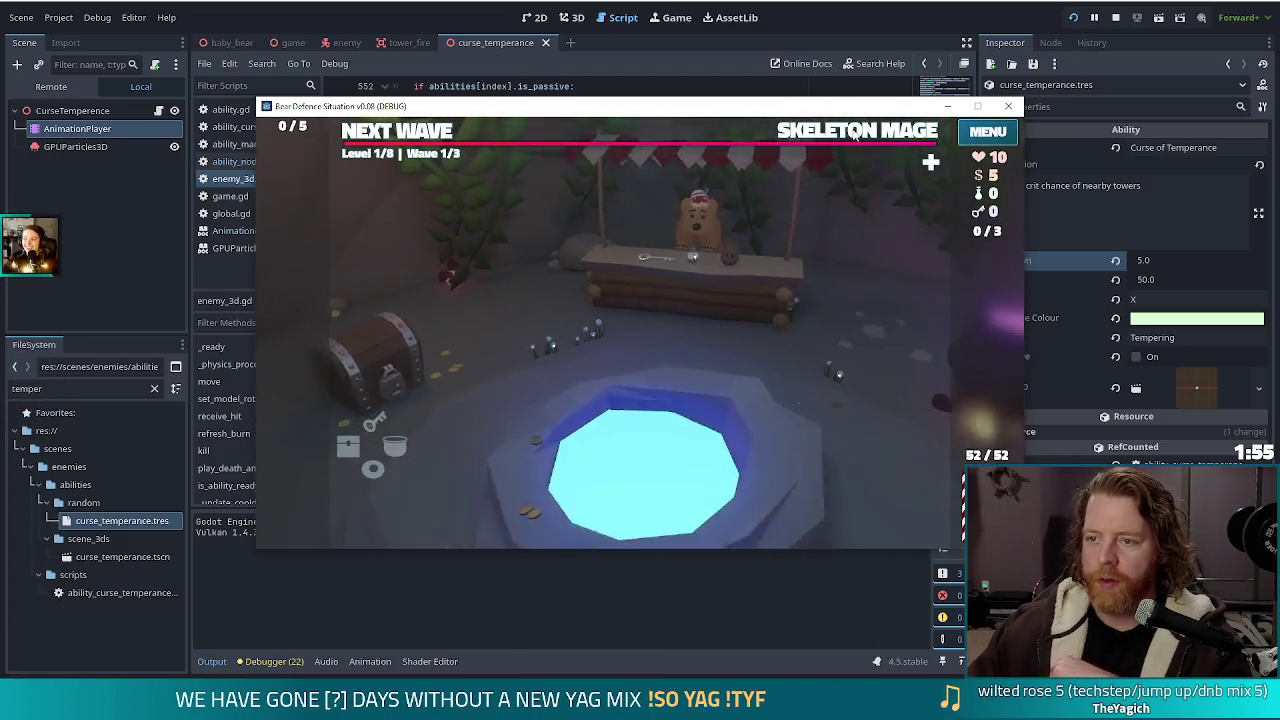
key("grave")
type("se")
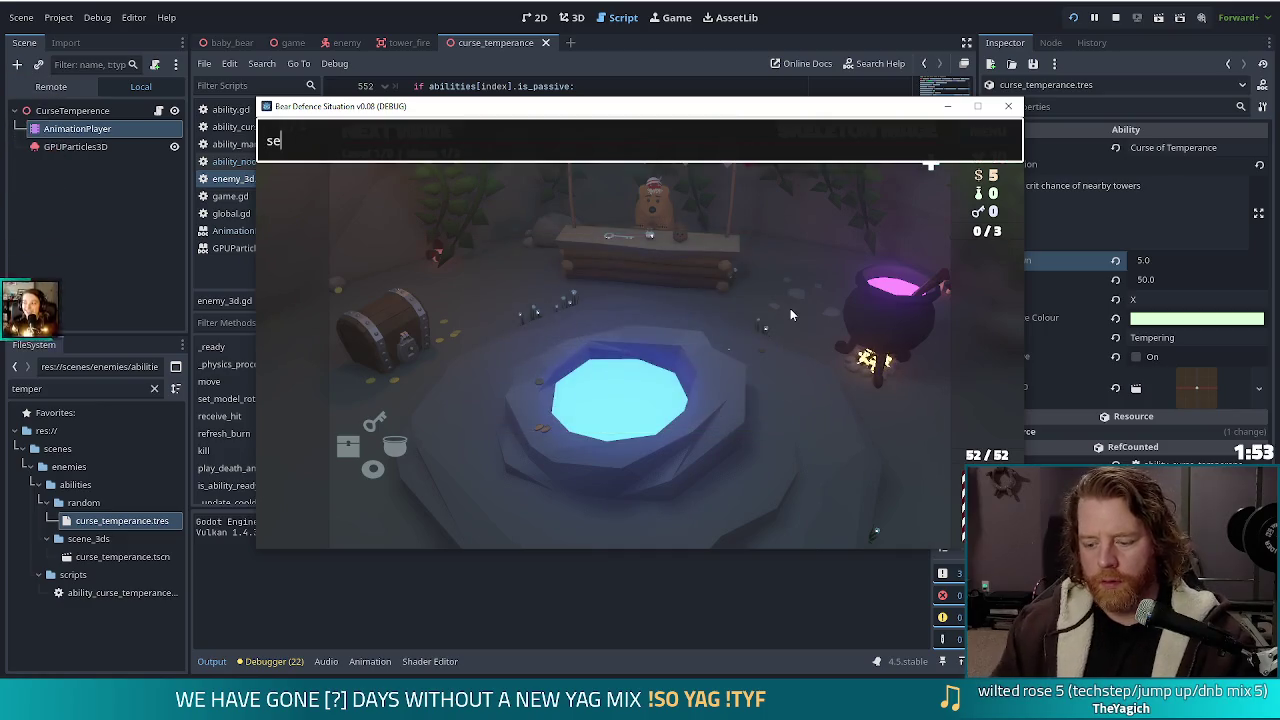
type("t_enemy golem_crystlas")
key("BackSpace")
key("BackSpace")
key("BackSpace")
type("als")
key("Return")
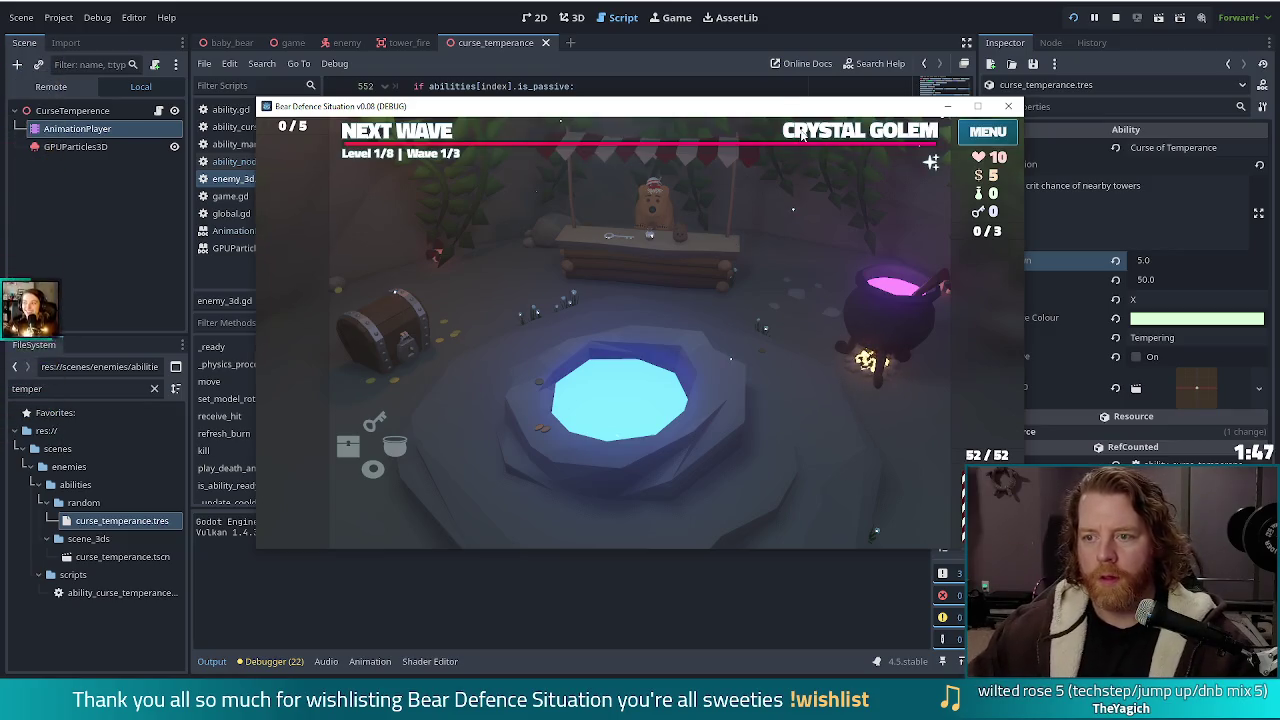
Add the curse_temperance ability with the console's set_ability command
key("grave")
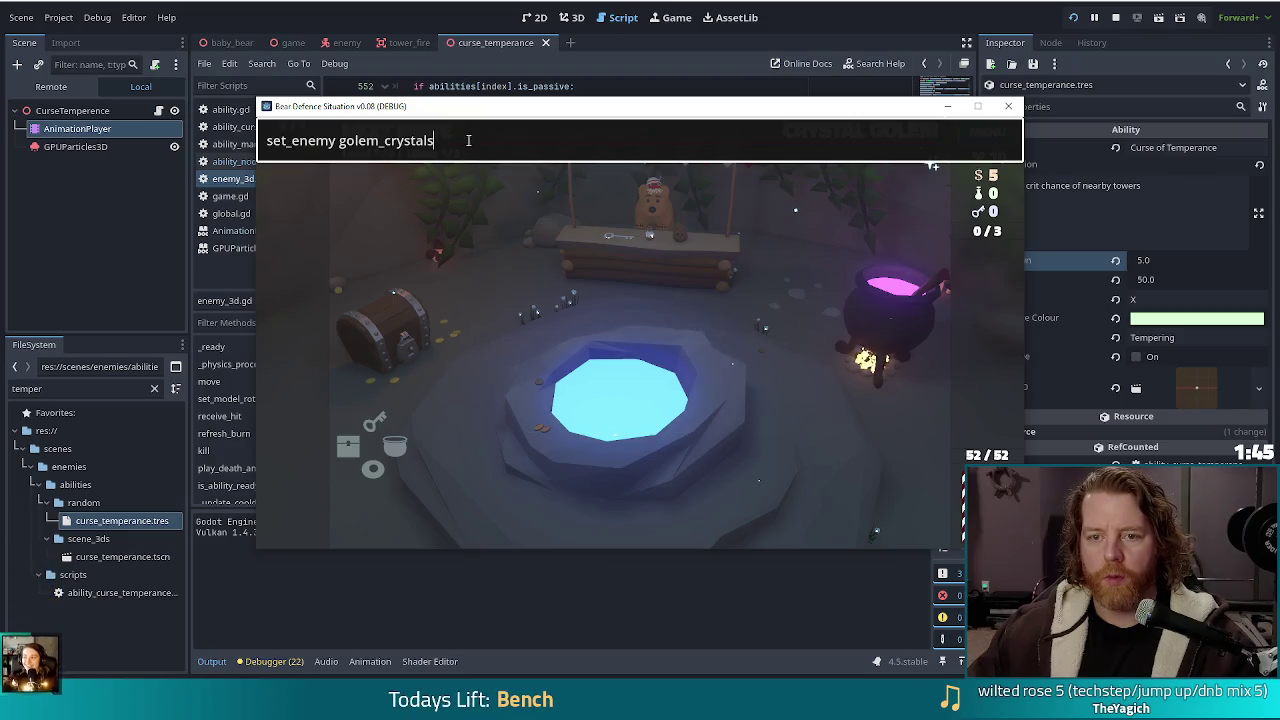
key("ctrl+a")
type("set_abil")
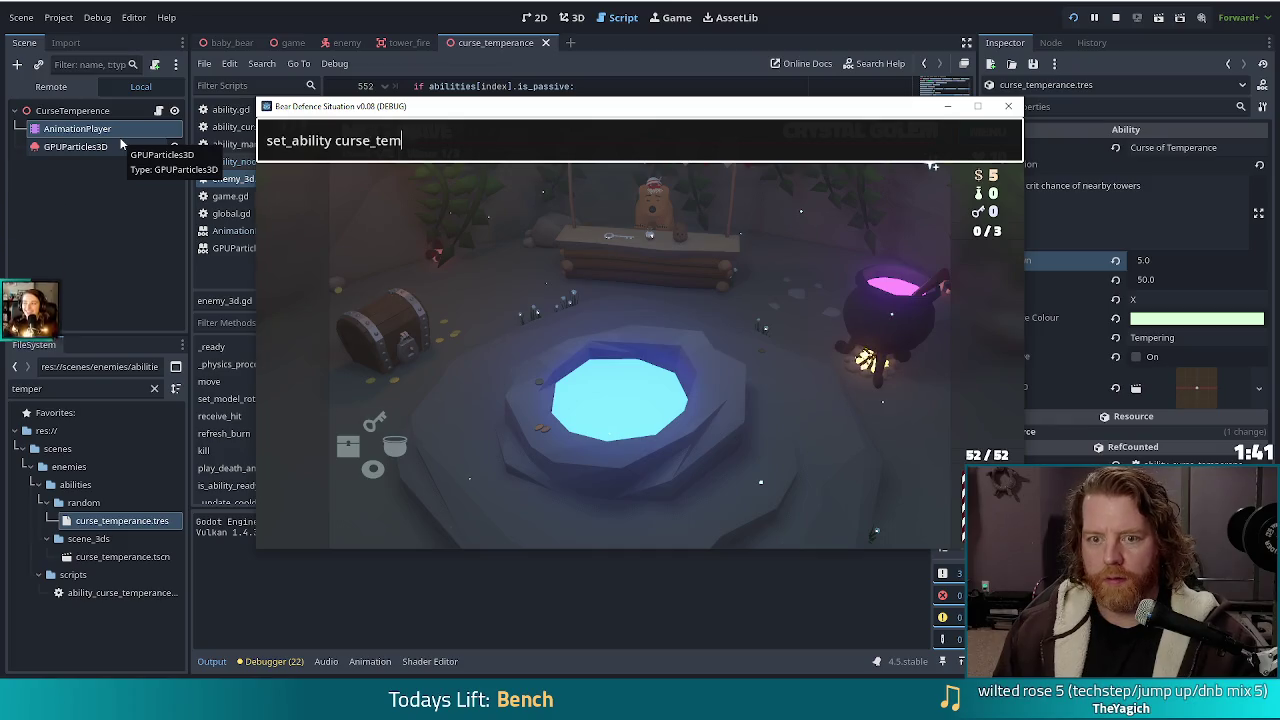
type("perance")
key("Return")
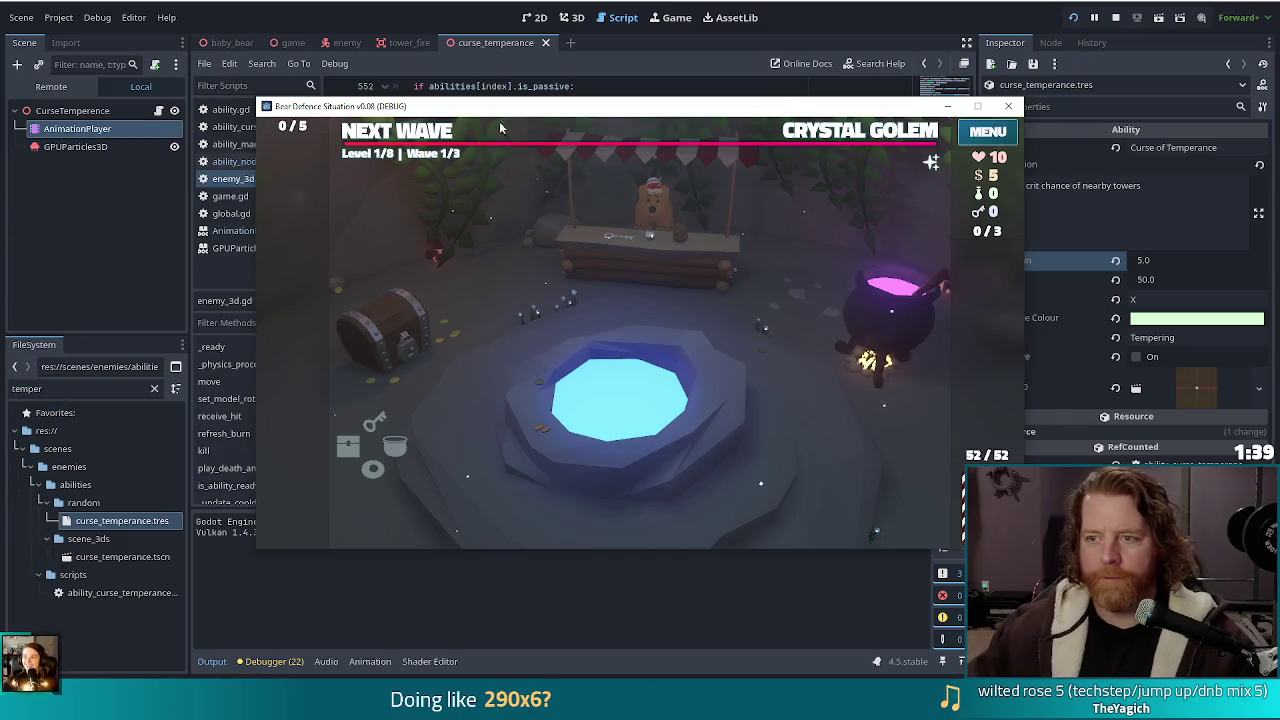
Place ballista towers inside the path loop and at the top-left corner, then start wave 2
left_click(840, 143)
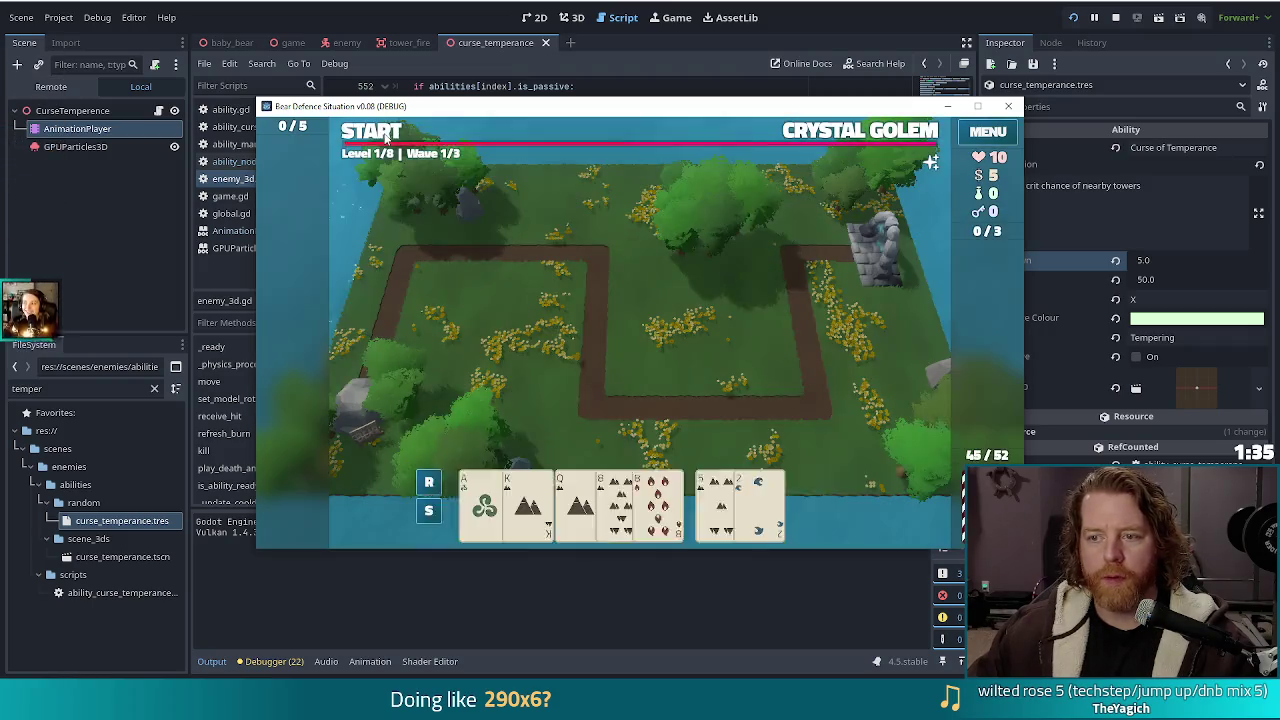
left_click(651, 408)
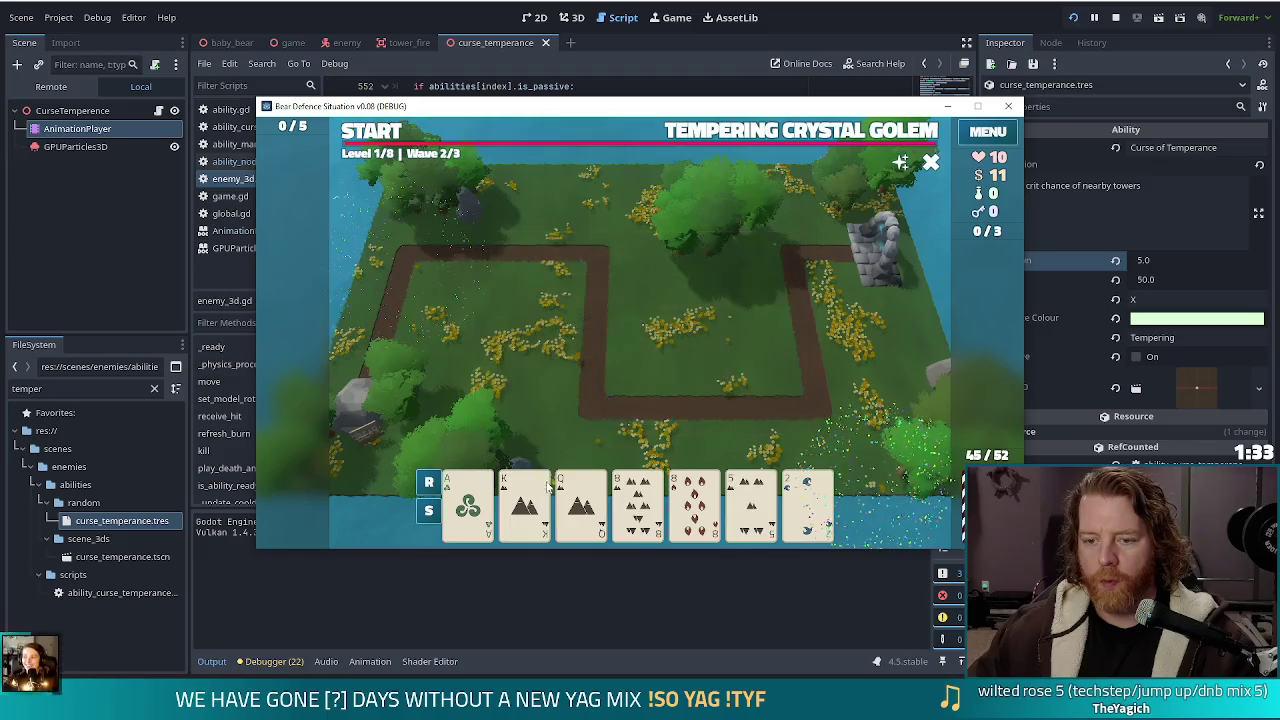
left_click(524, 505)
left_click(613, 430)
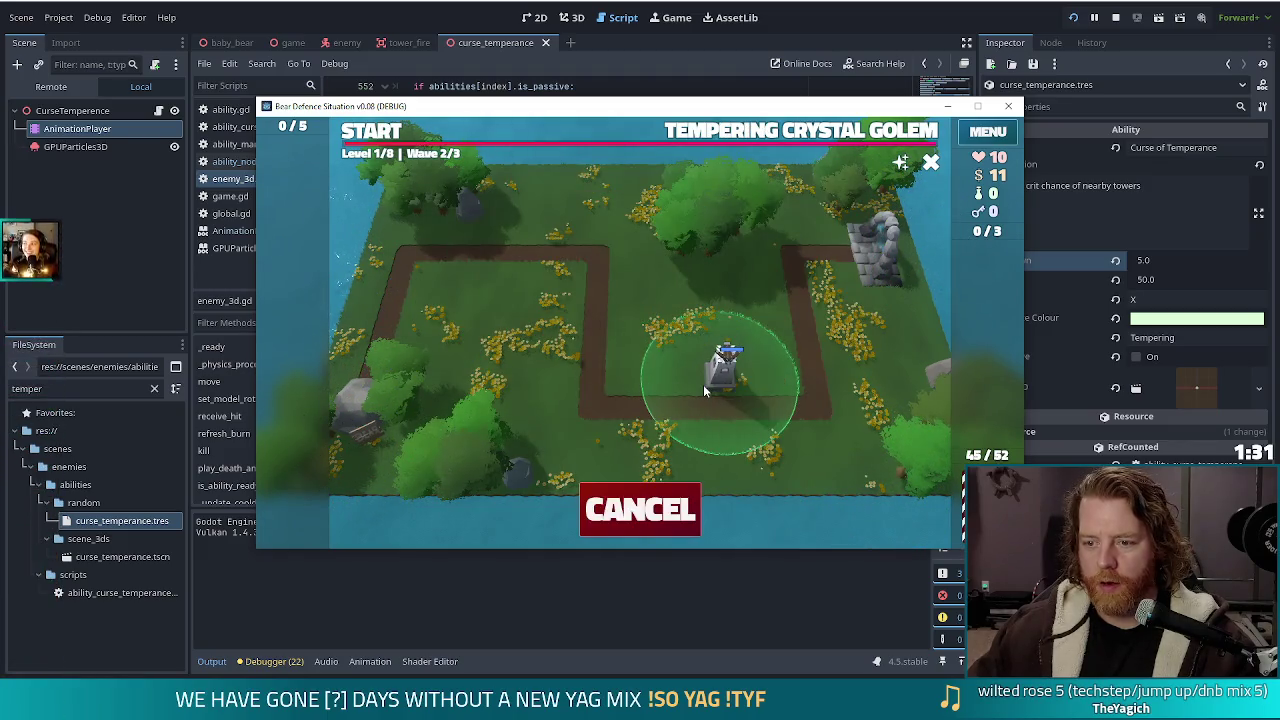
left_click(697, 383)
left_click(697, 383)
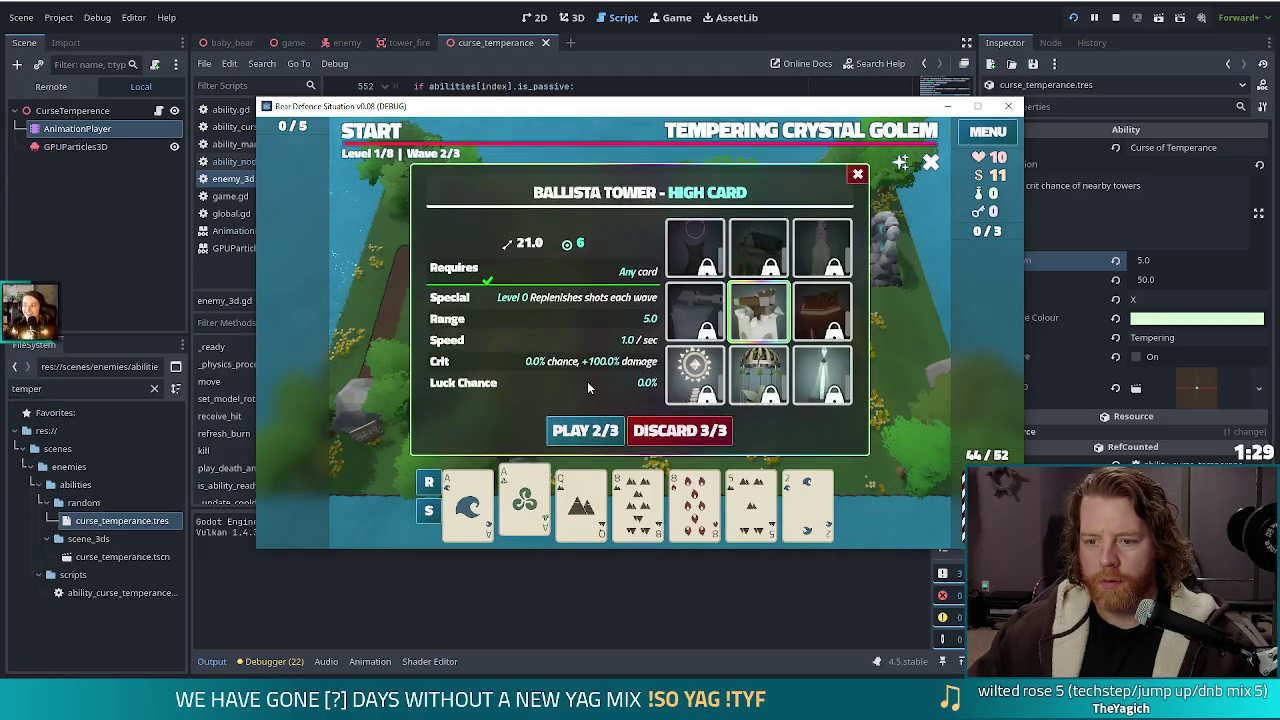
left_click(585, 430)
left_click(445, 250)
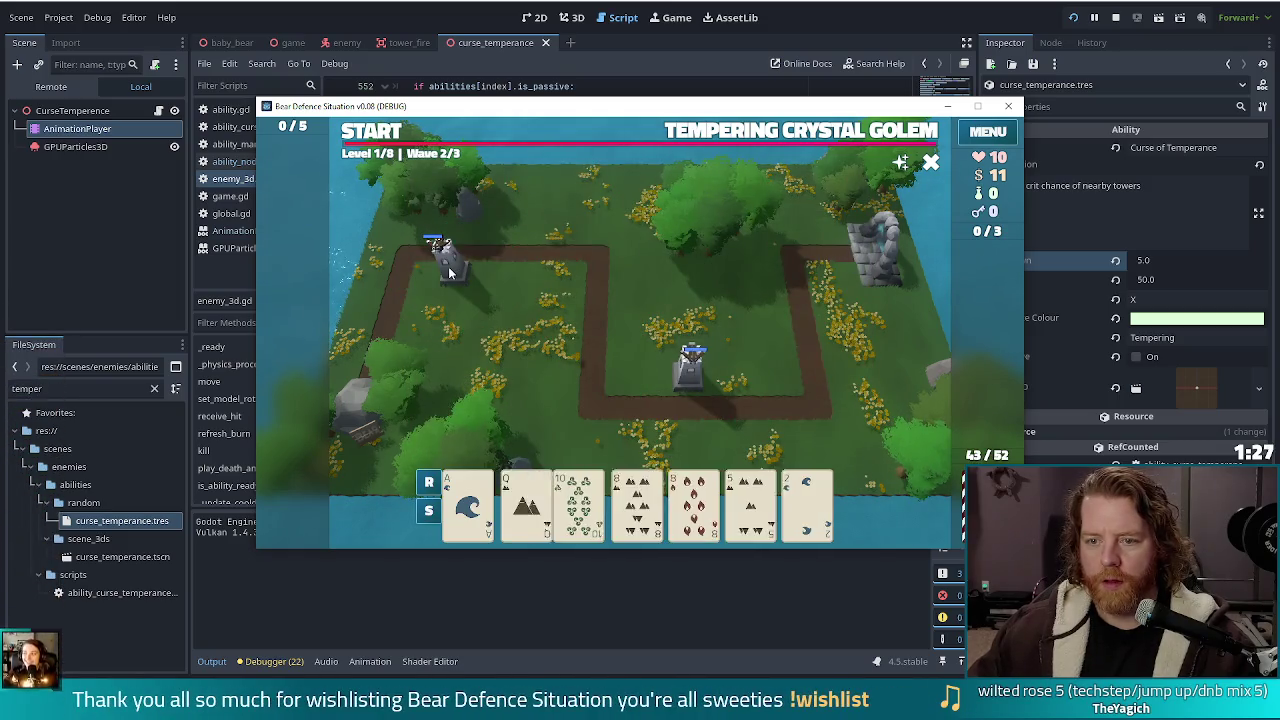
left_click(368, 137)
left_click_drag(500, 106, 490, 44)
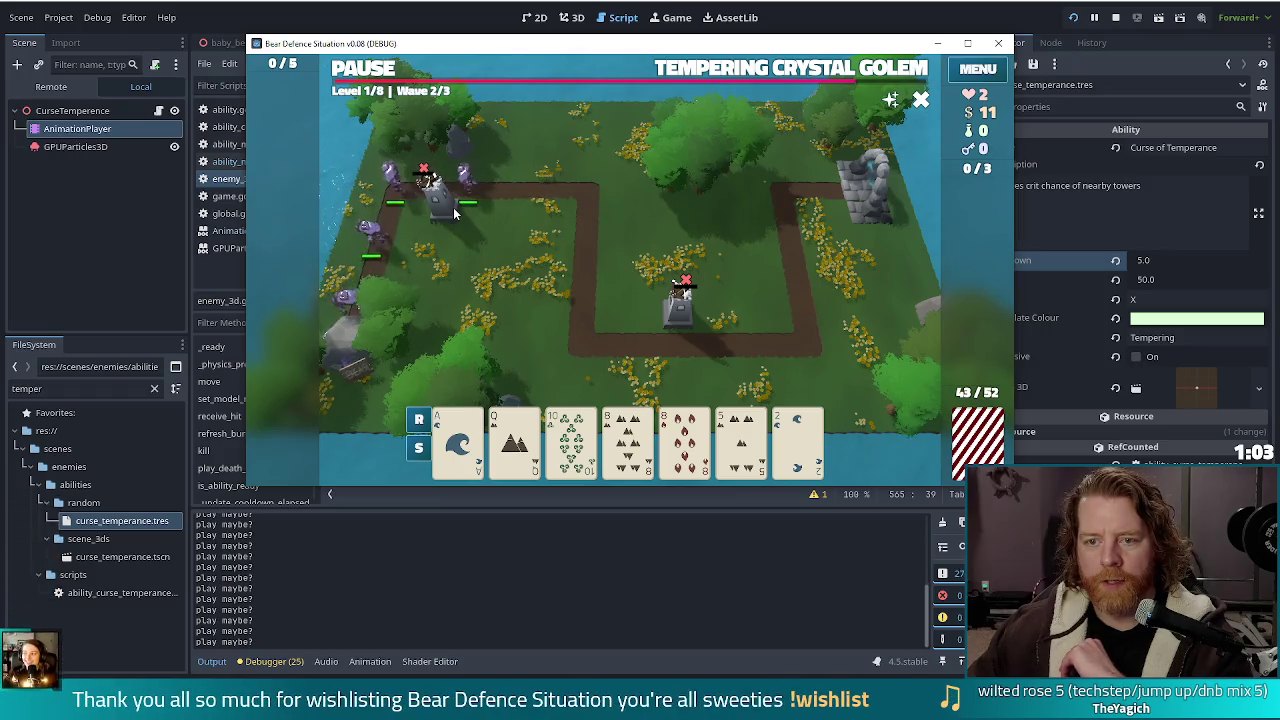
Stop the game and remove the "play maybe?" debug print below play_show() in enemy_3d.gd
left_click(457, 15)
type("\")")
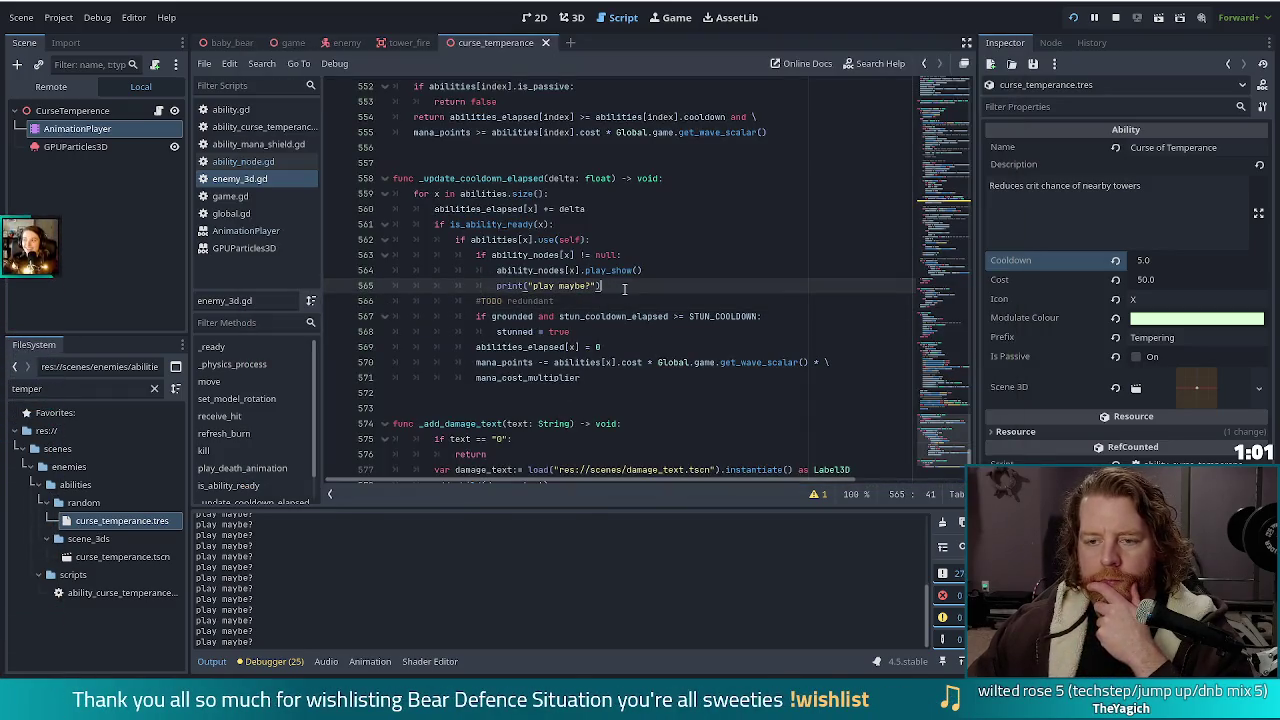
left_click(622, 270)
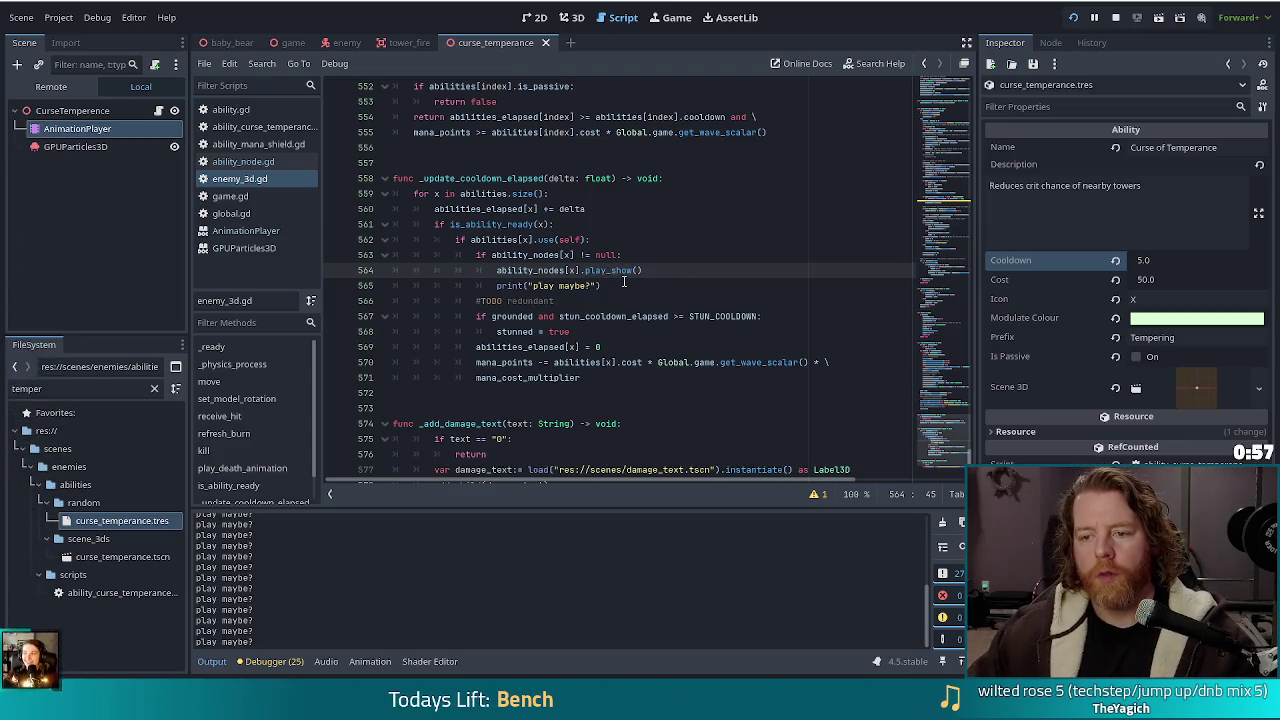
left_click_drag(623, 282, 656, 270)
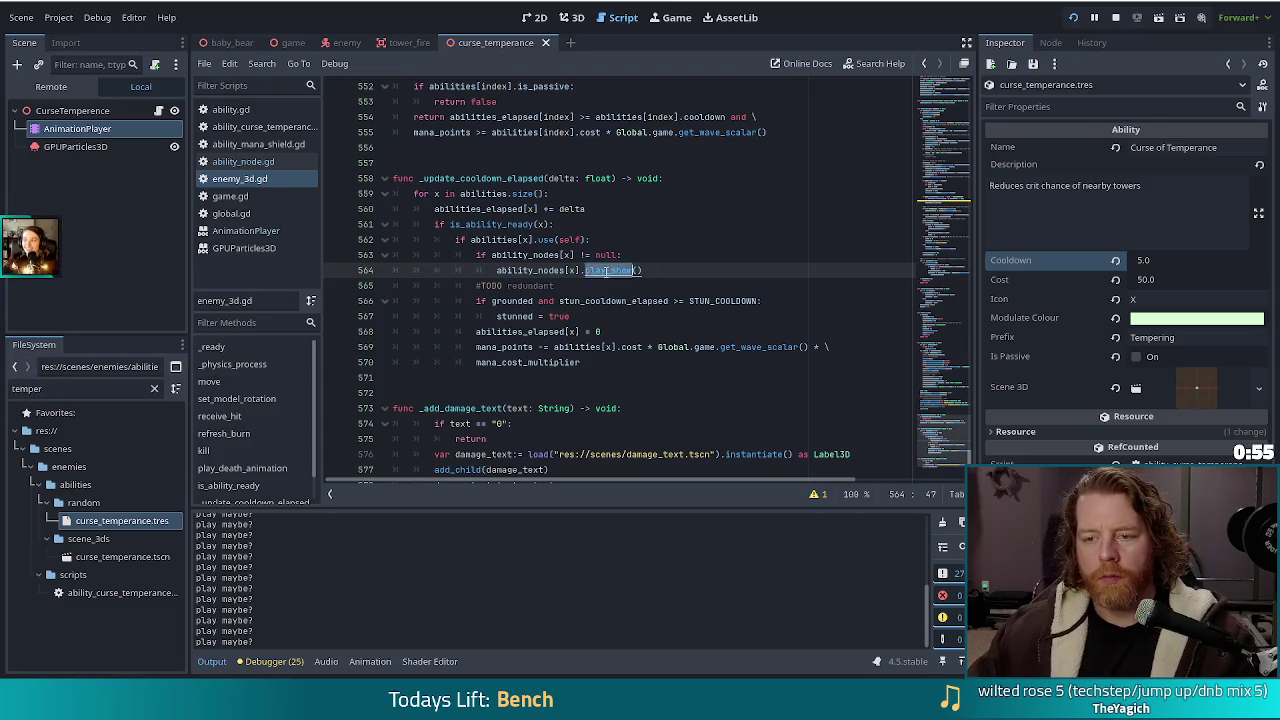
Jump to play_show in ability_node.gd and browse the other ability scripts, including curse temperance
left_click(610, 270, "ctrl")
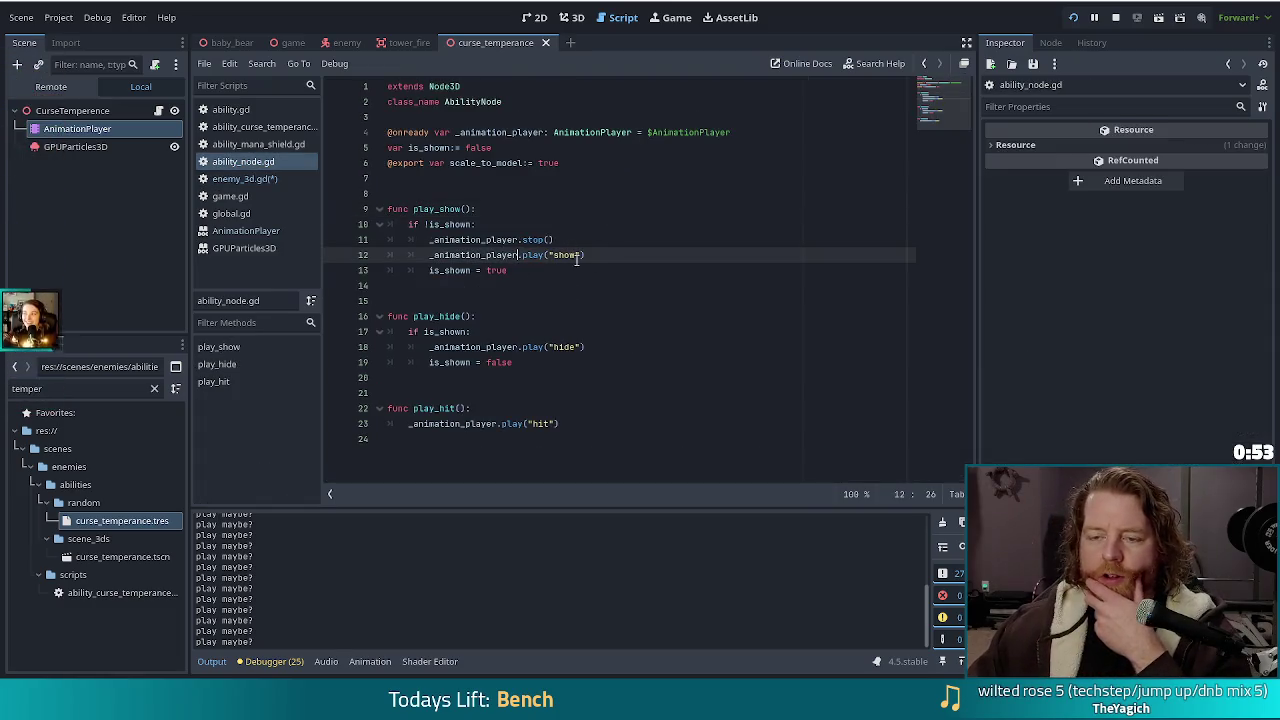
left_click(590, 256)
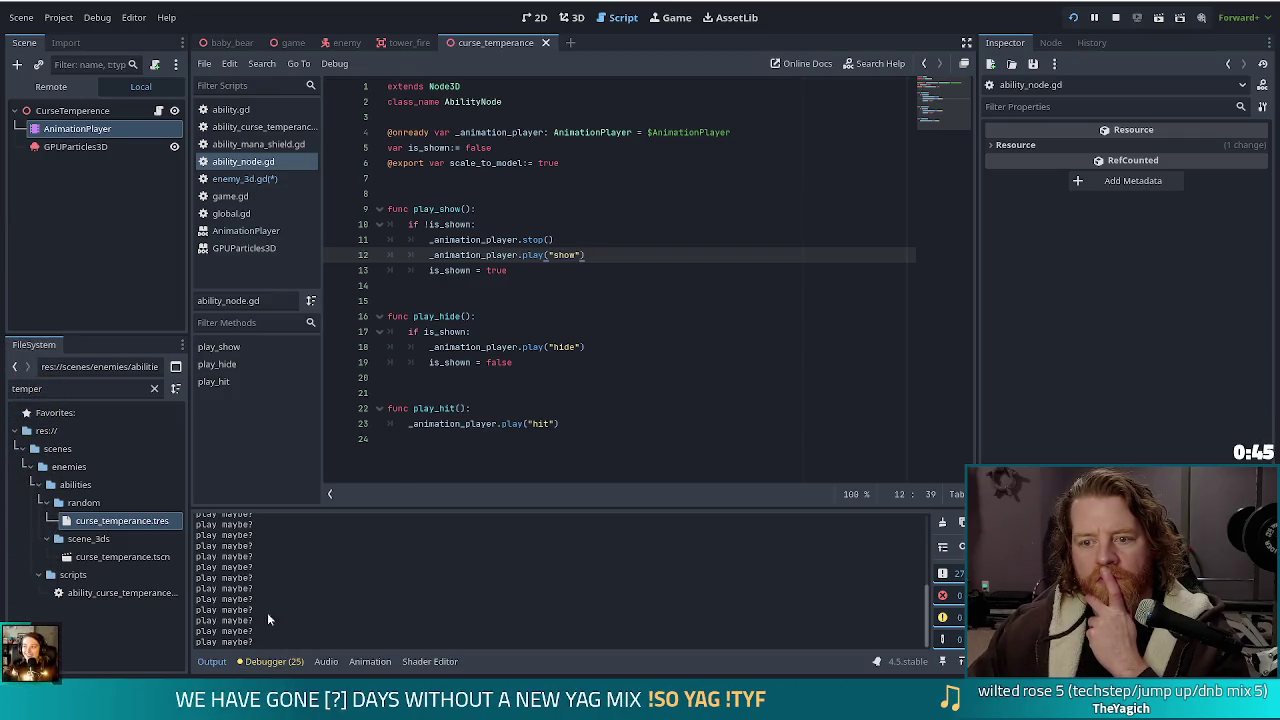
left_click(258, 178)
left_click(243, 161)
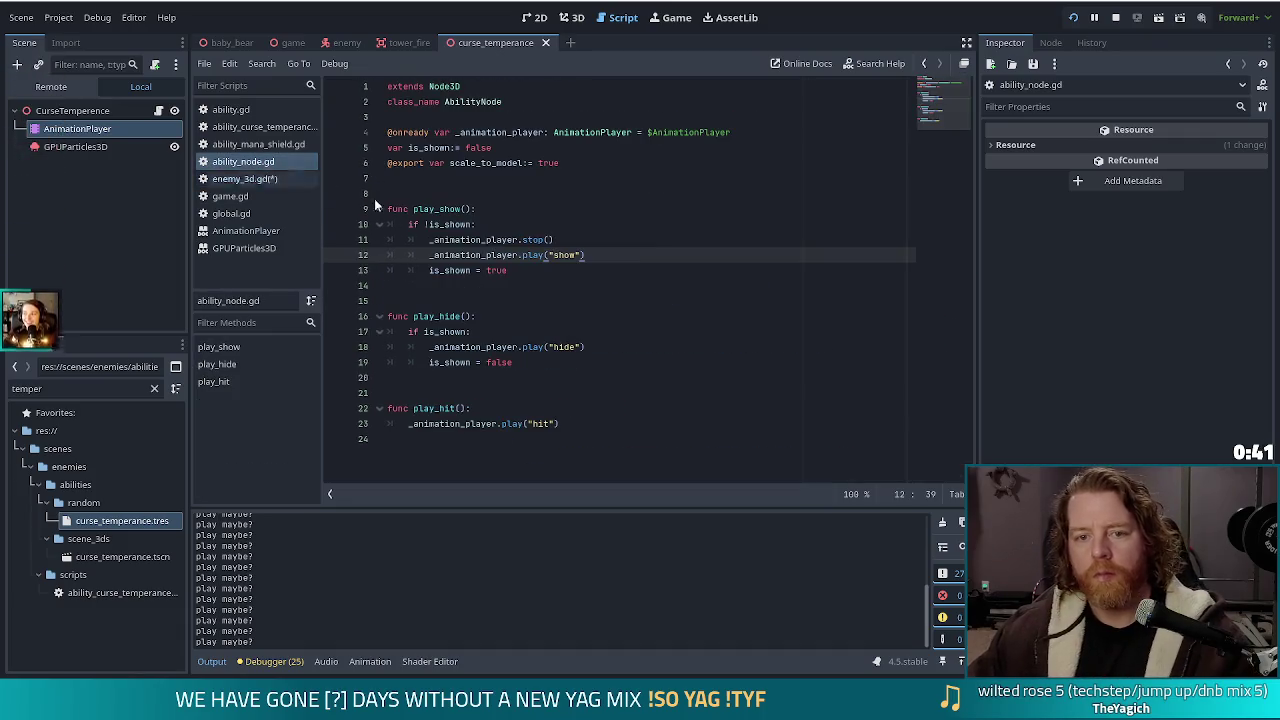
left_click(243, 127)
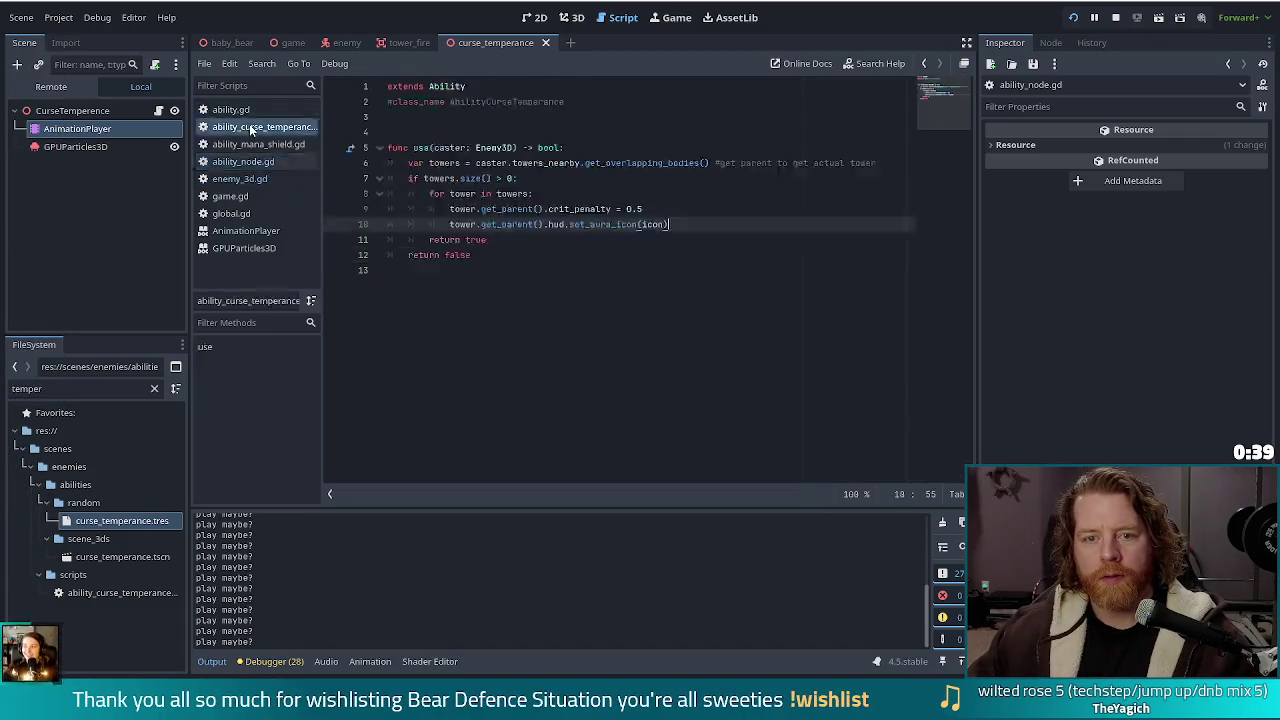
left_click(256, 163)
left_click(260, 144)
left_click(250, 163)
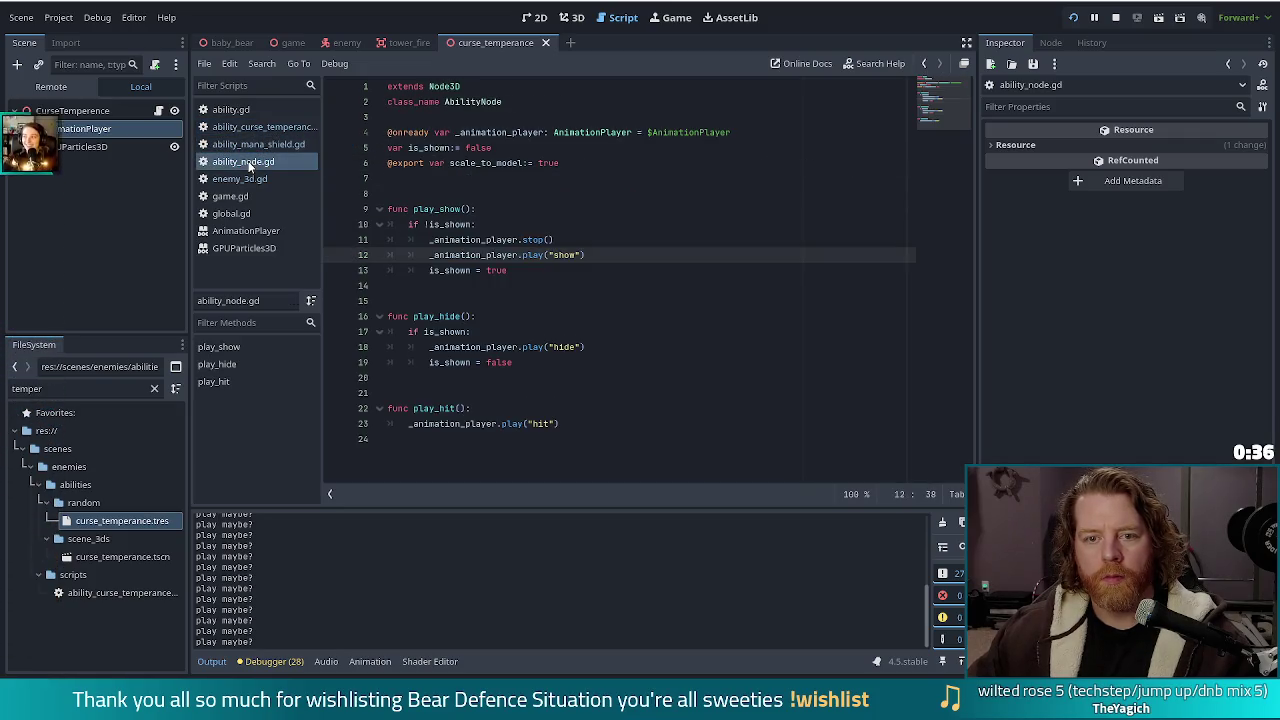
Select the CurseTemperence root node and bring up its AnimationPlayer's show animation
left_click(72, 110)
left_click(77, 128)
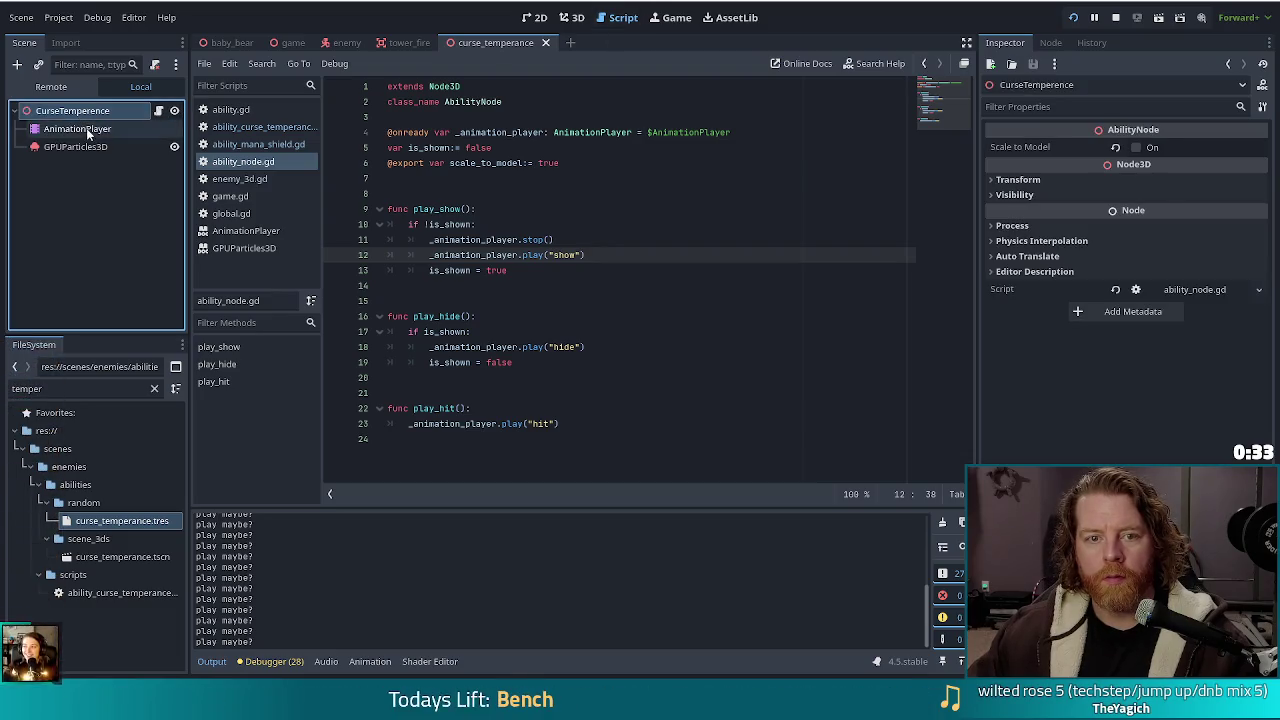
left_click(571, 17)
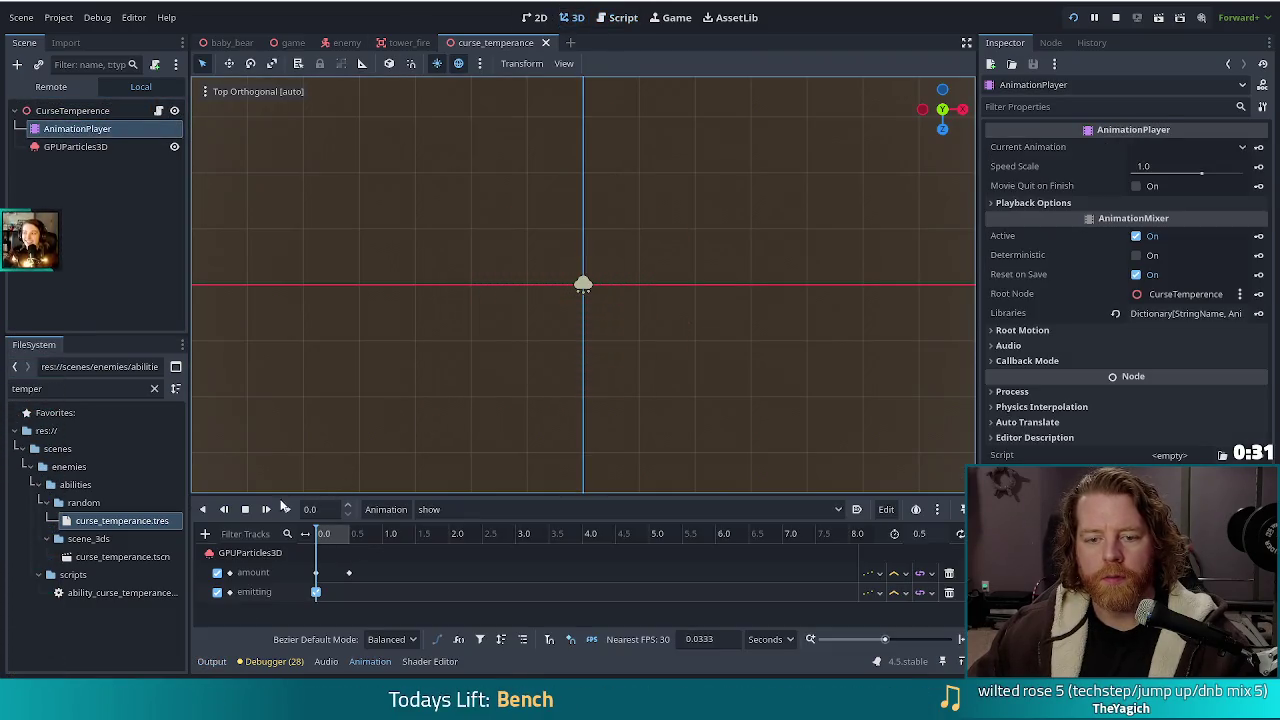
left_click(266, 510)
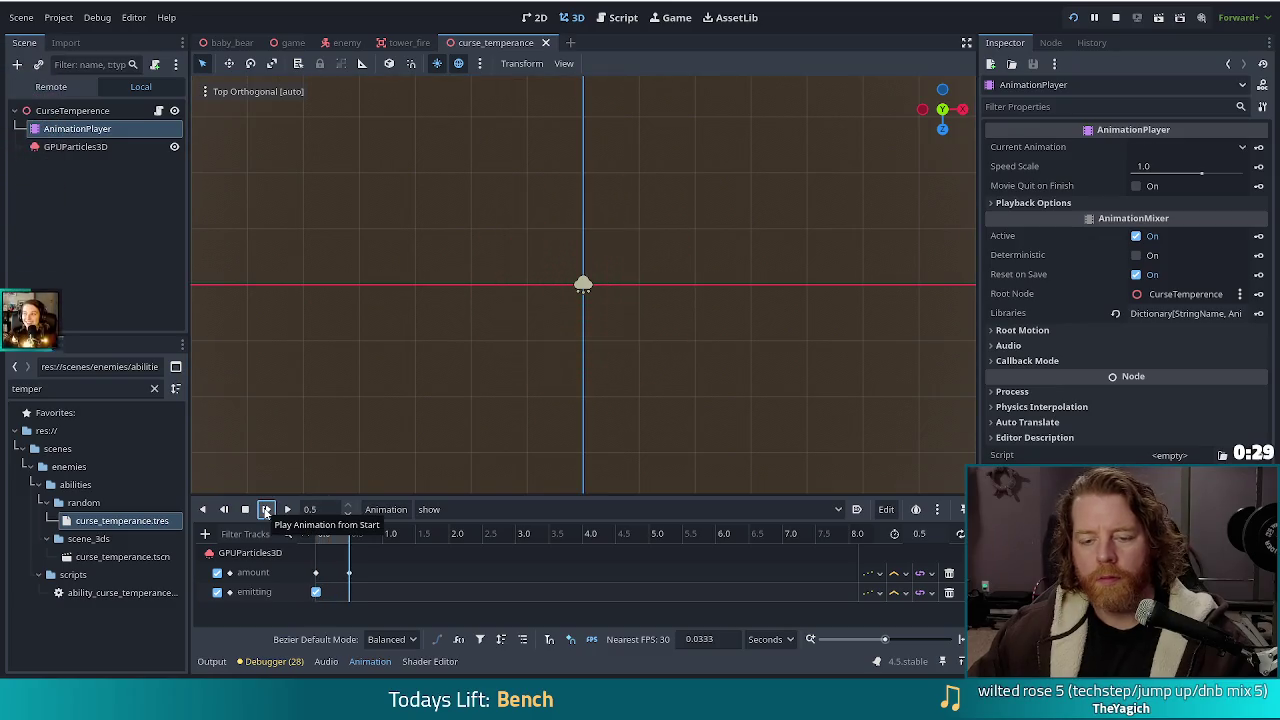
left_click(266, 510)
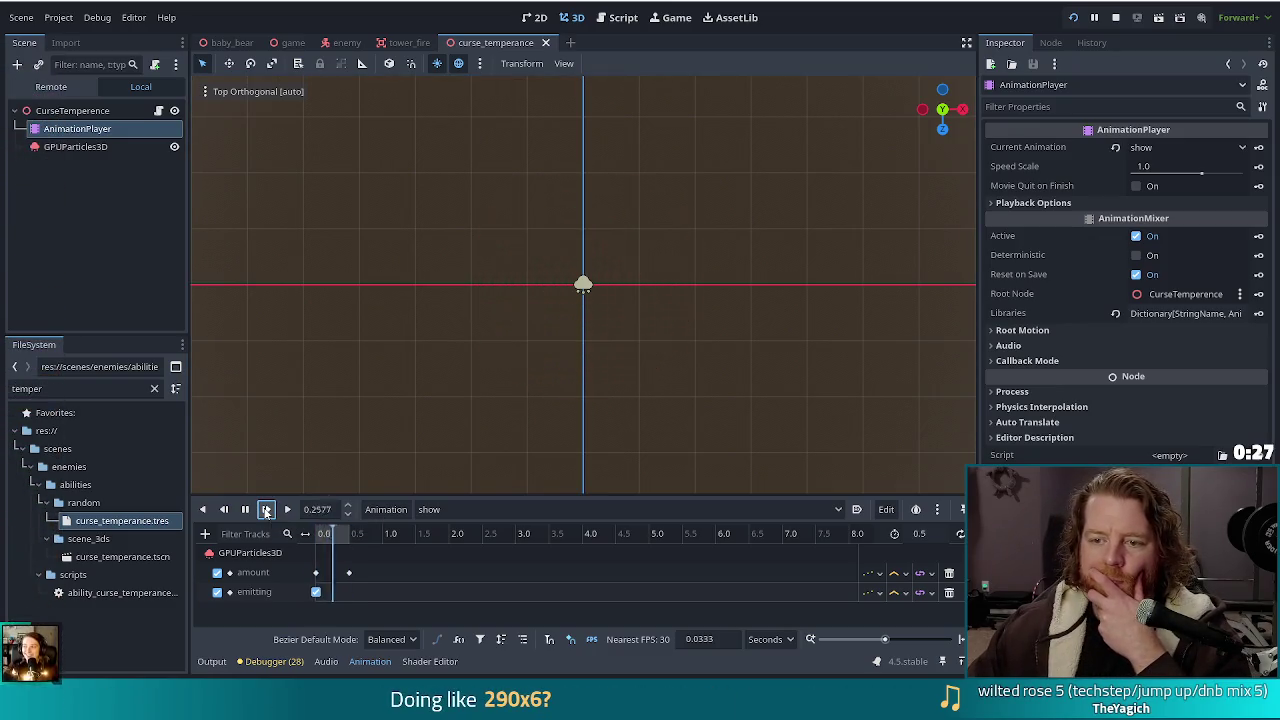
left_click(266, 510)
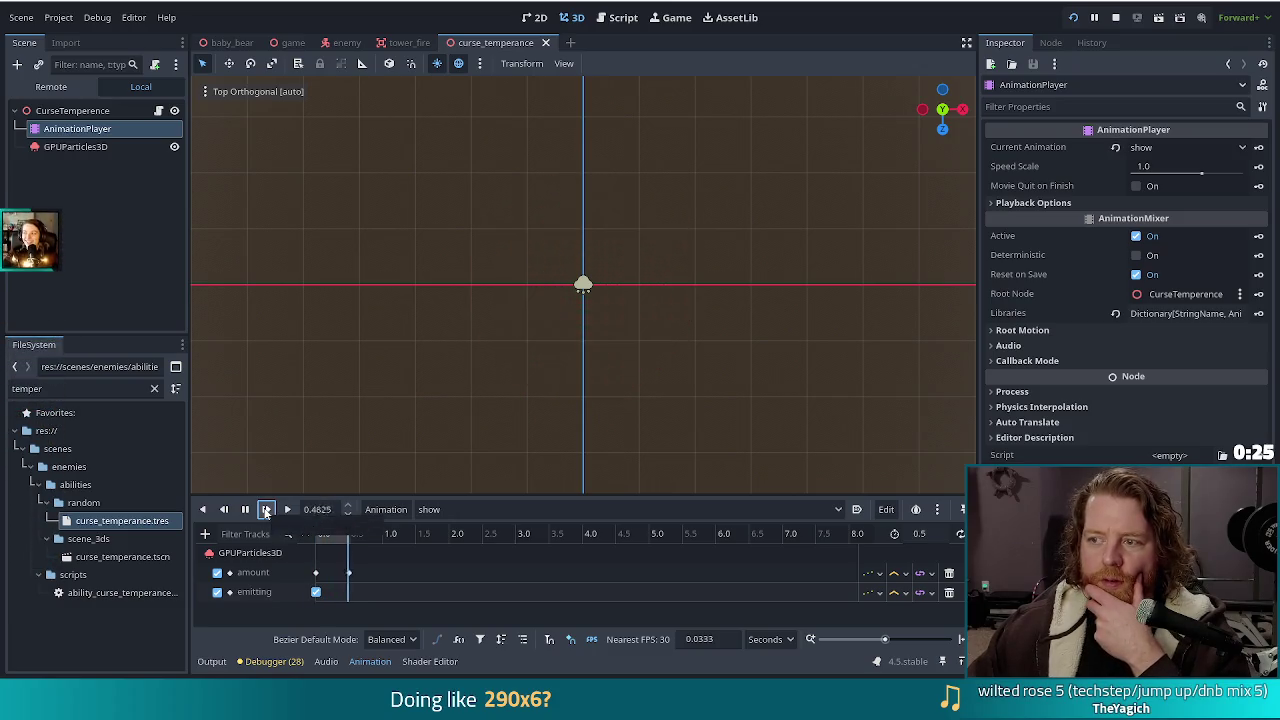
left_click(266, 510)
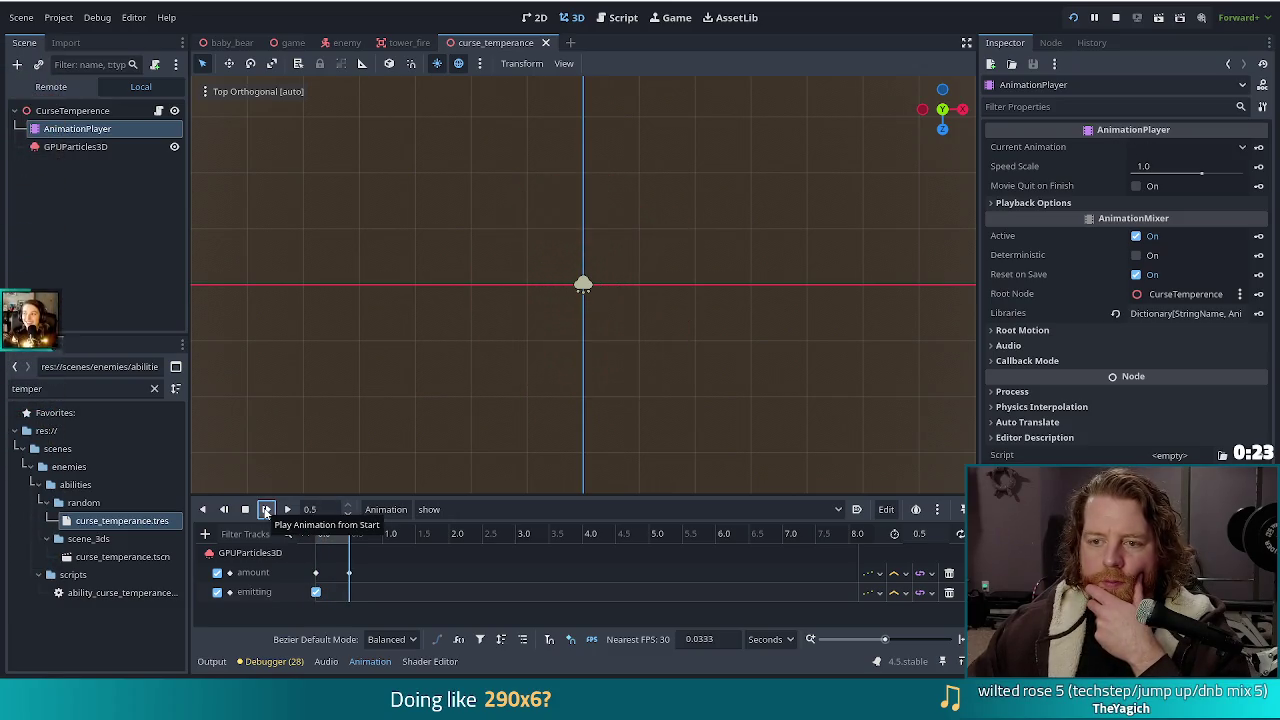
left_click(266, 510)
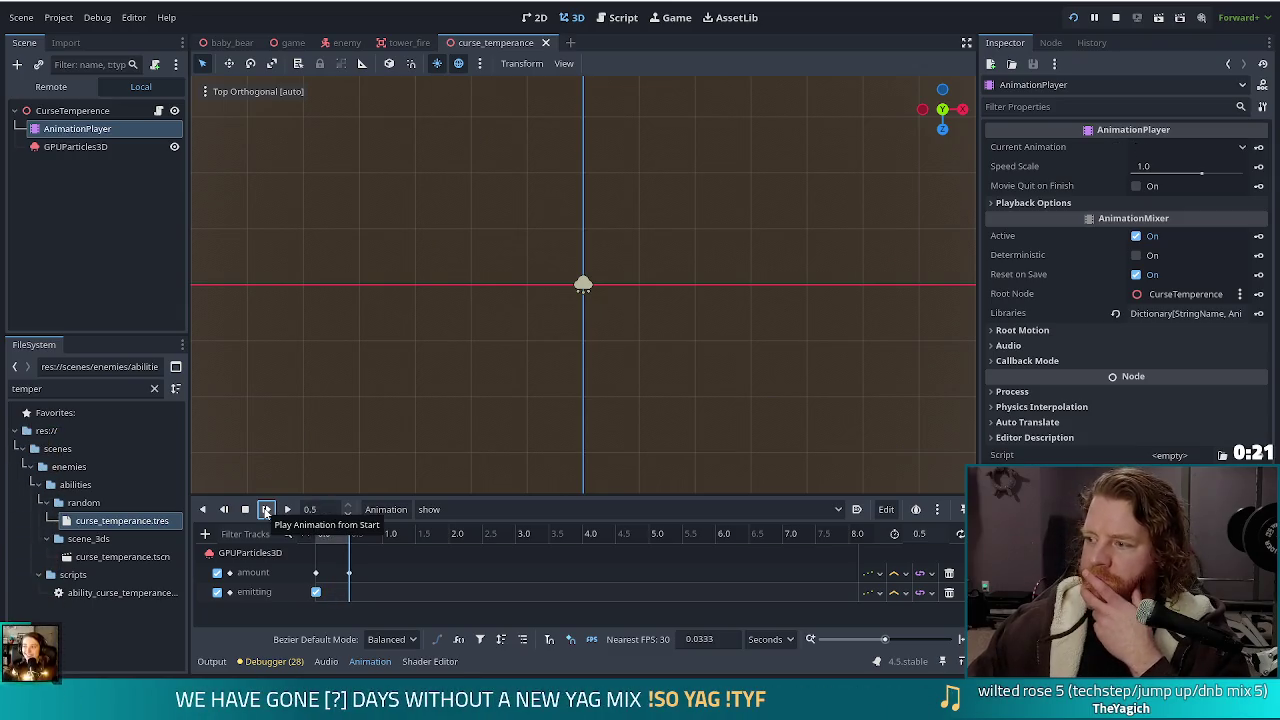
left_click(266, 510)
left_click(266, 510)
left_click(478, 511)
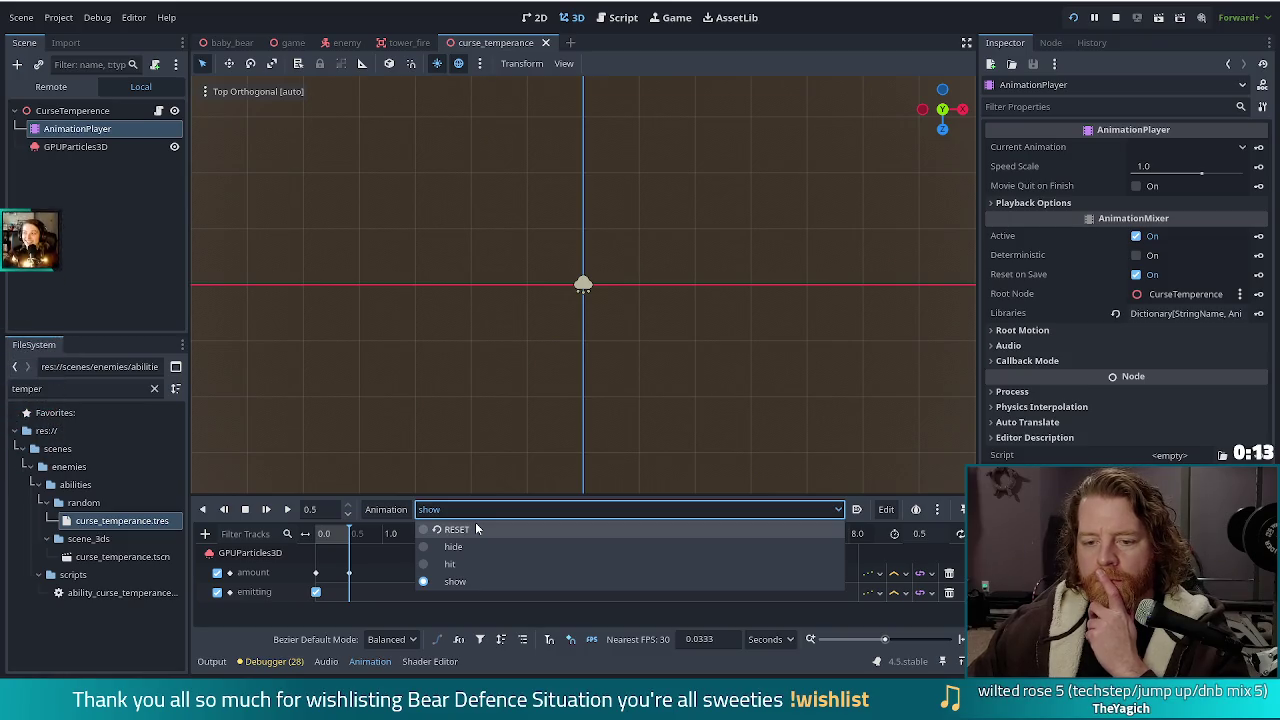
left_click(298, 614)
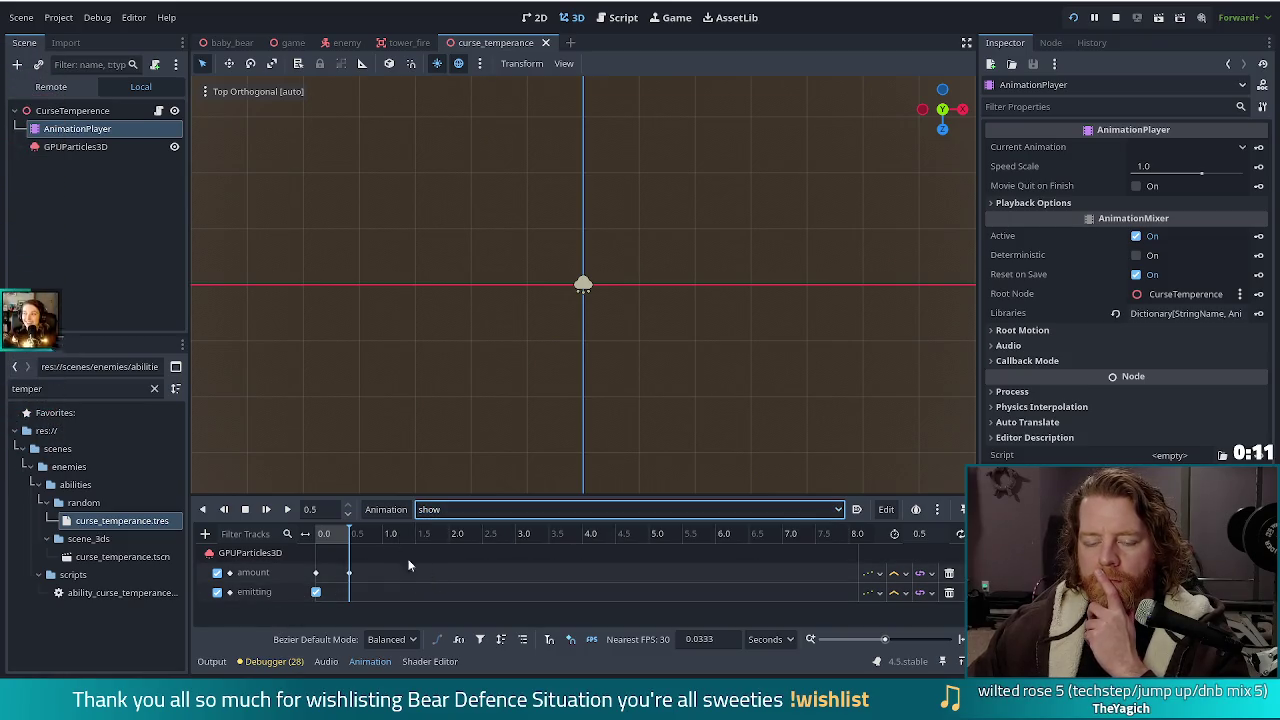
left_click(266, 510)
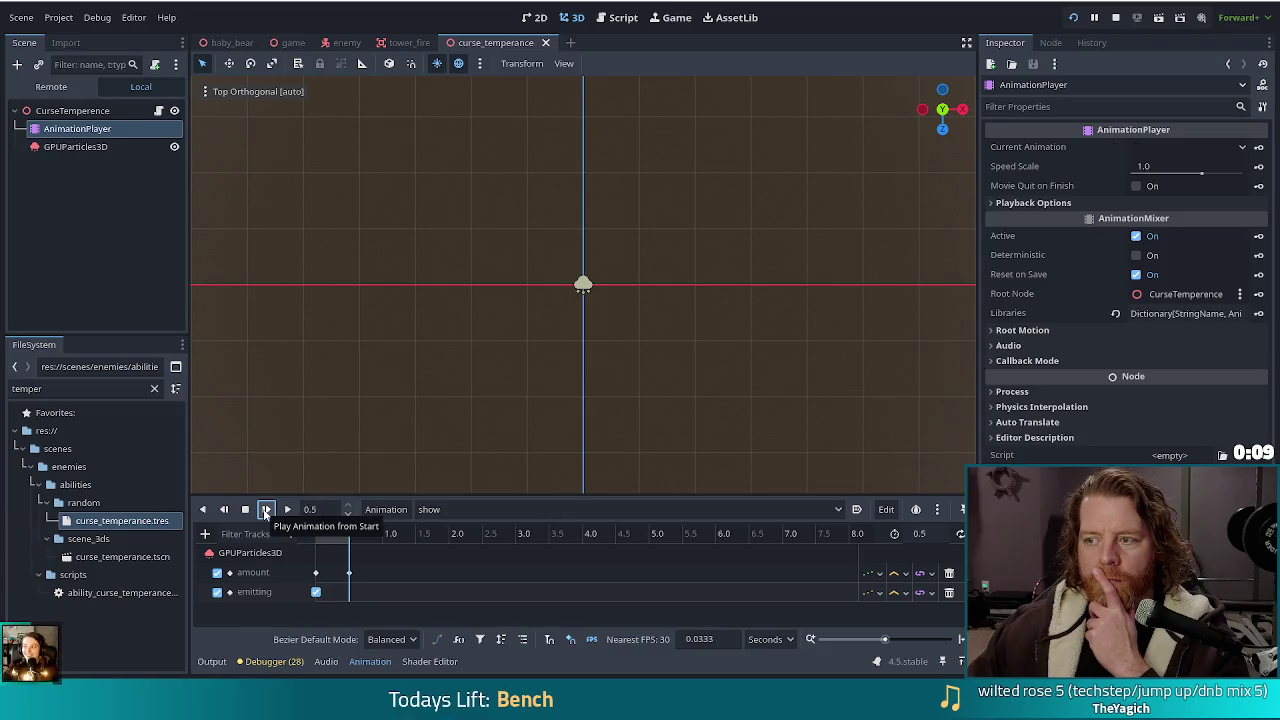
left_click(266, 510)
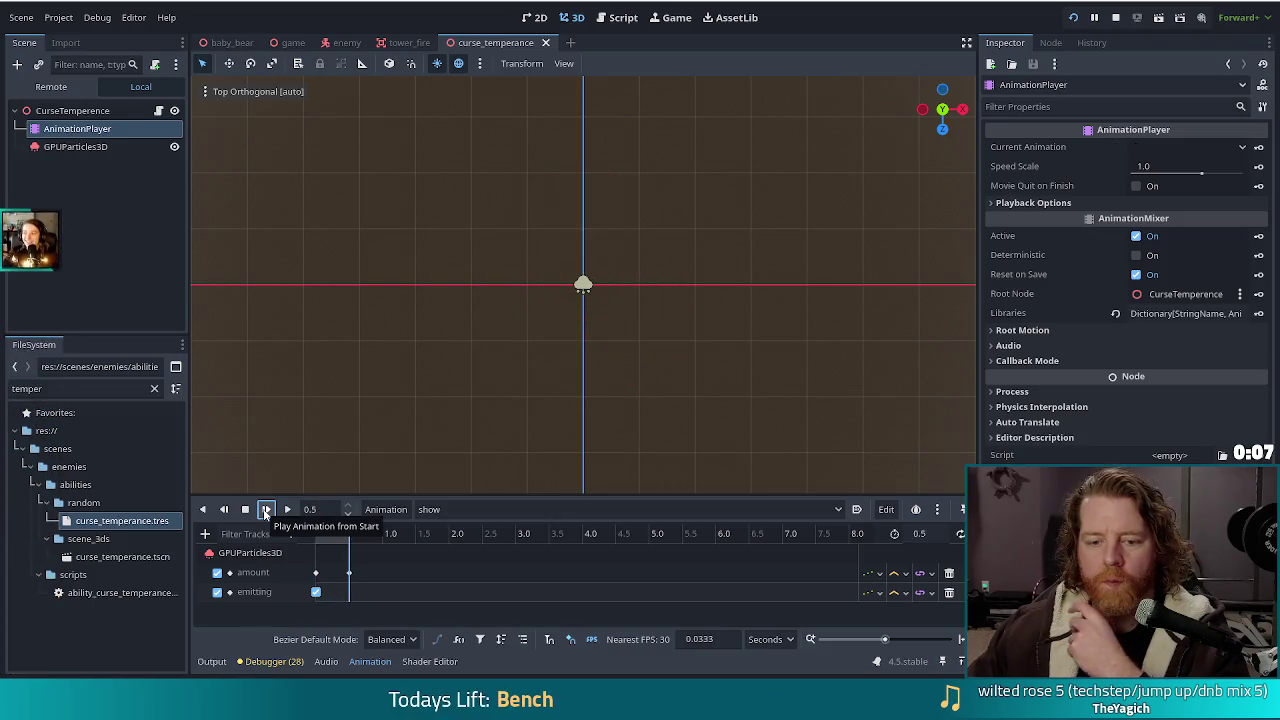
left_click(266, 510)
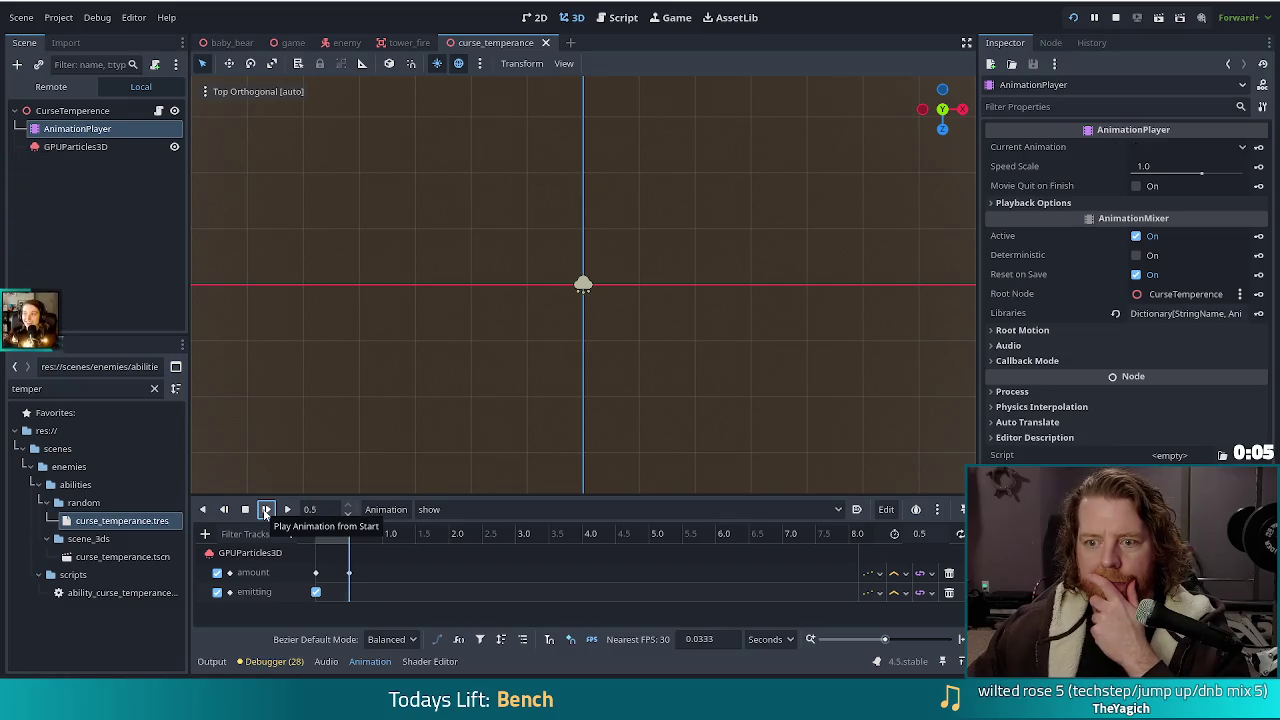
left_click(266, 510)
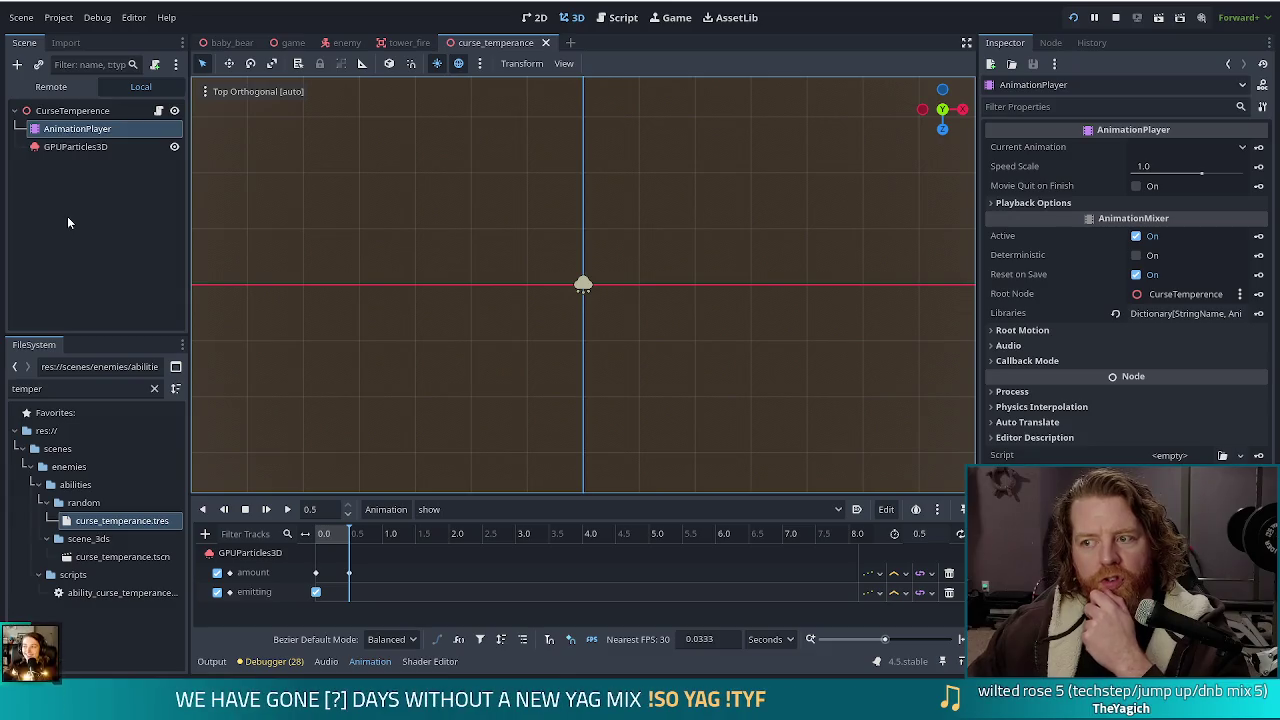
Check GPUParticles3D's One Shot, amount 2 and 0.25 s lifetime, then select the CurseTemperence root
left_click(80, 148)
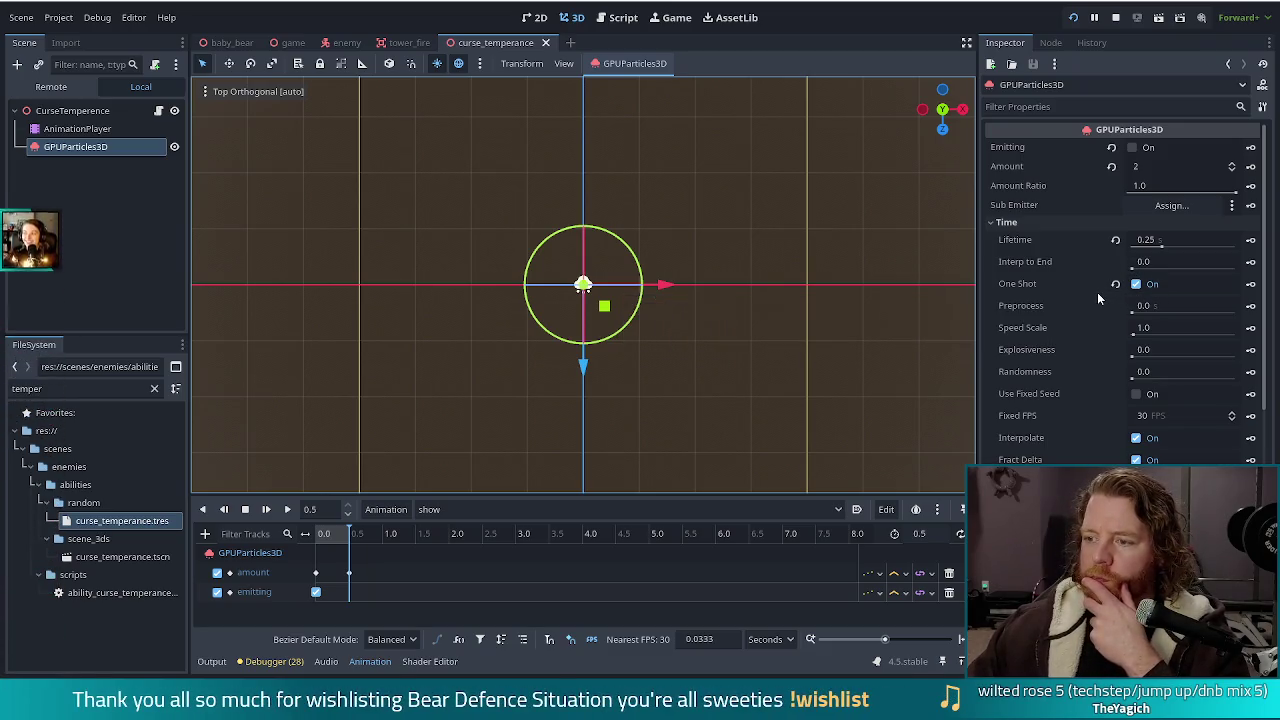
scroll(1097, 292, "down", 5)
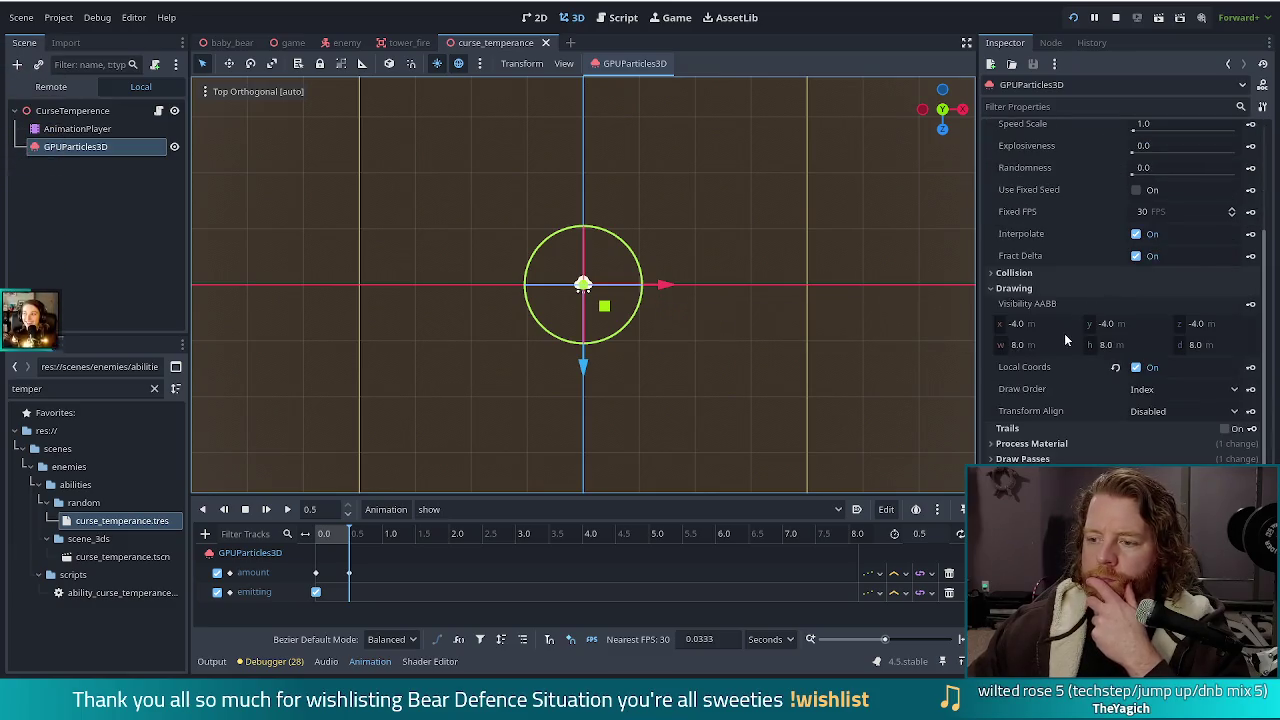
scroll(1064, 333, "down", 3)
scroll(1069, 332, "up", 10)
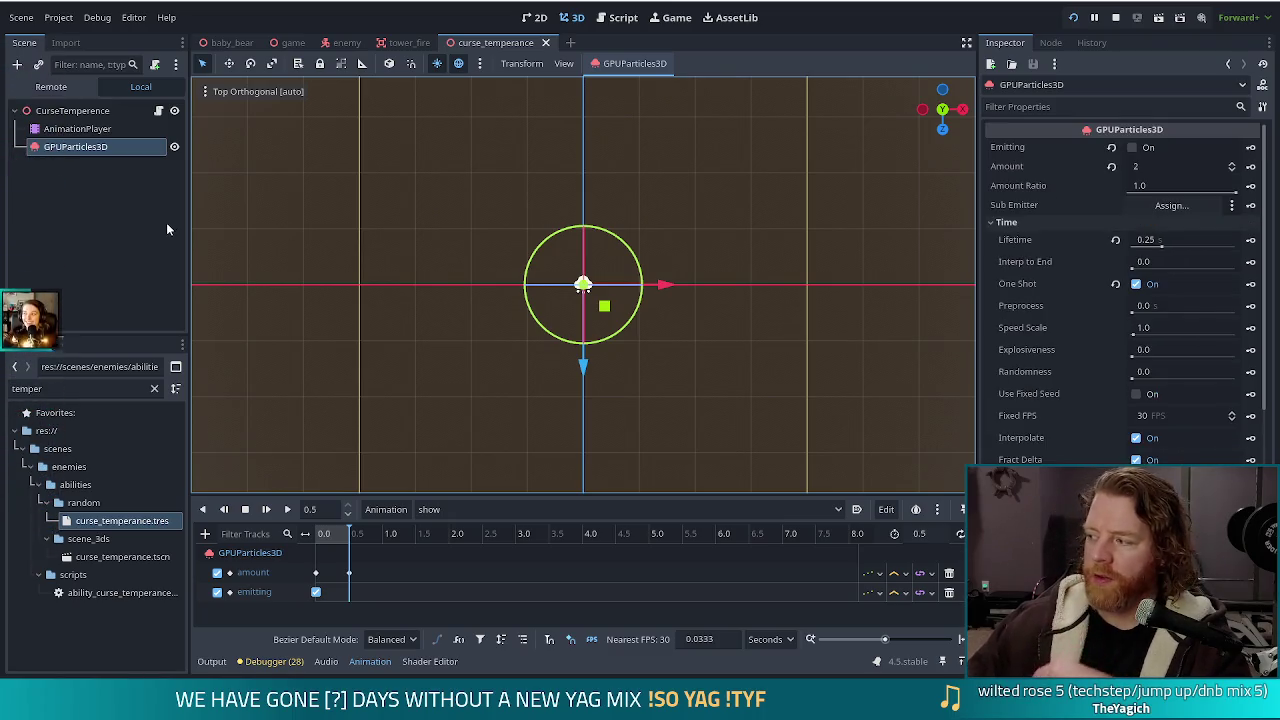
left_click(72, 110)
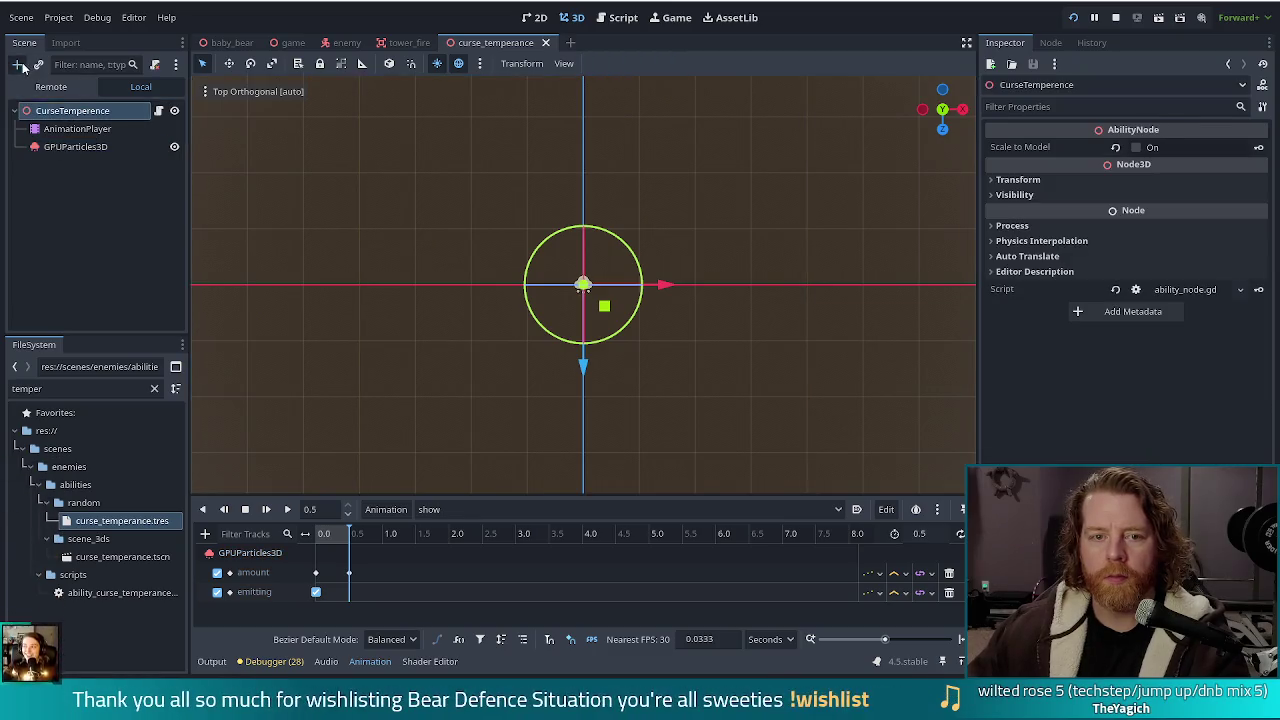
Add a MeshInstance3D child under CurseTemperence and give it a new QuadMesh
key("ctrl+a")
type("mesh")
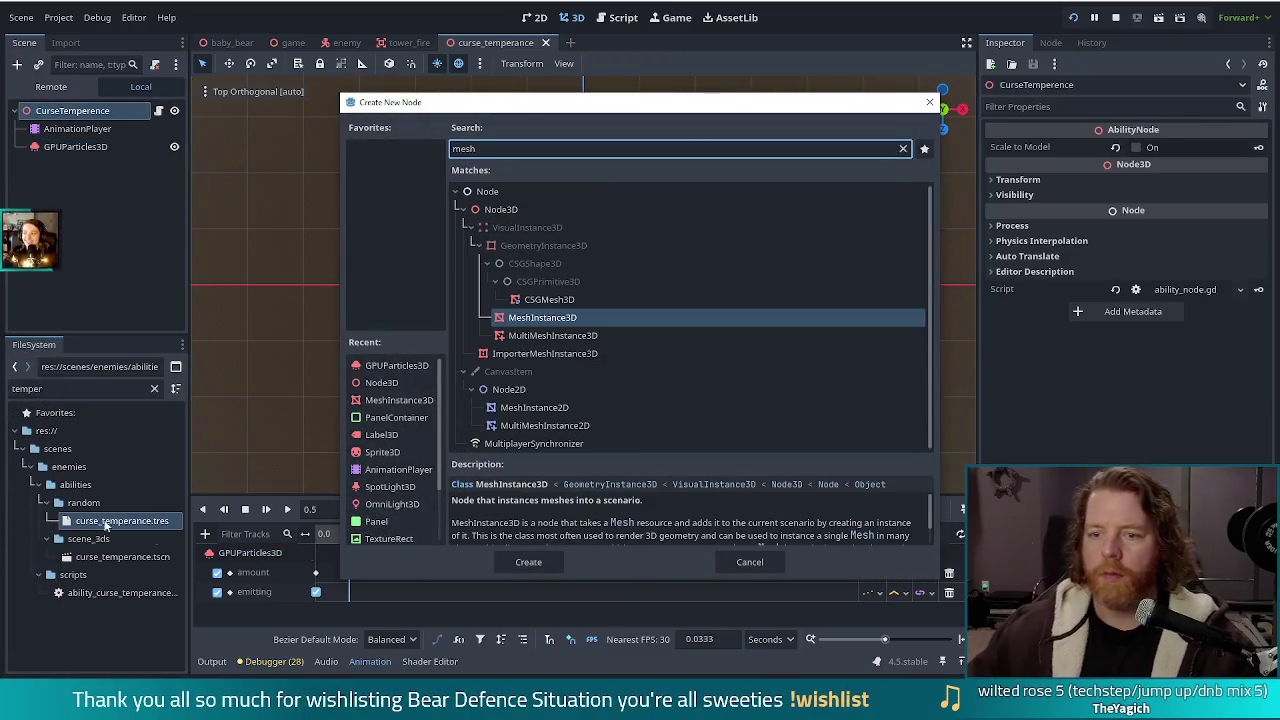
double_click(543, 318)
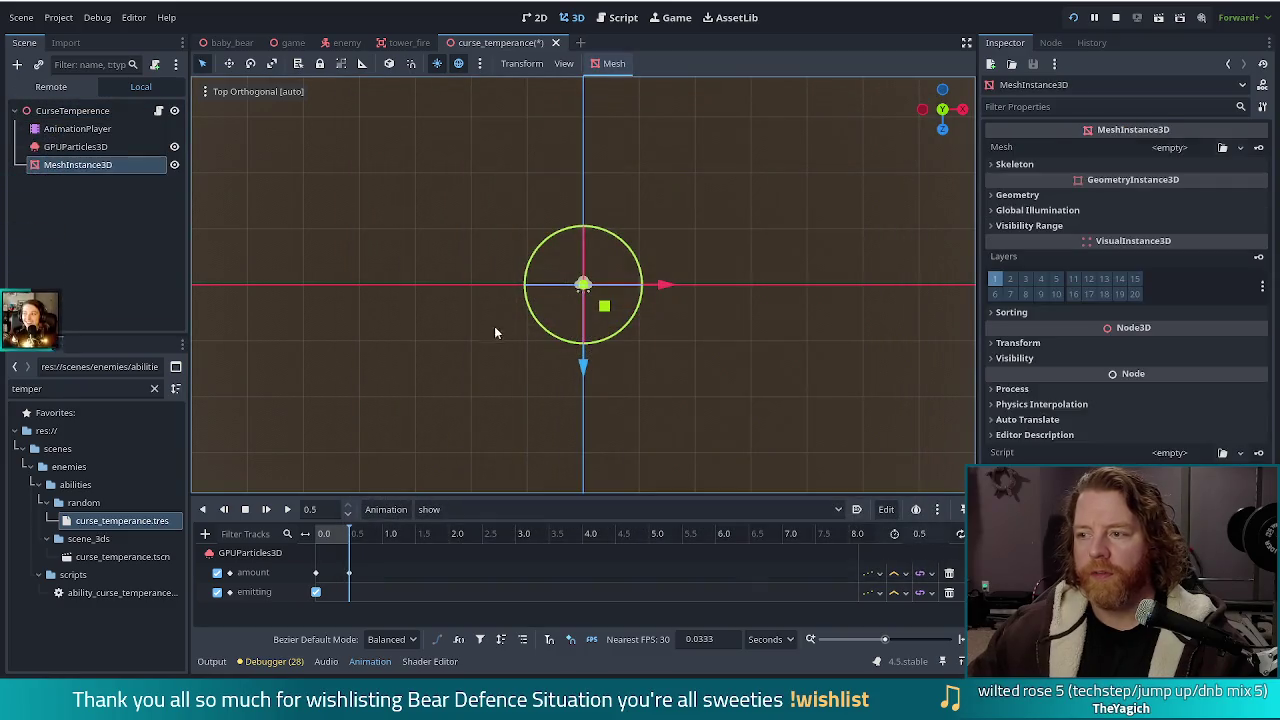
left_click(1169, 147)
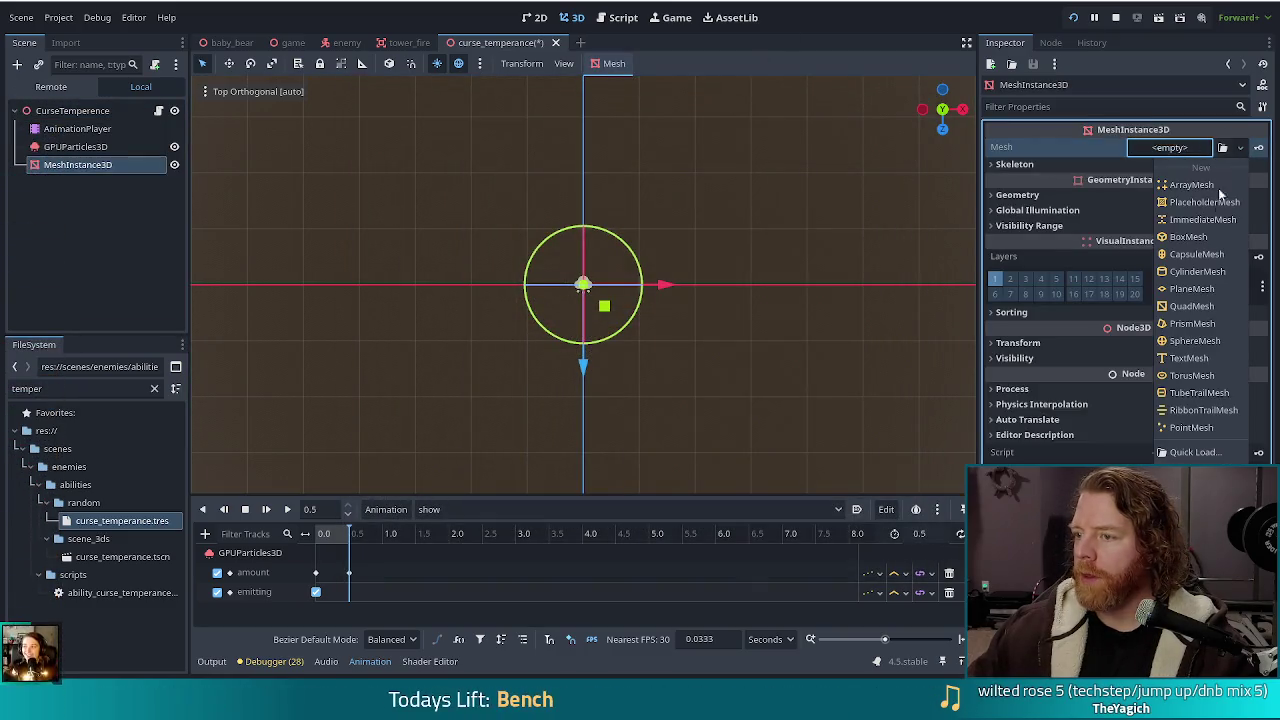
left_click(1185, 305)
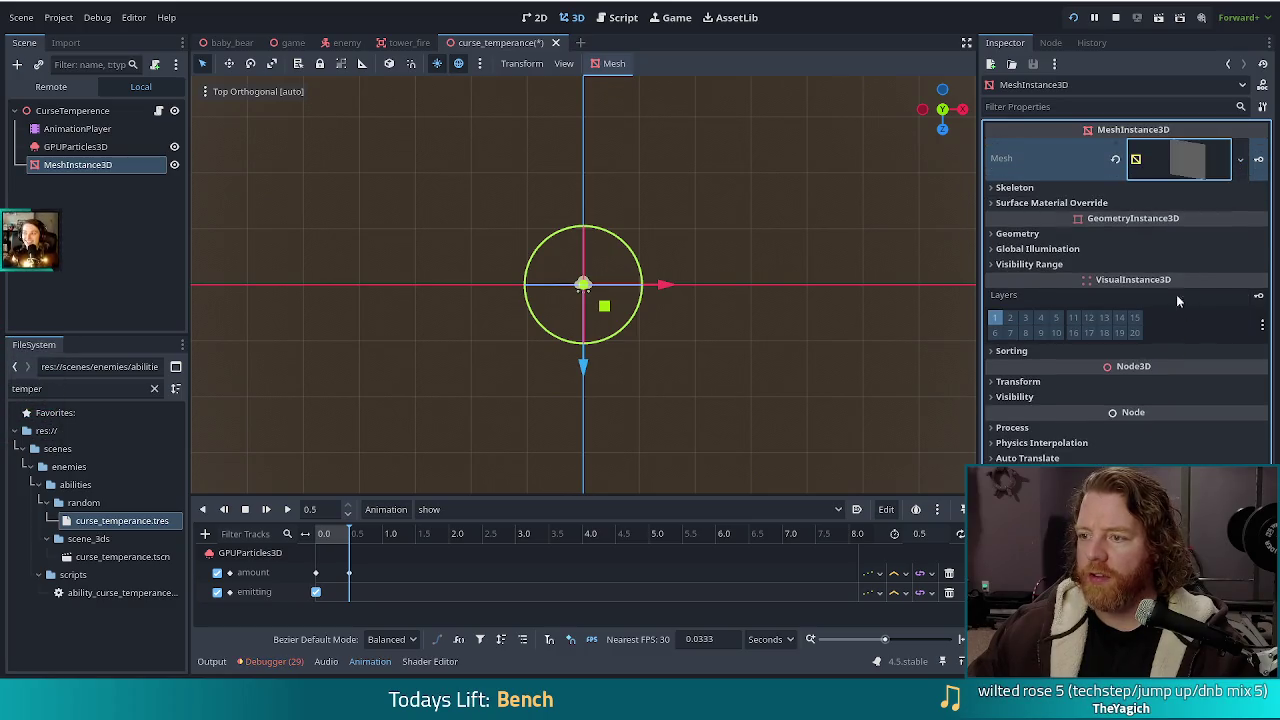
Set the quad's Transform rotation X to -90° so it lies flat
mouse_move(684, 376)
left_mouse_down()
mouse_move(666, 263)
mouse_move(667, 279)
left_mouse_up()
left_click(1030, 381)
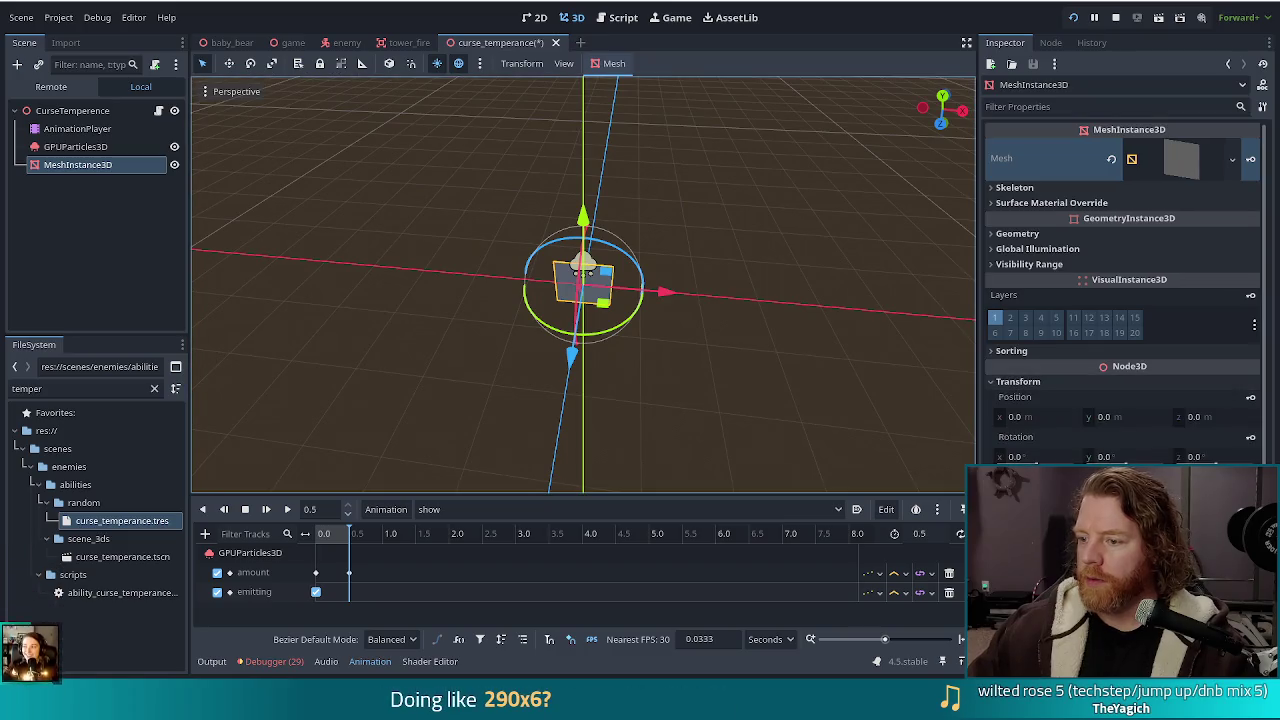
left_click(1036, 457)
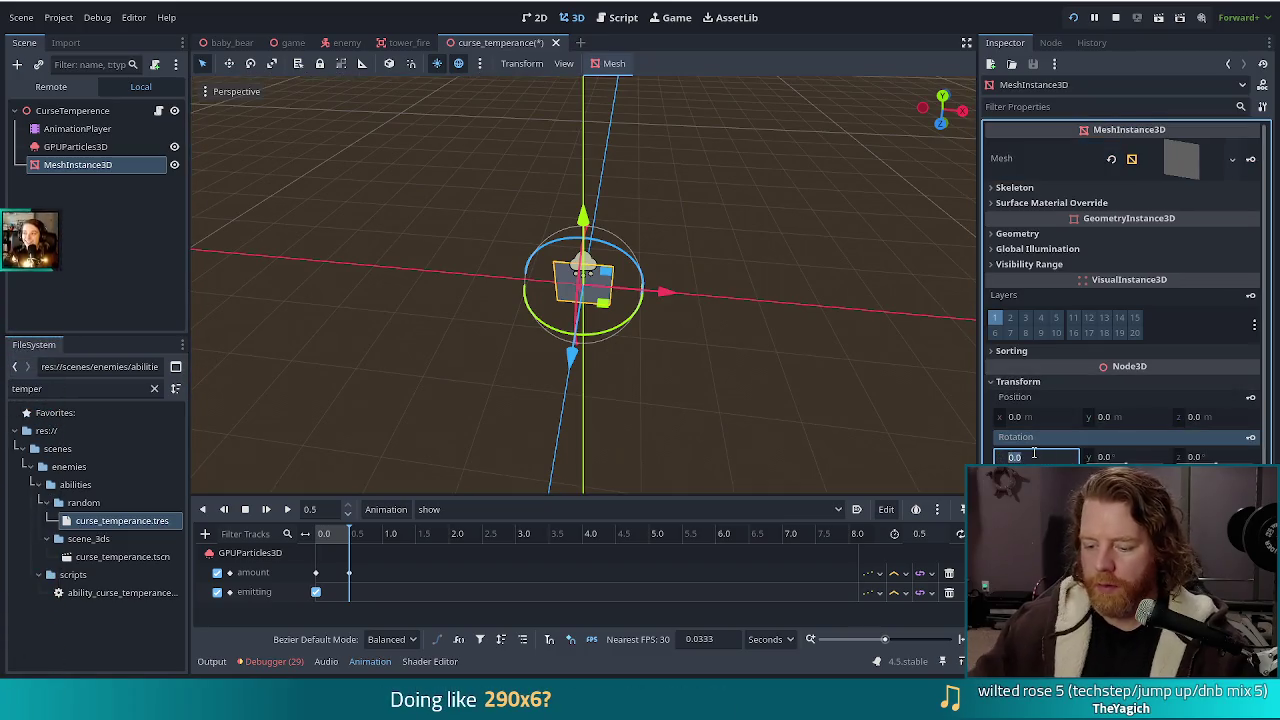
type("90")
key("Return")
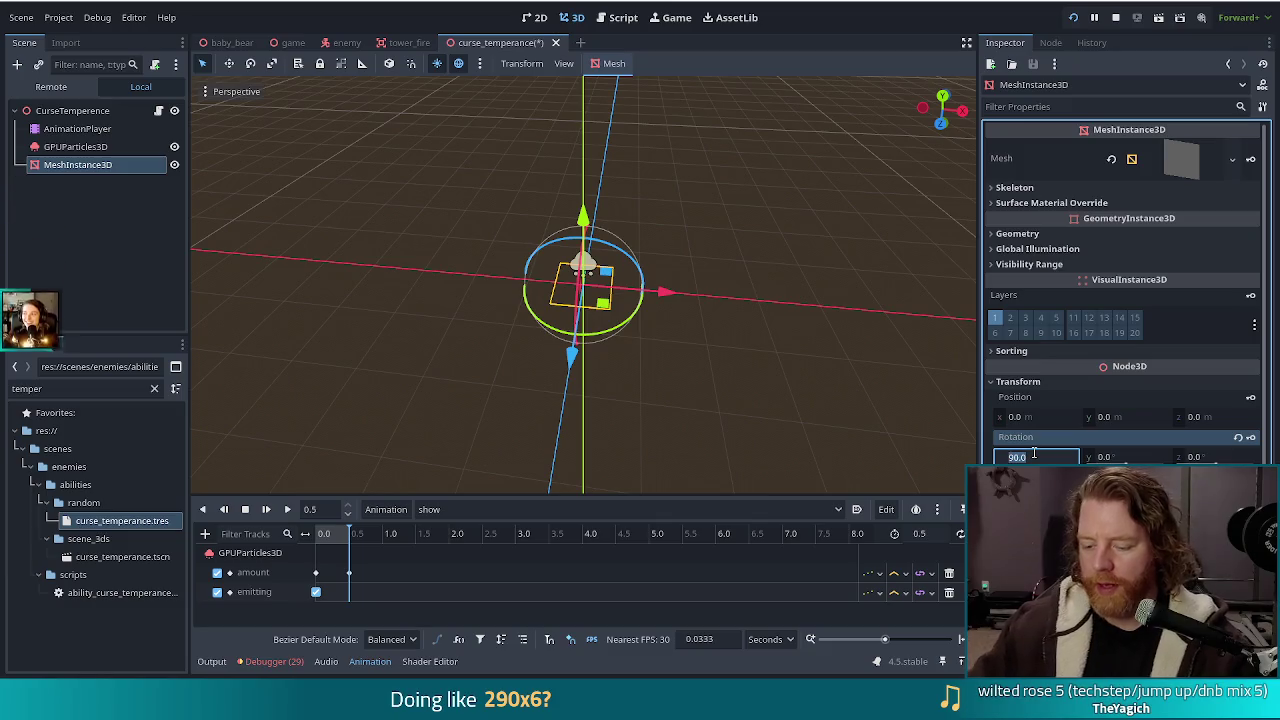
type("-90")
key("Return")
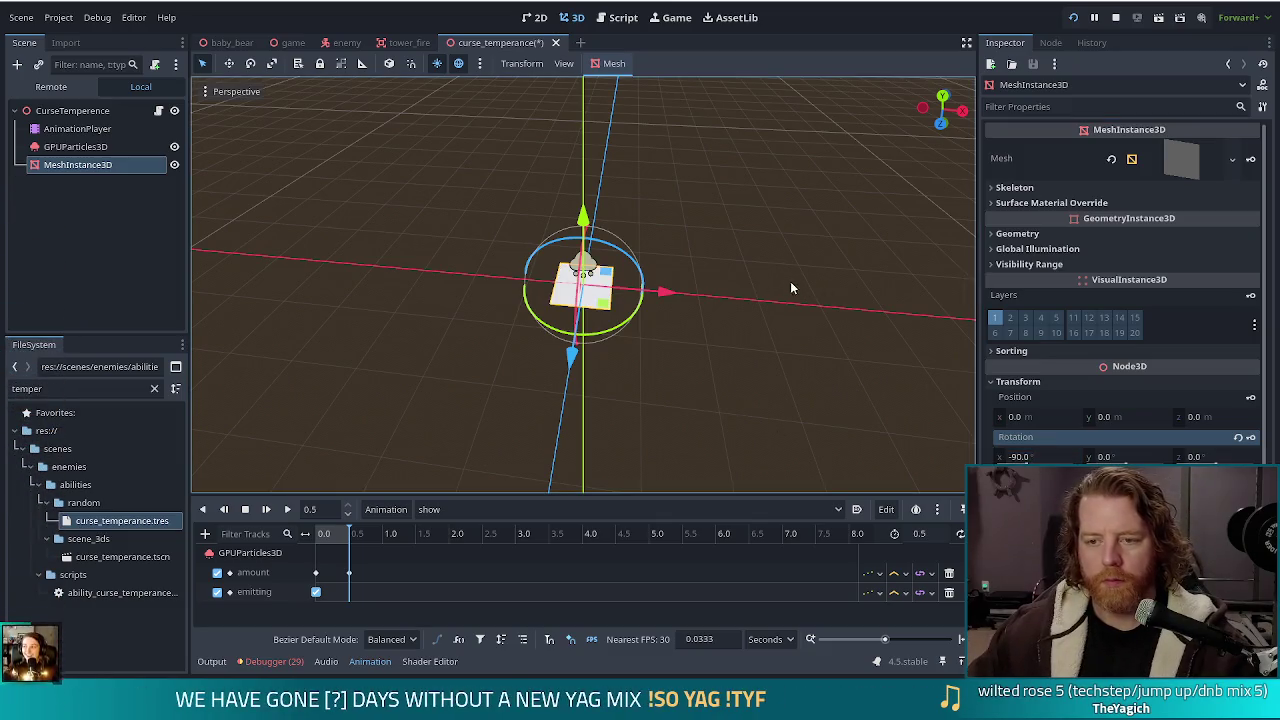
Save the scene, hide the quad mesh, and key its Visible property as a new show-animation track
mouse_move(816, 268)
left_mouse_down()
mouse_move(747, 256)
mouse_move(762, 356)
left_mouse_up()
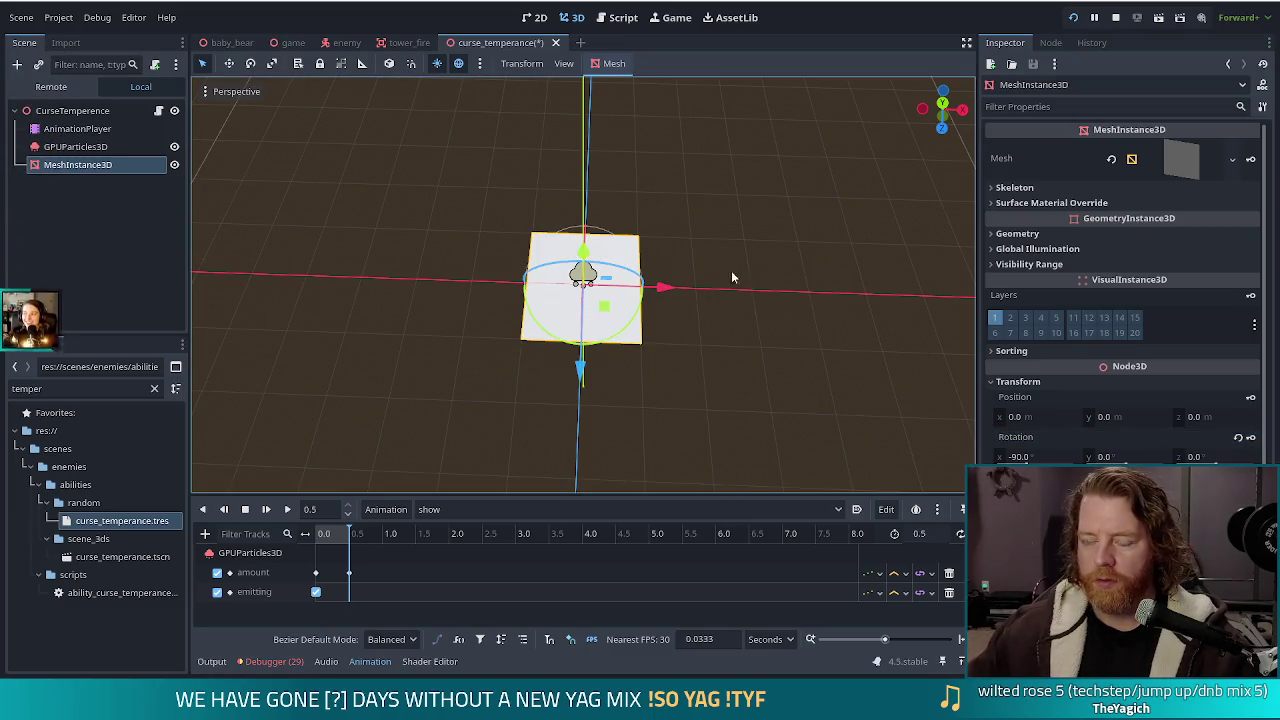
key("ctrl+s")
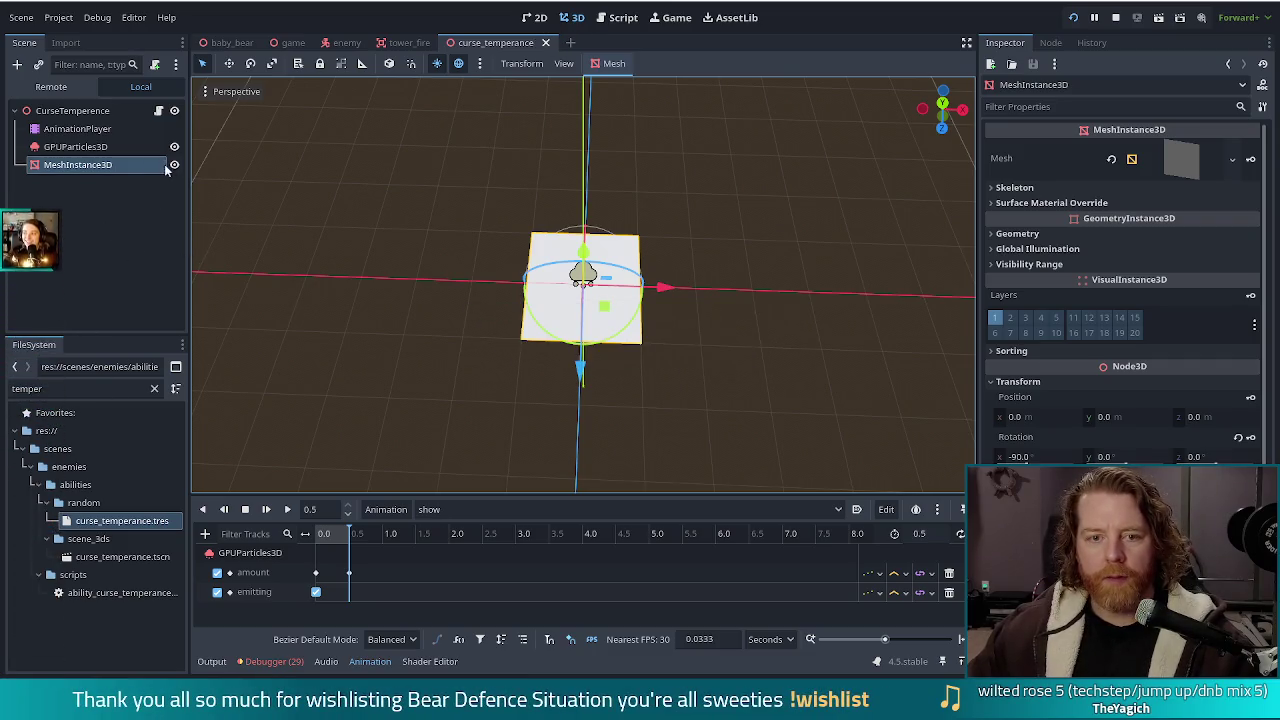
left_click(174, 164)
left_click(307, 533)
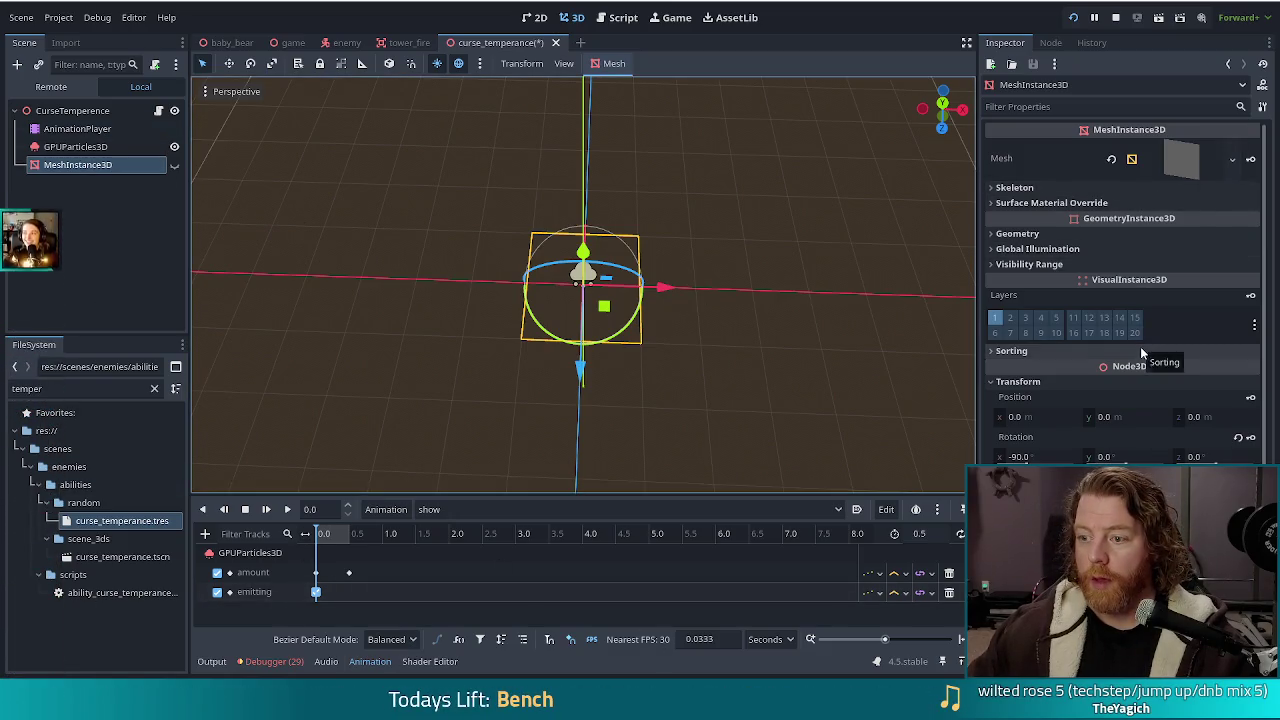
scroll(1076, 392, "down", 1)
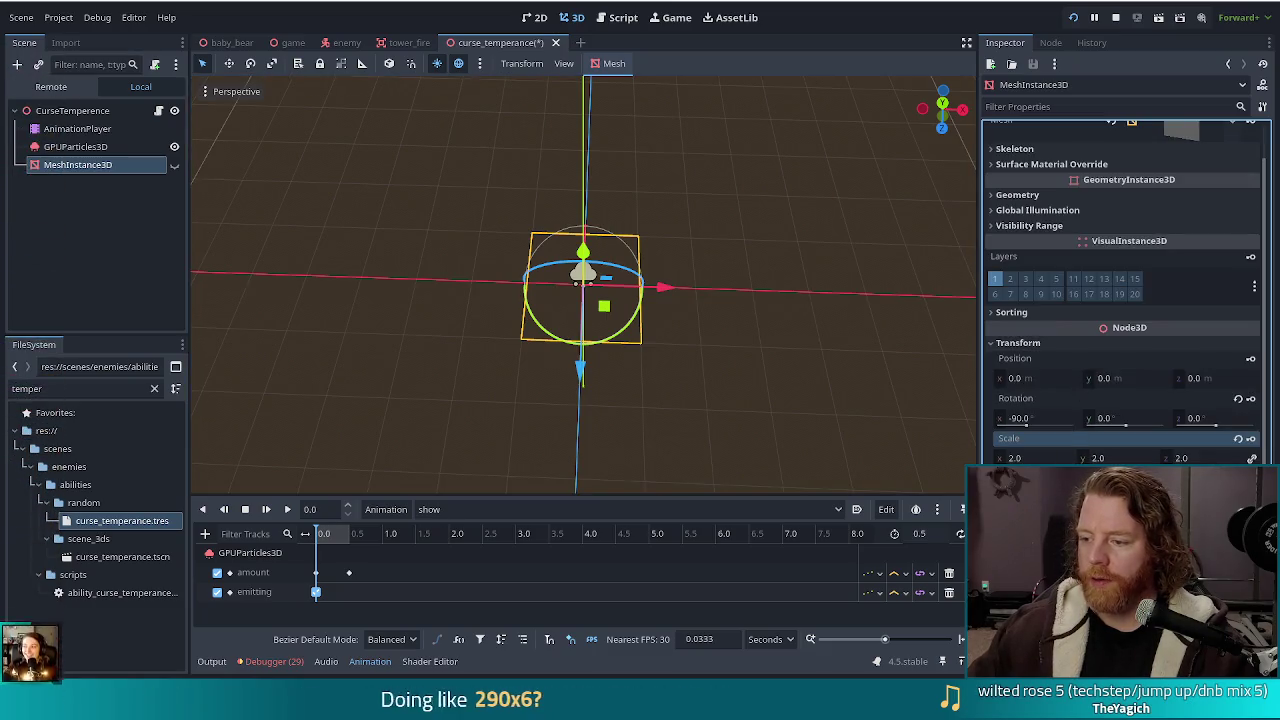
left_click(581, 332)
left_click(588, 385)
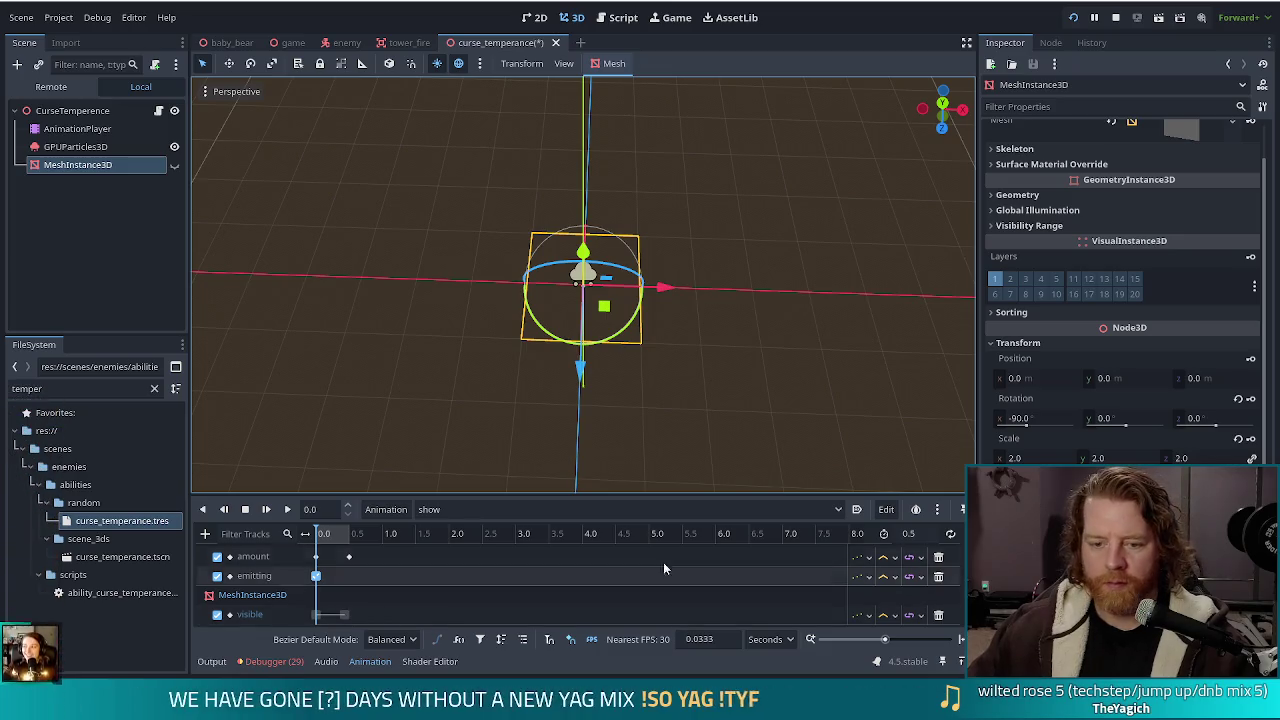
Select the quad's On key at 0.0, replay the show animation to check the flash, then run the game
left_click(336, 616)
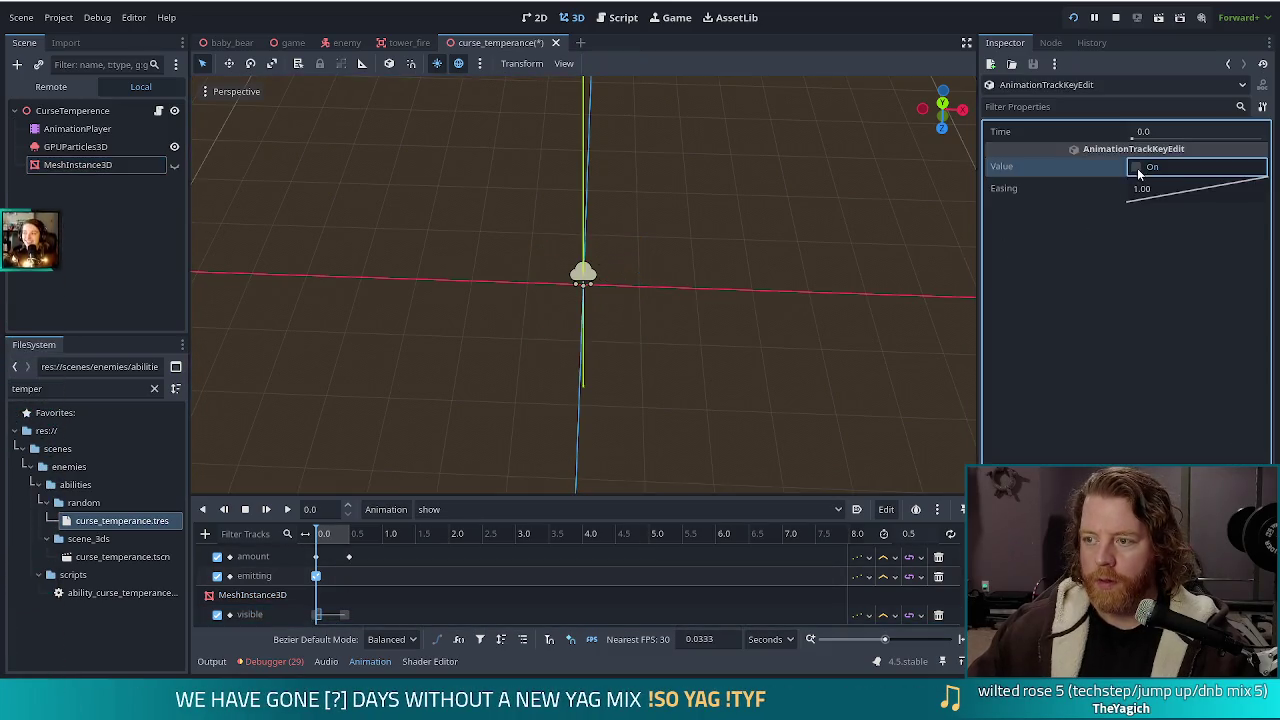
left_click(265, 510)
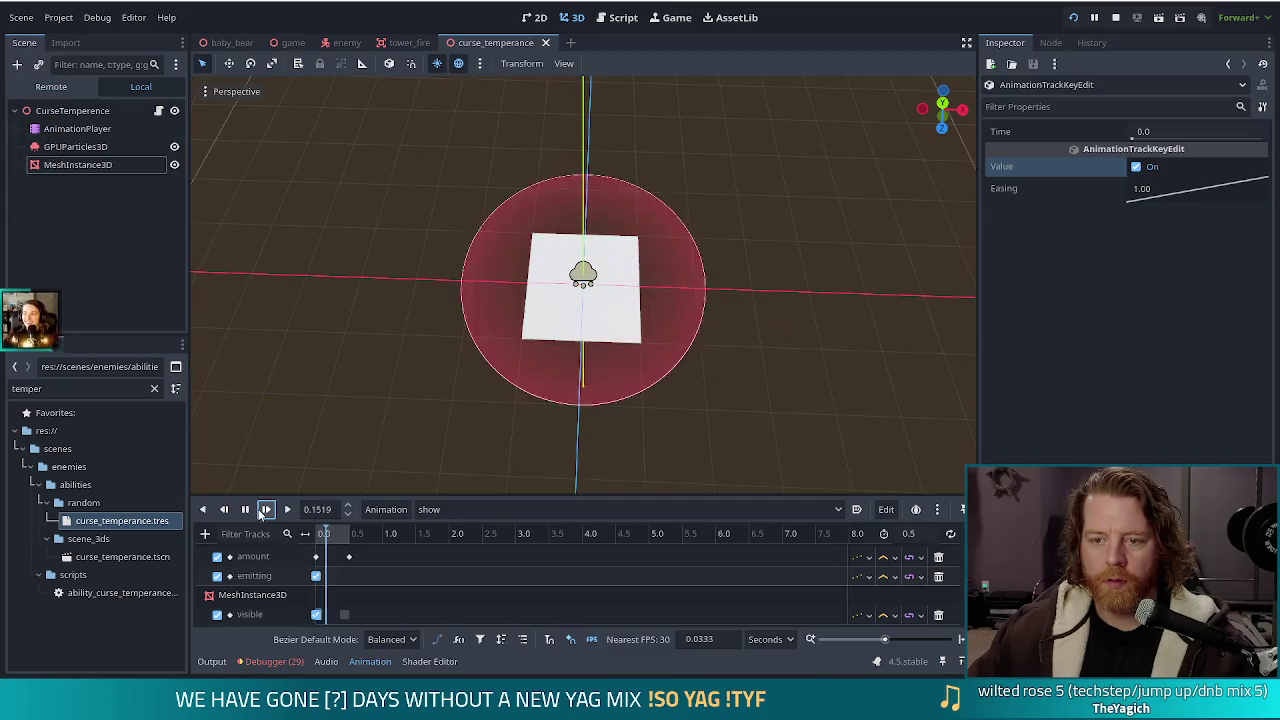
left_click(265, 510)
left_click(265, 510)
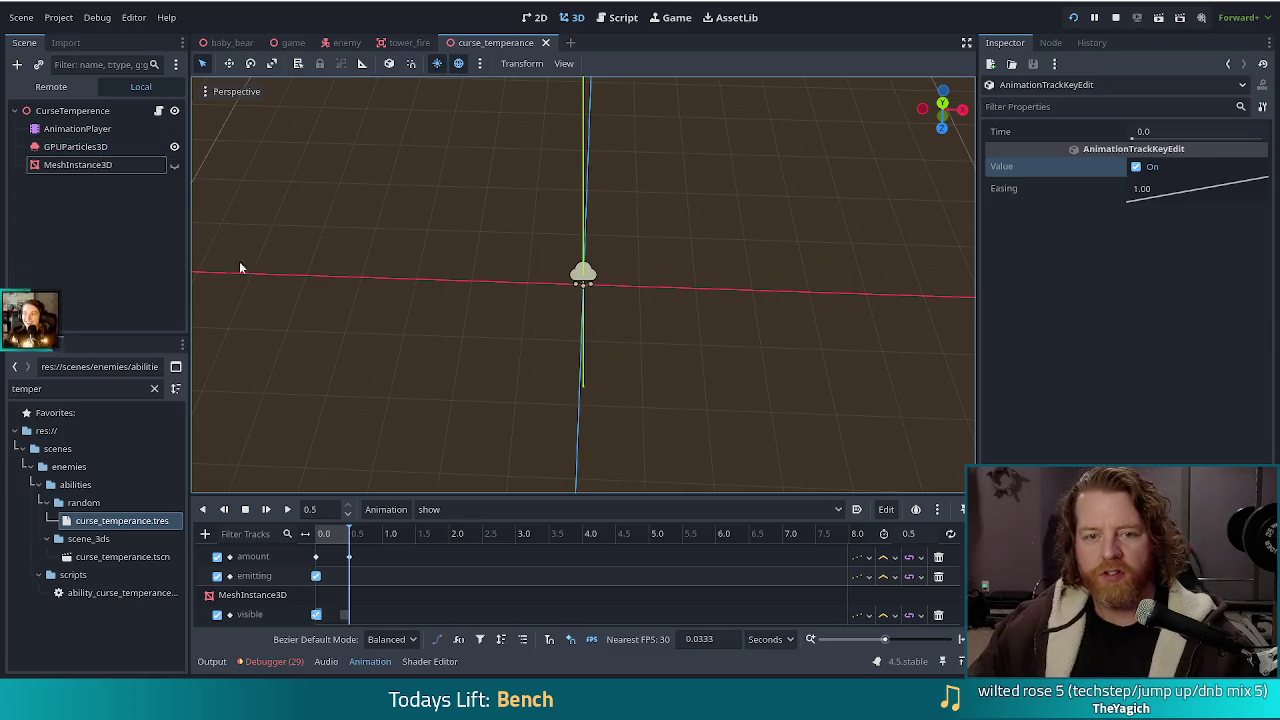
left_click(266, 510)
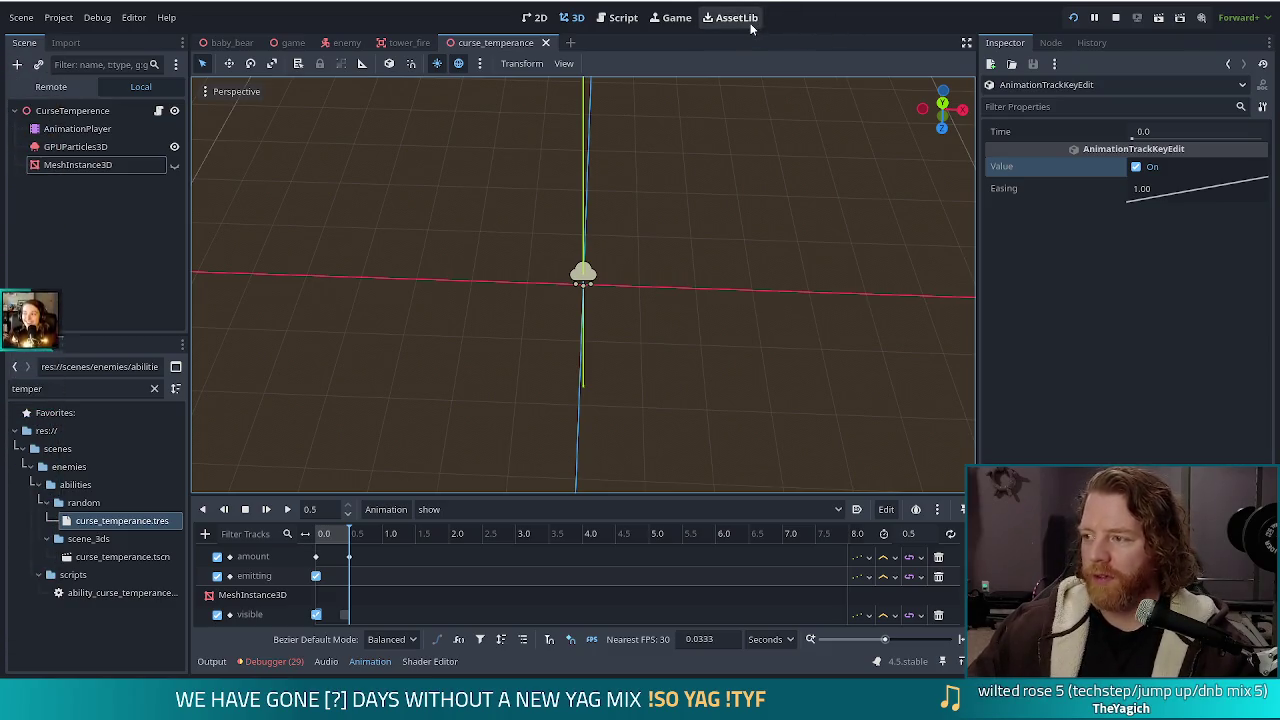
left_click(1140, 17)
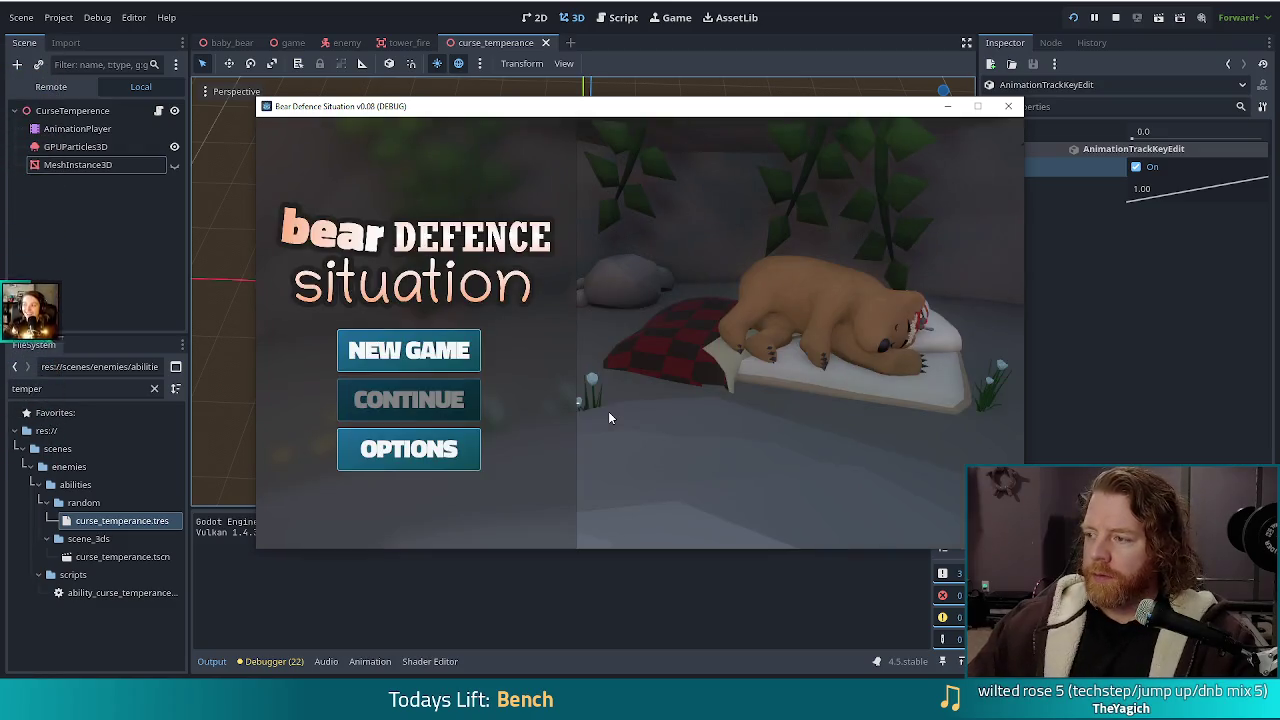
Start a new game, enter 'set_ability curse_temperance' in the console, and view curse_temperance.tres in Godot
left_click(406, 349)
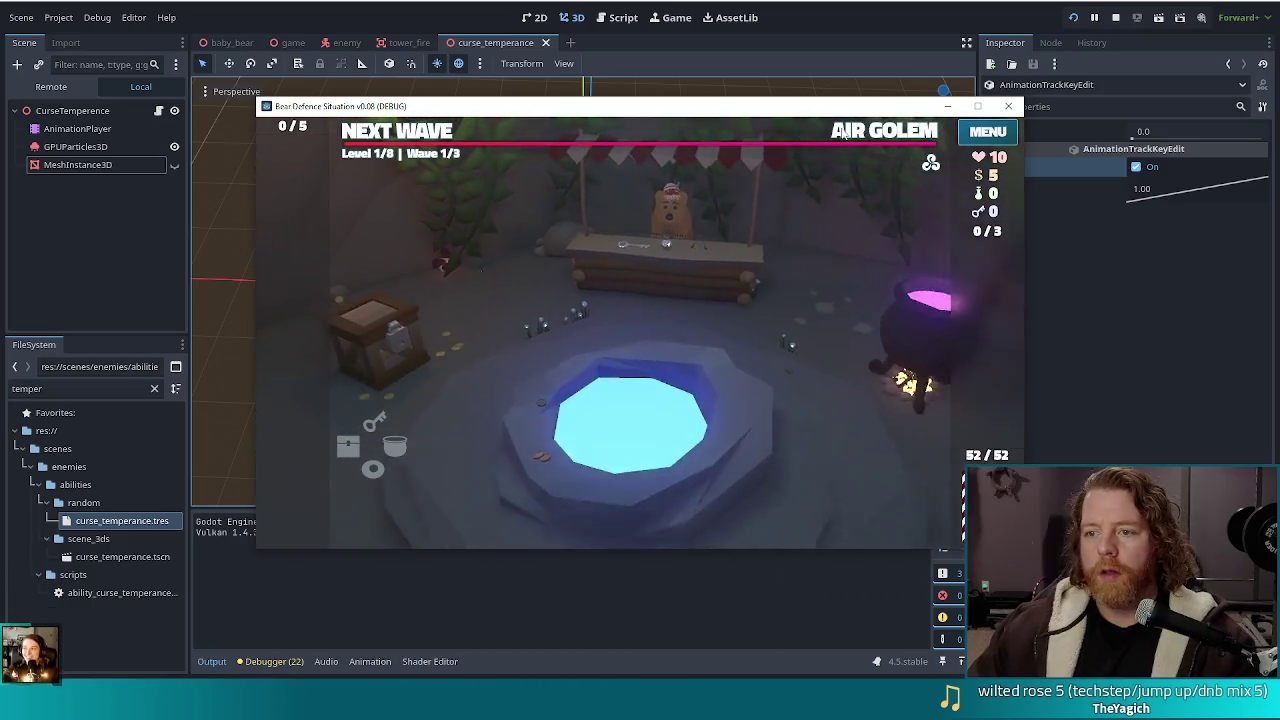
key("grave")
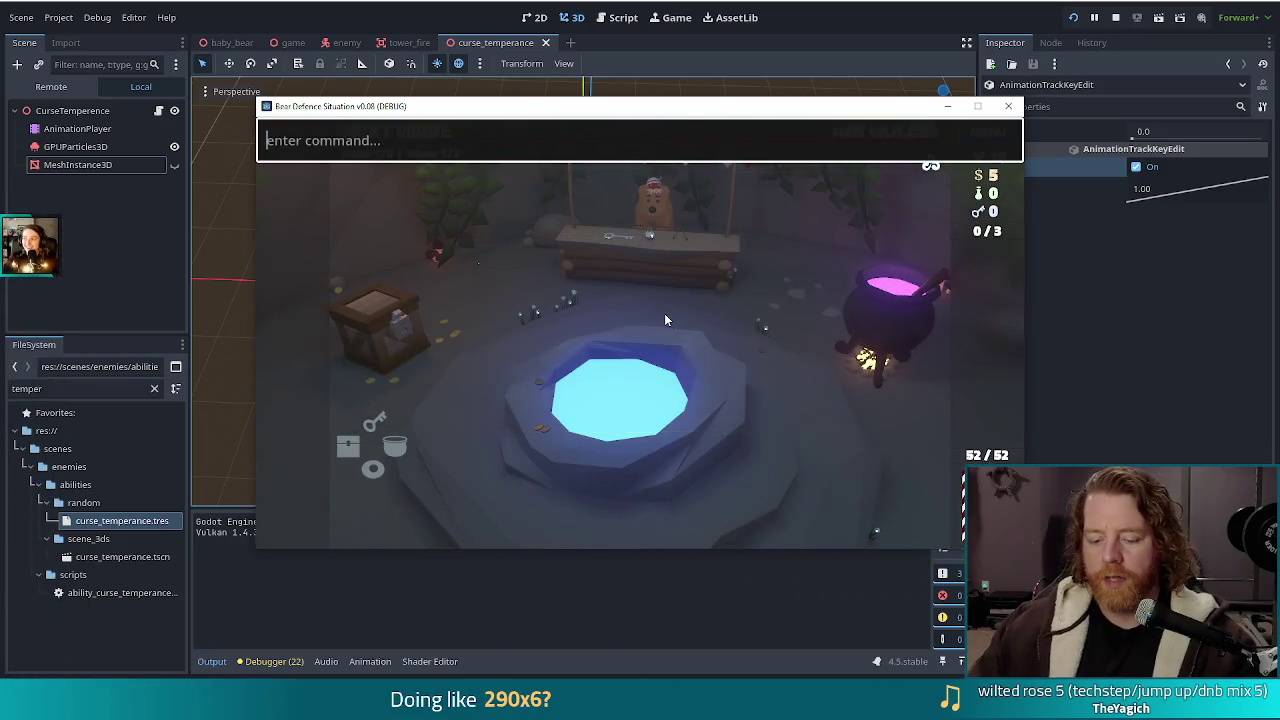
type("set_ability curse")
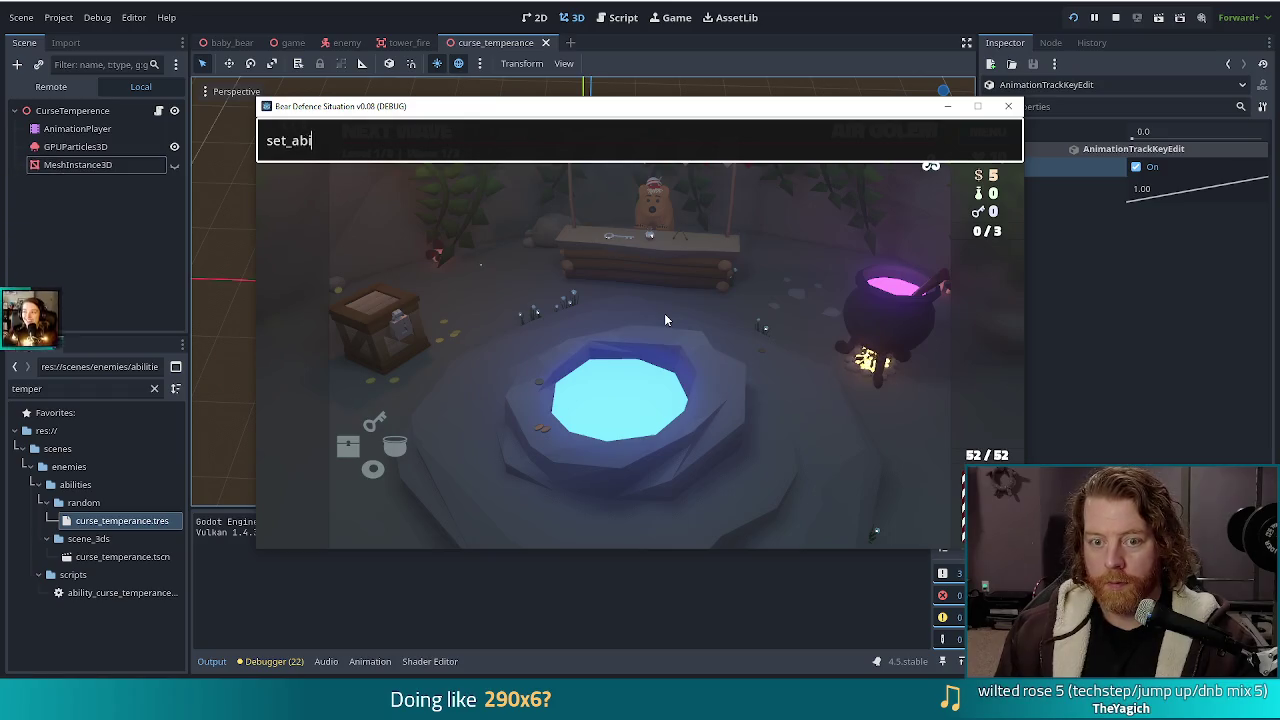
type("_")
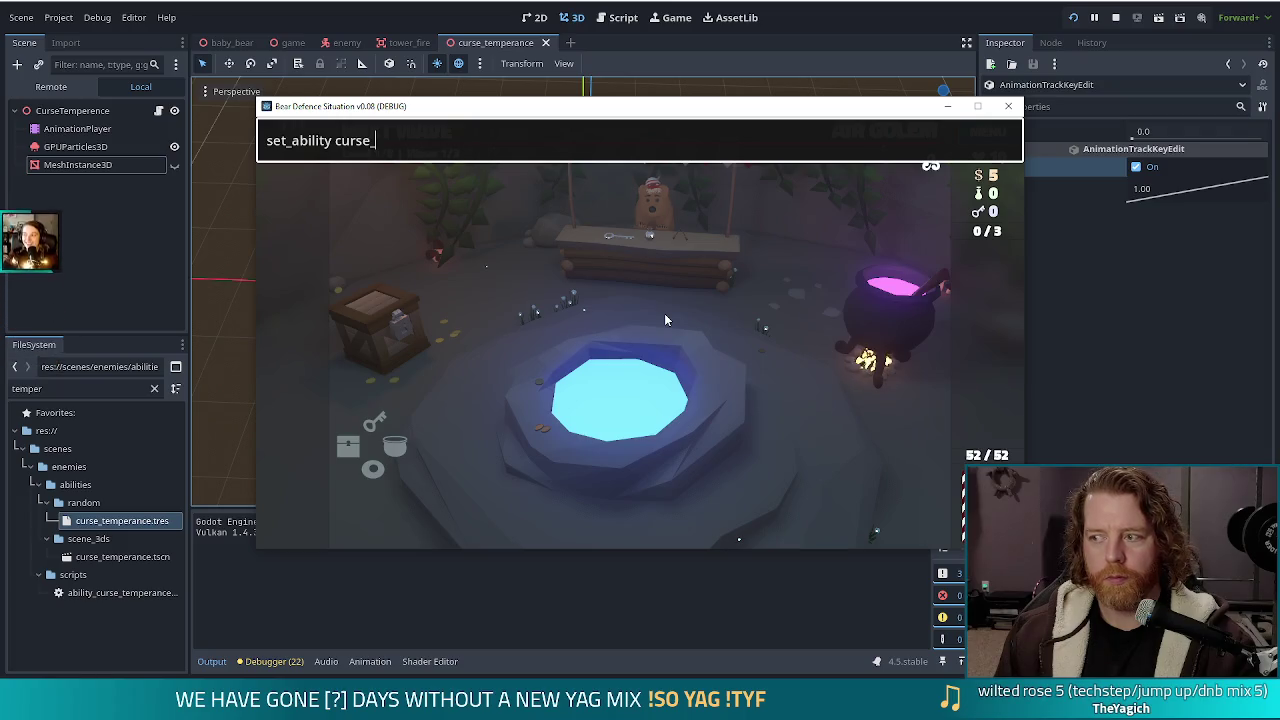
type("temperance")
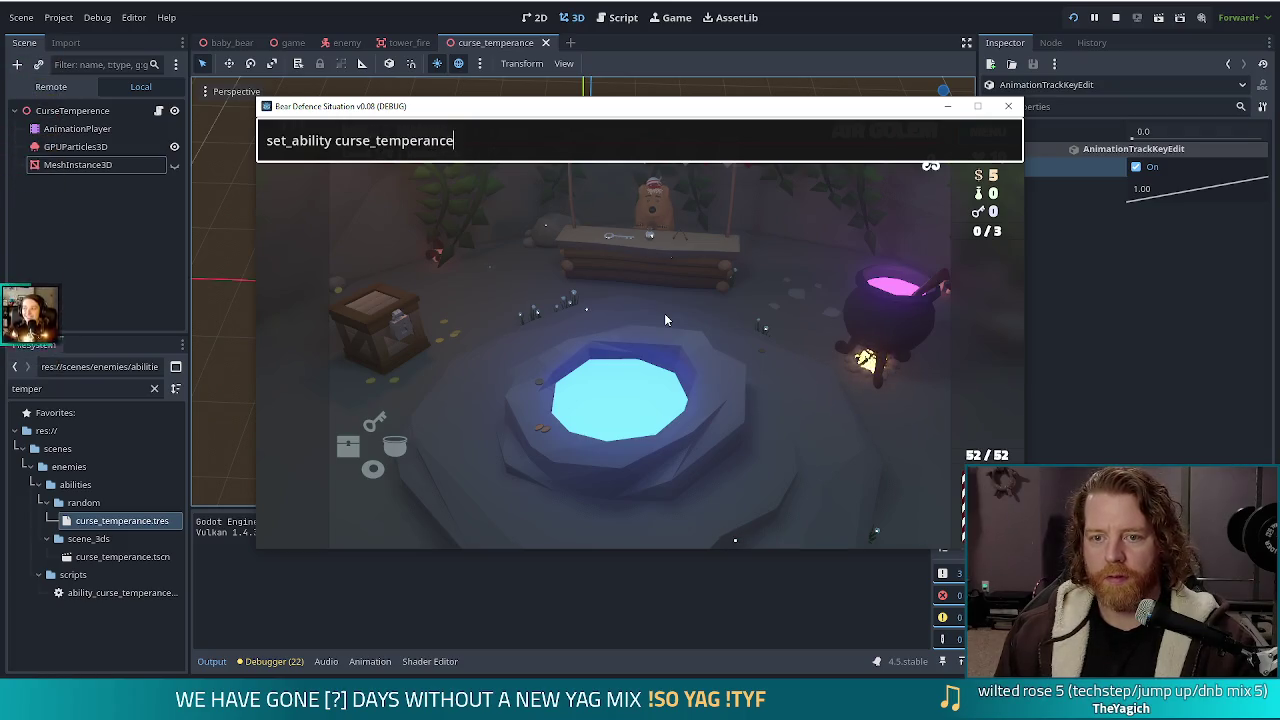
key("Return")
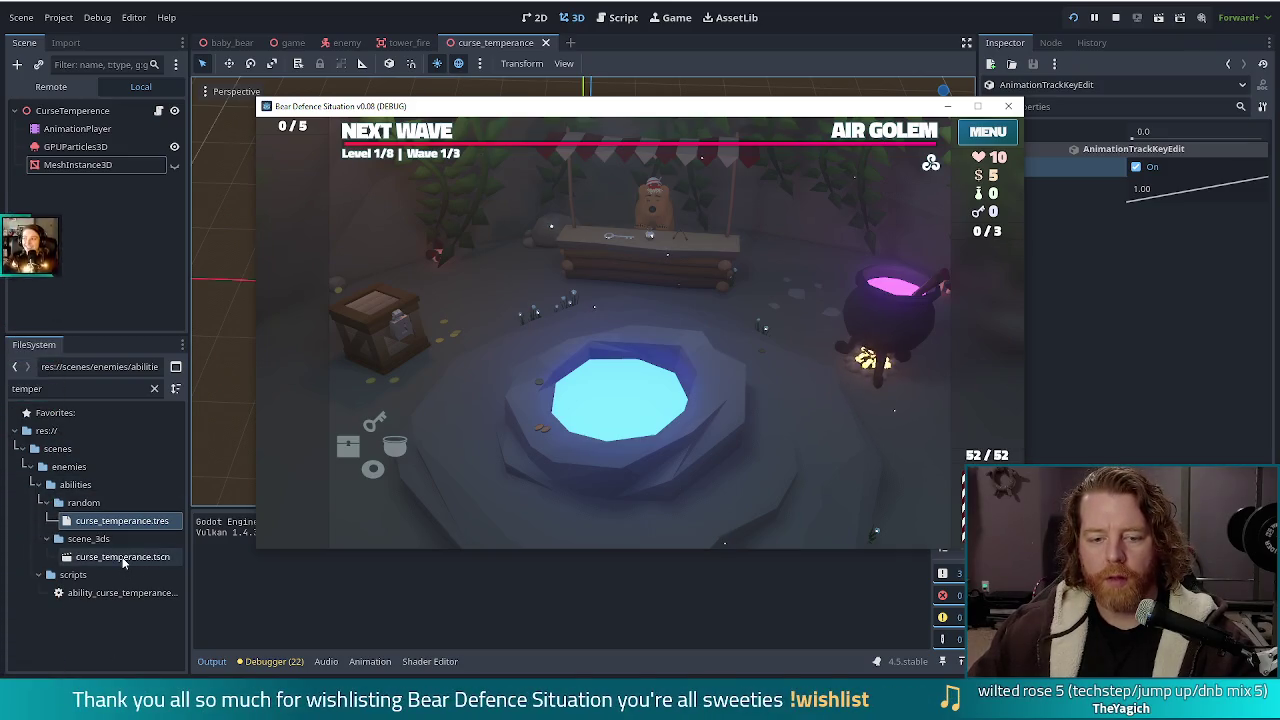
left_click(125, 521)
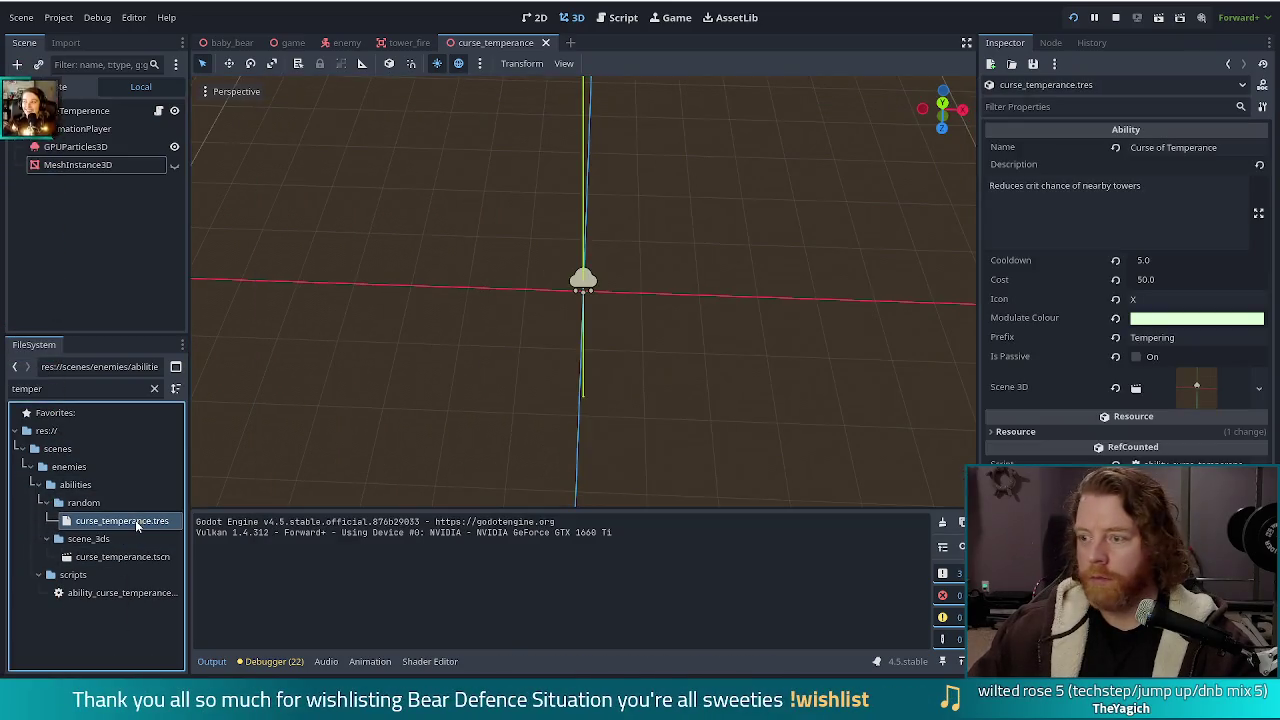
Set curse_temperance's Cooldown to 3.0 and rerun the game with F5
left_click(1163, 262)
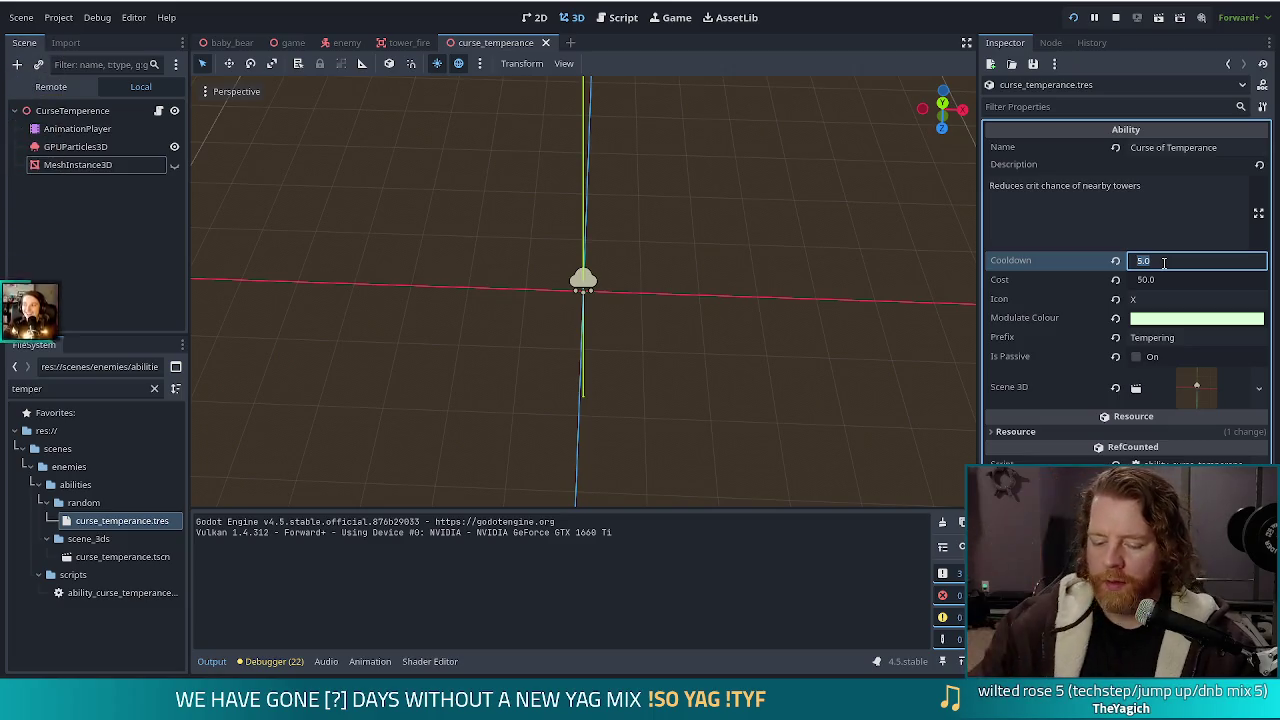
type("3")
key("Return")
key("F5")
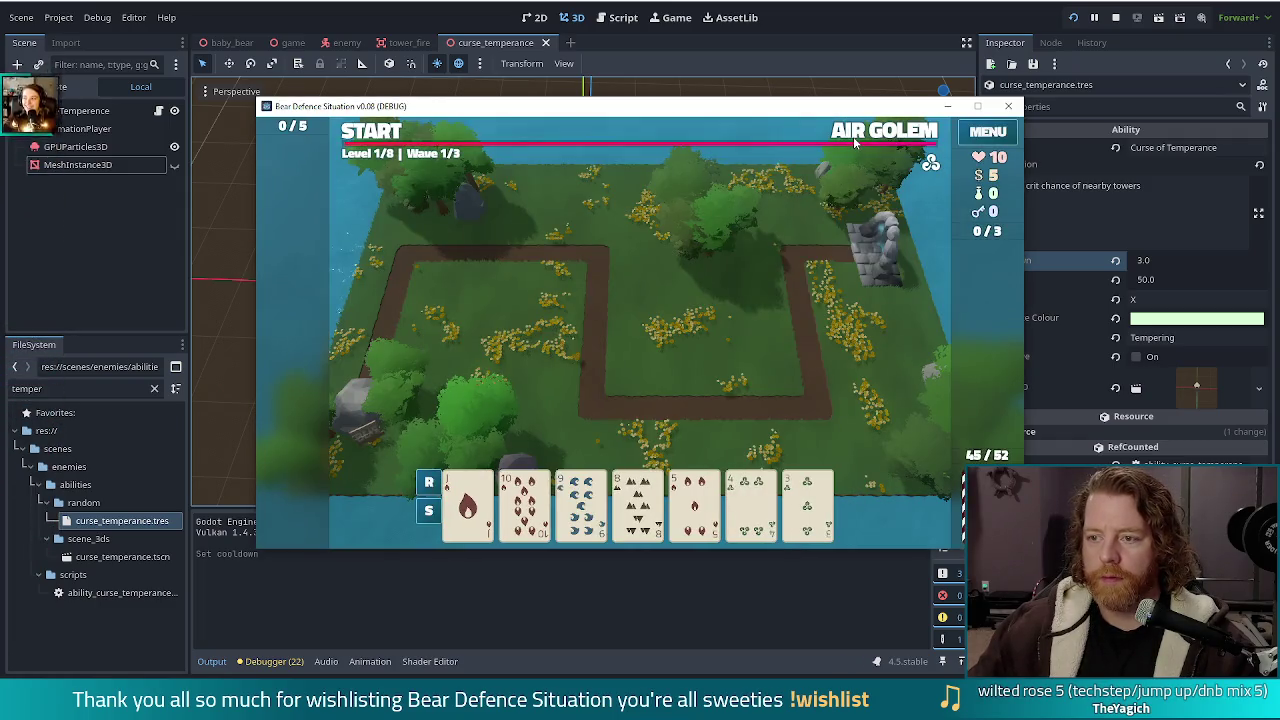
Advance past wave 1's reward summary and place a Ballista tower beside the path
left_click(853, 136)
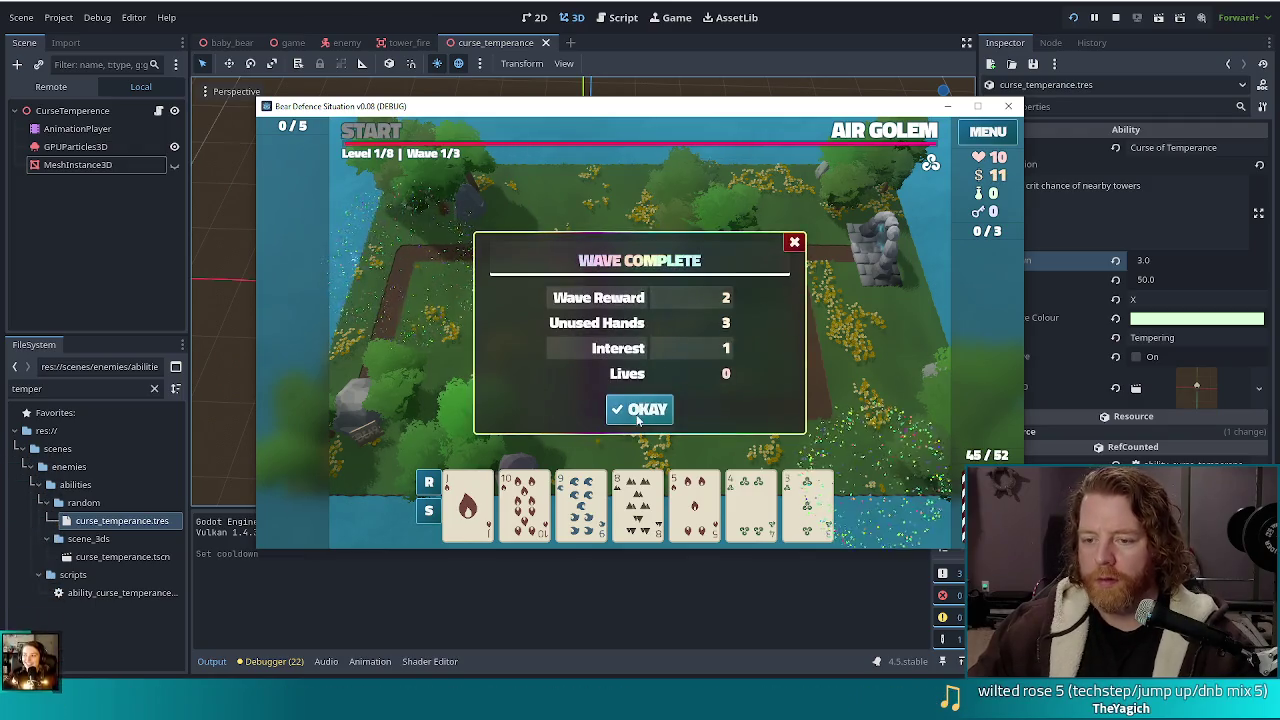
left_click(639, 408)
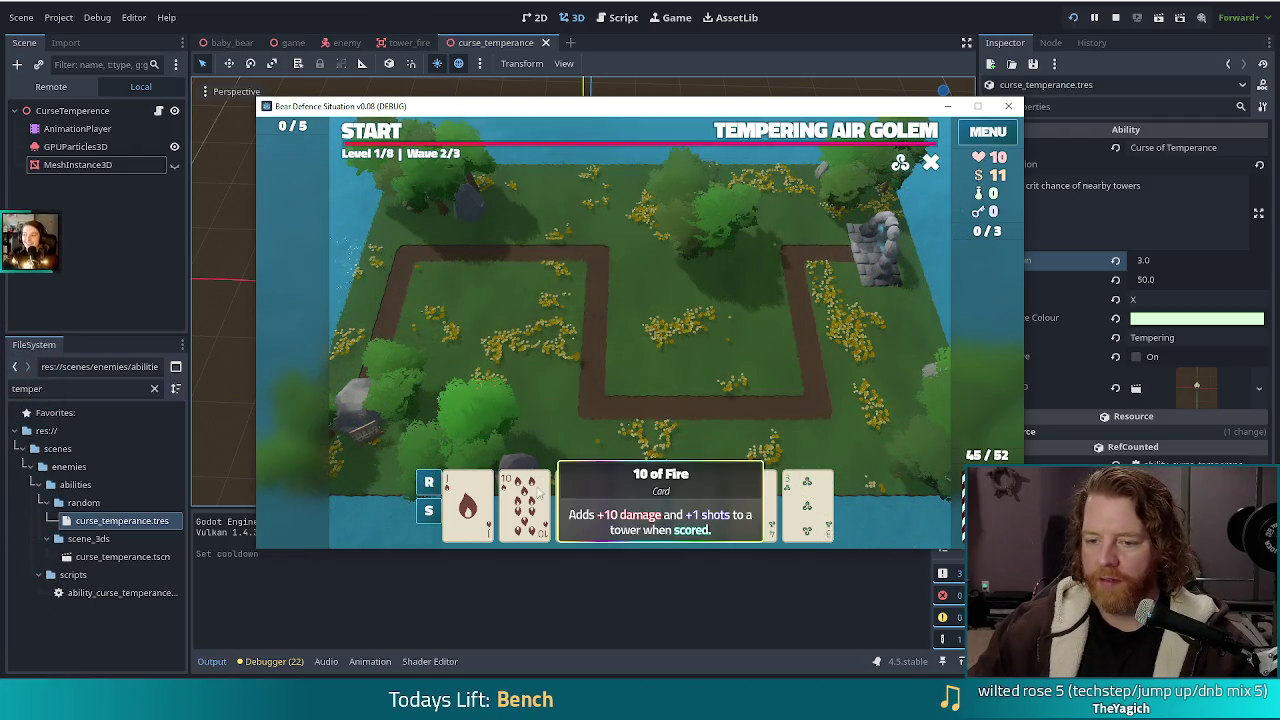
left_click(525, 505)
left_click(586, 431)
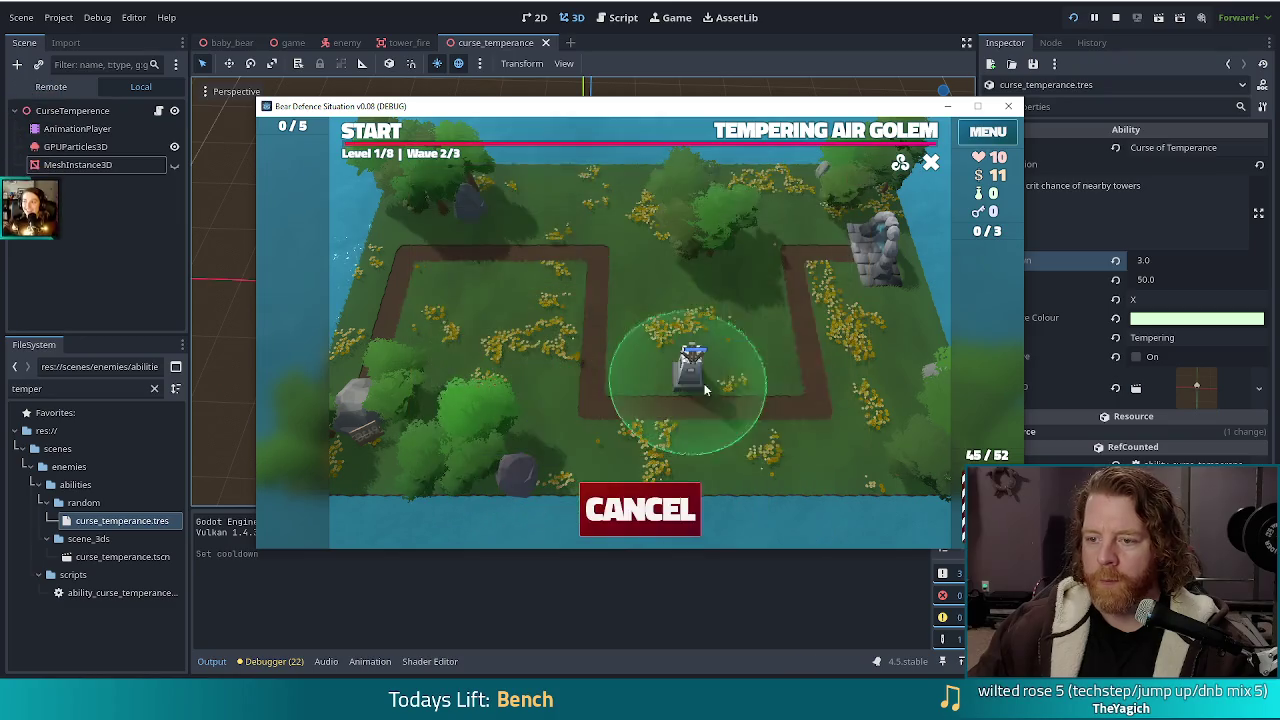
left_click(769, 383)
Place a second Ballista tower by the upper path and start wave 2
left_click(525, 500)
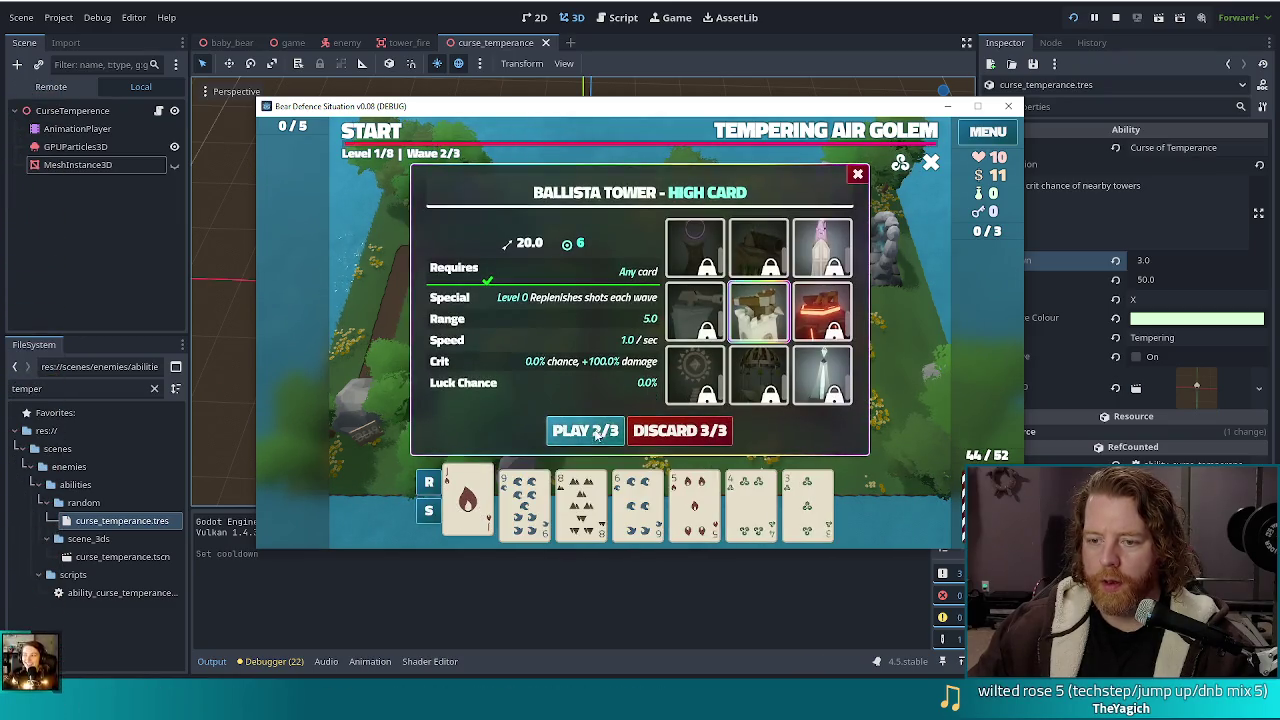
left_click(586, 431)
left_click(574, 289)
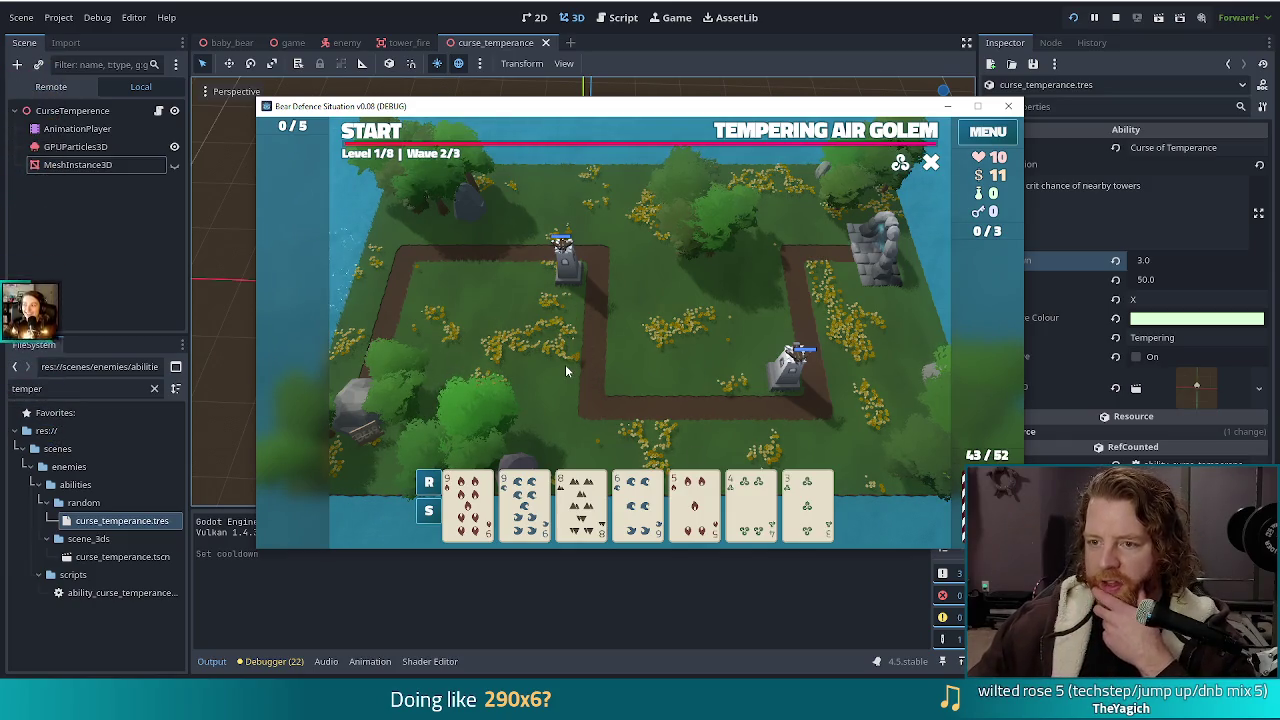
left_click(385, 136)
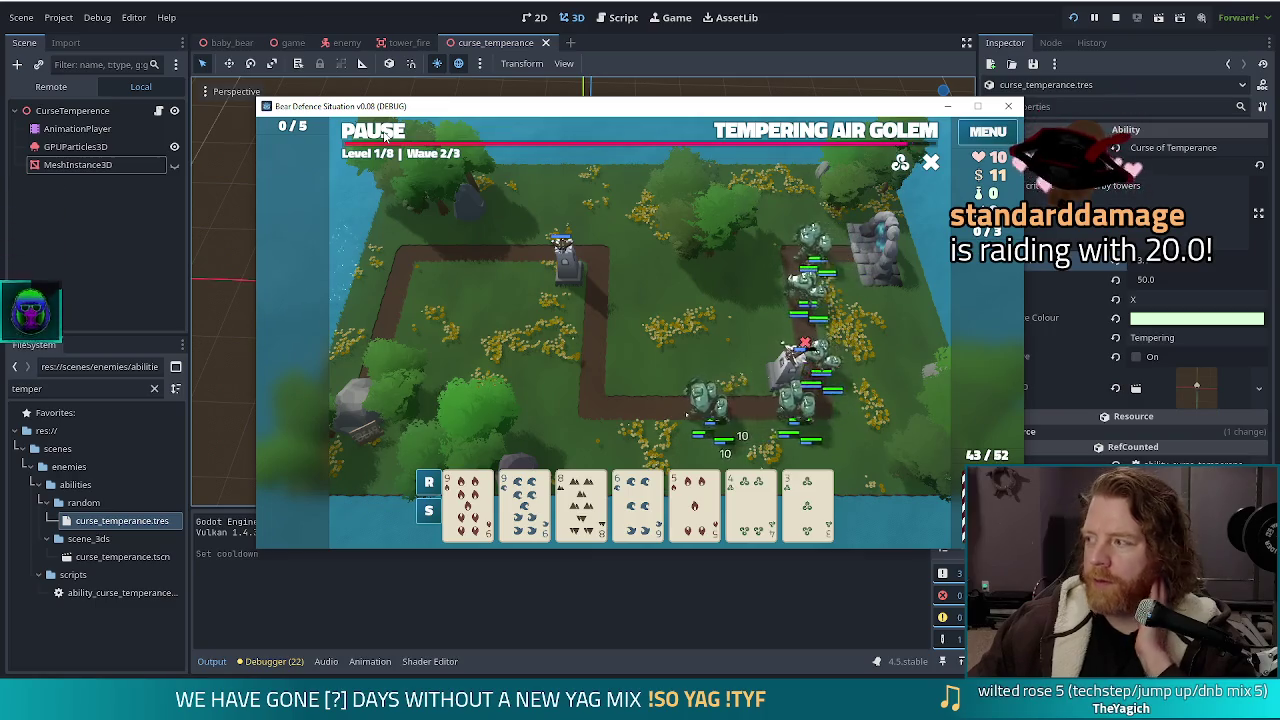
Pause and resume wave 2 to watch the golems approach the towers, then stop the game
left_click(390, 137)
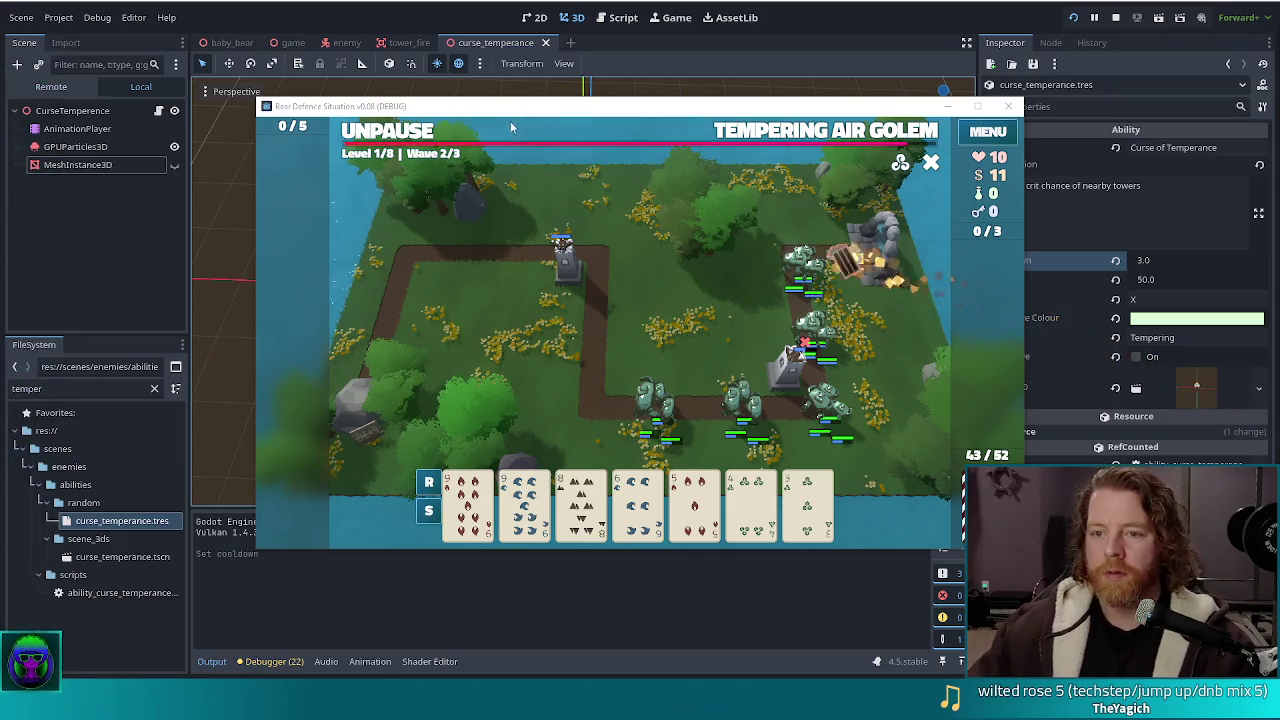
left_click(403, 138)
left_click(403, 138)
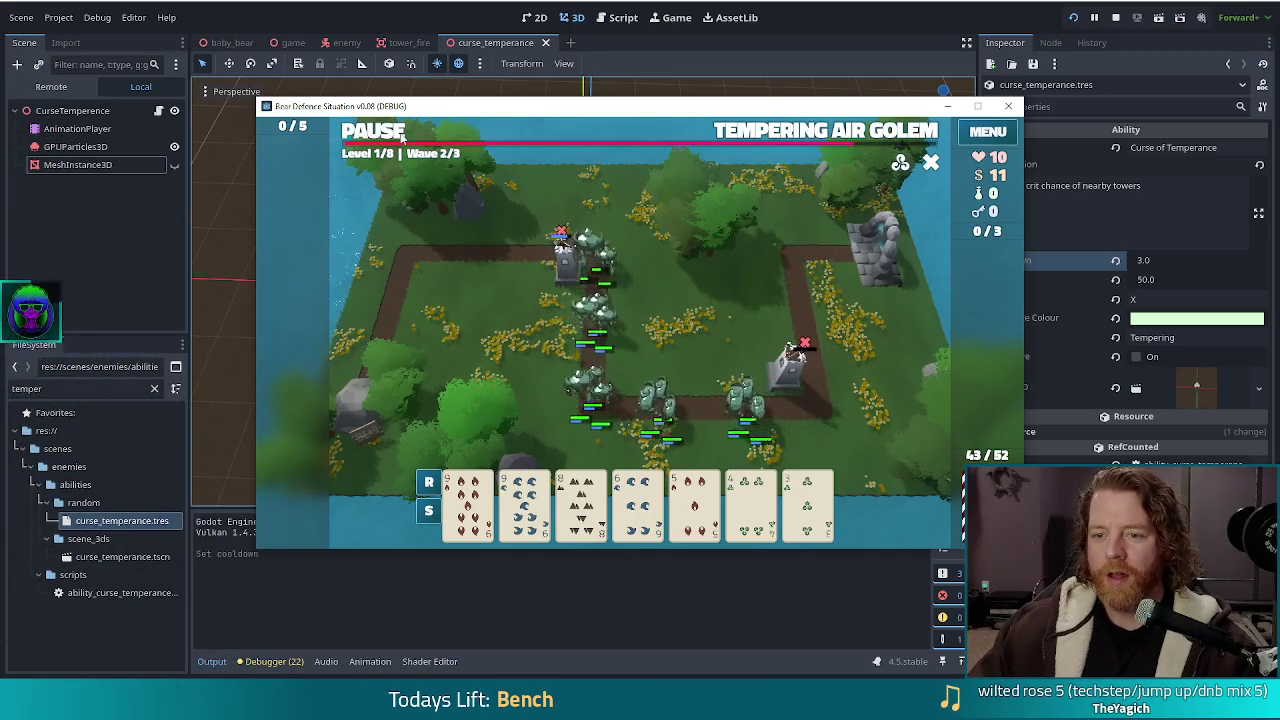
left_click(403, 138)
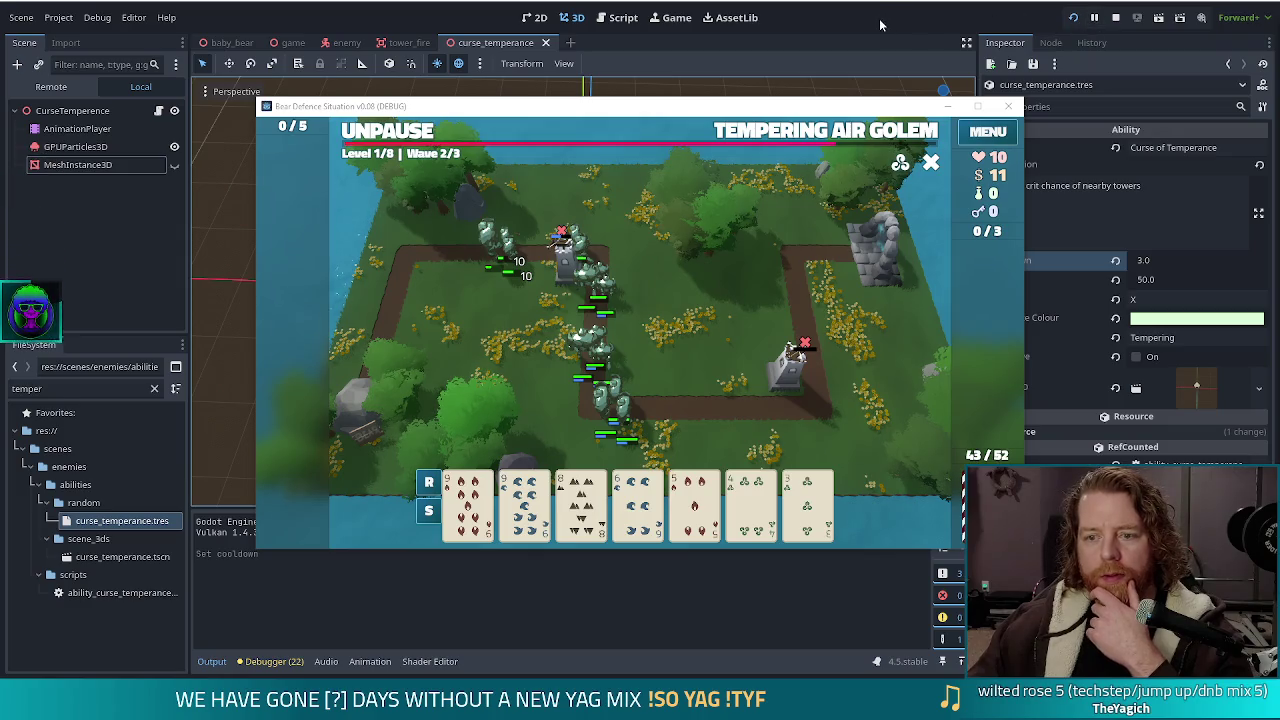
left_click(1116, 17)
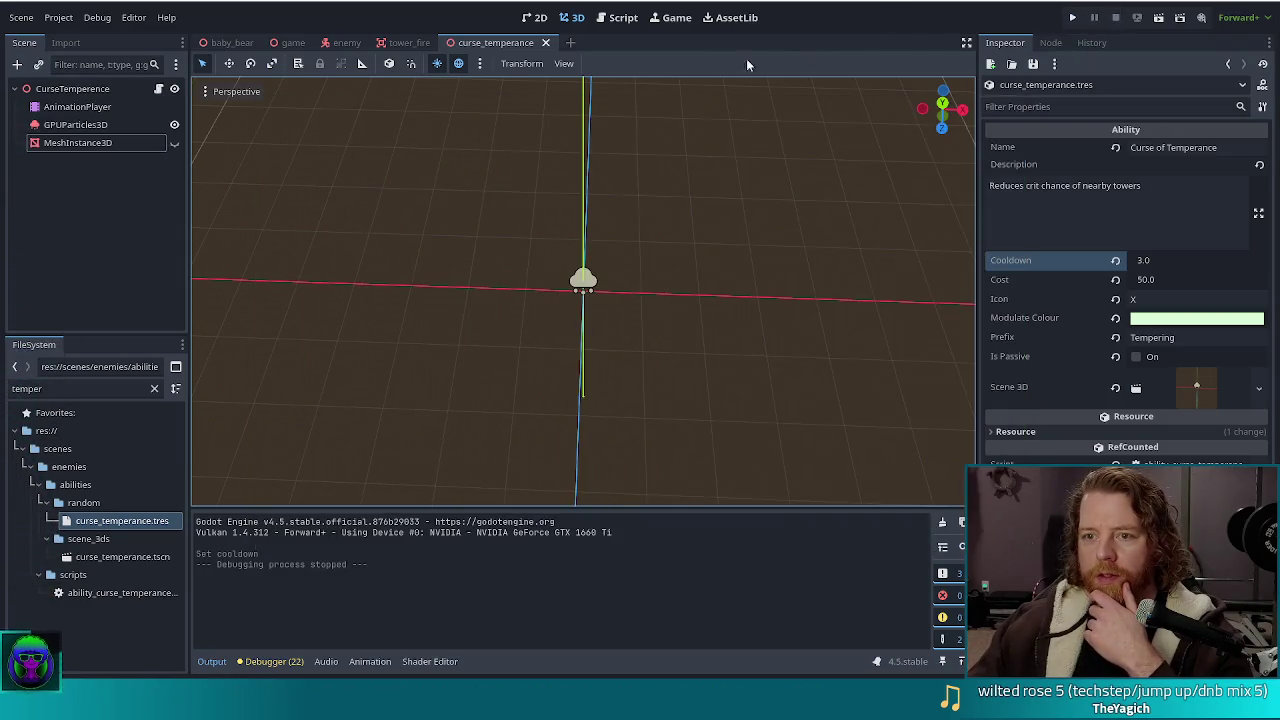
Open enemy_3d.gd and step through its 'ability_node' search matches
left_click(617, 17)
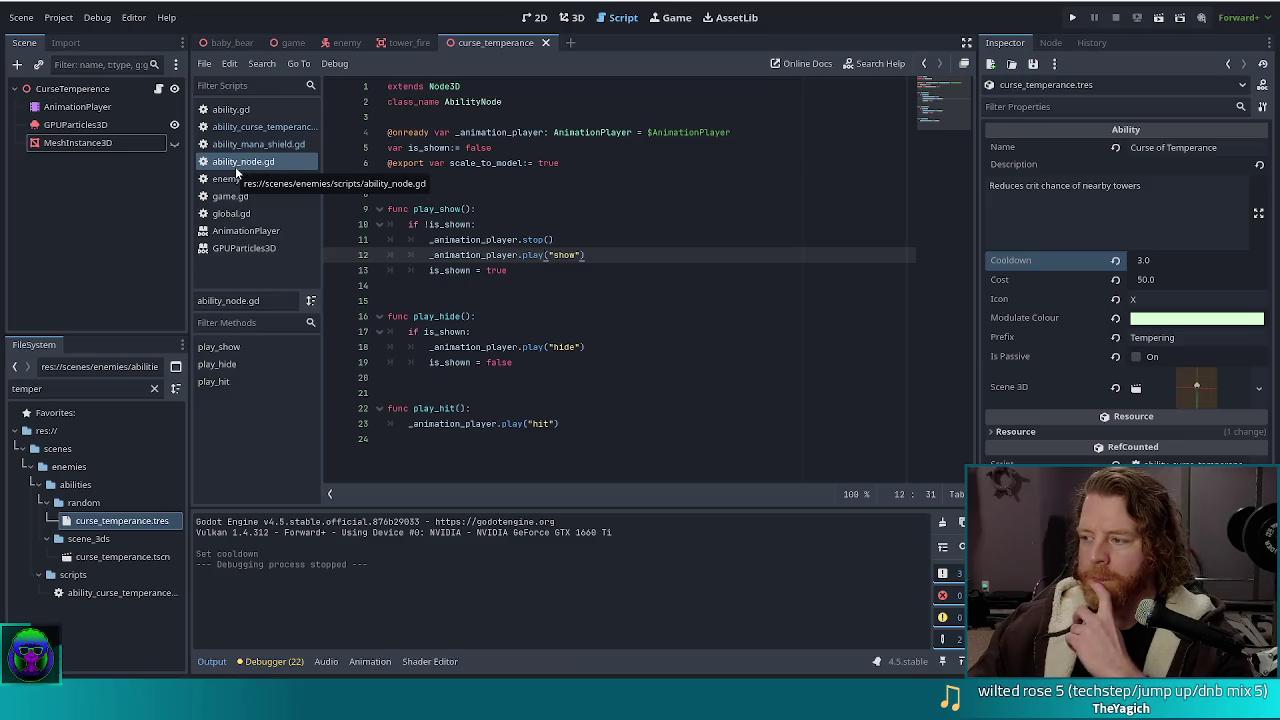
left_click(240, 178)
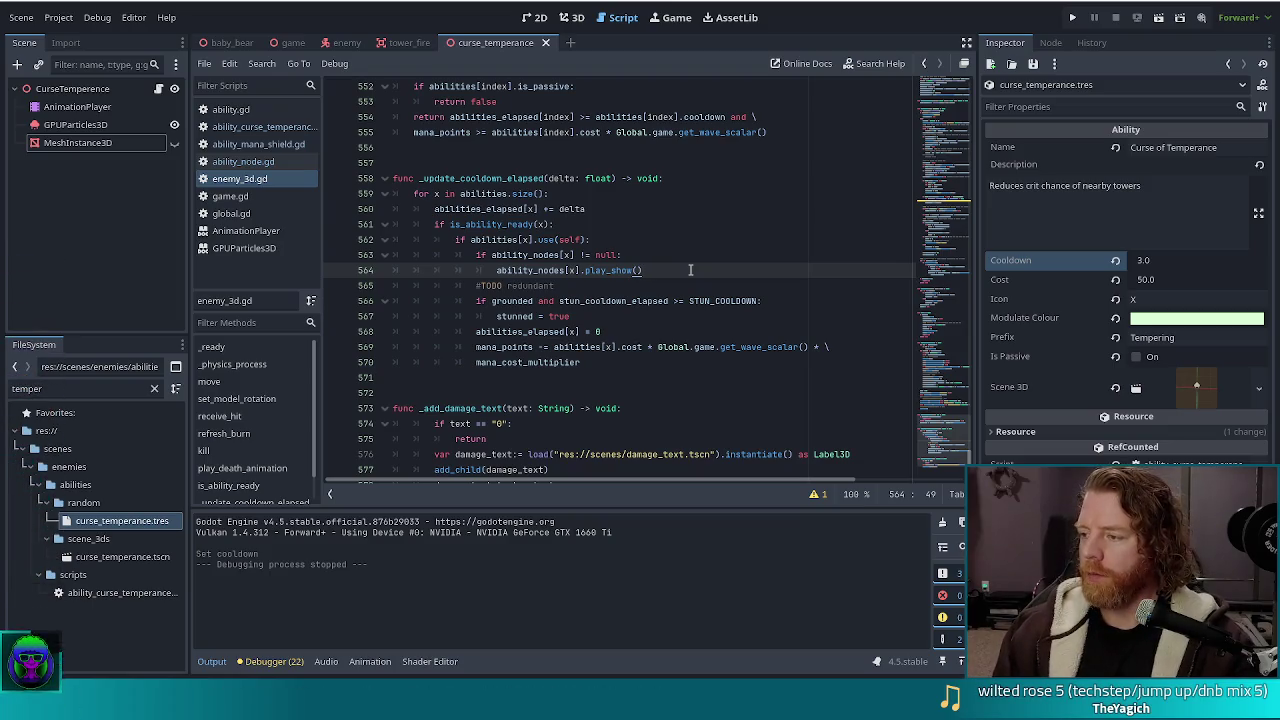
key("ctrl+f")
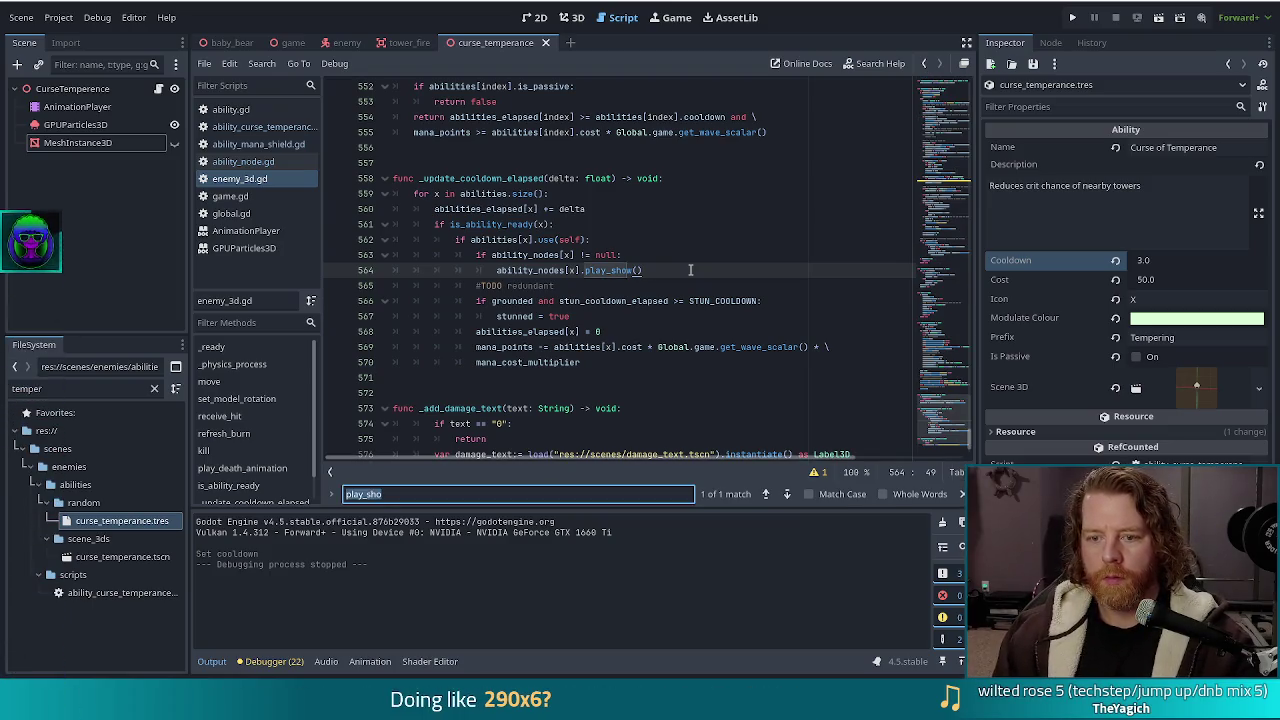
type("abi")
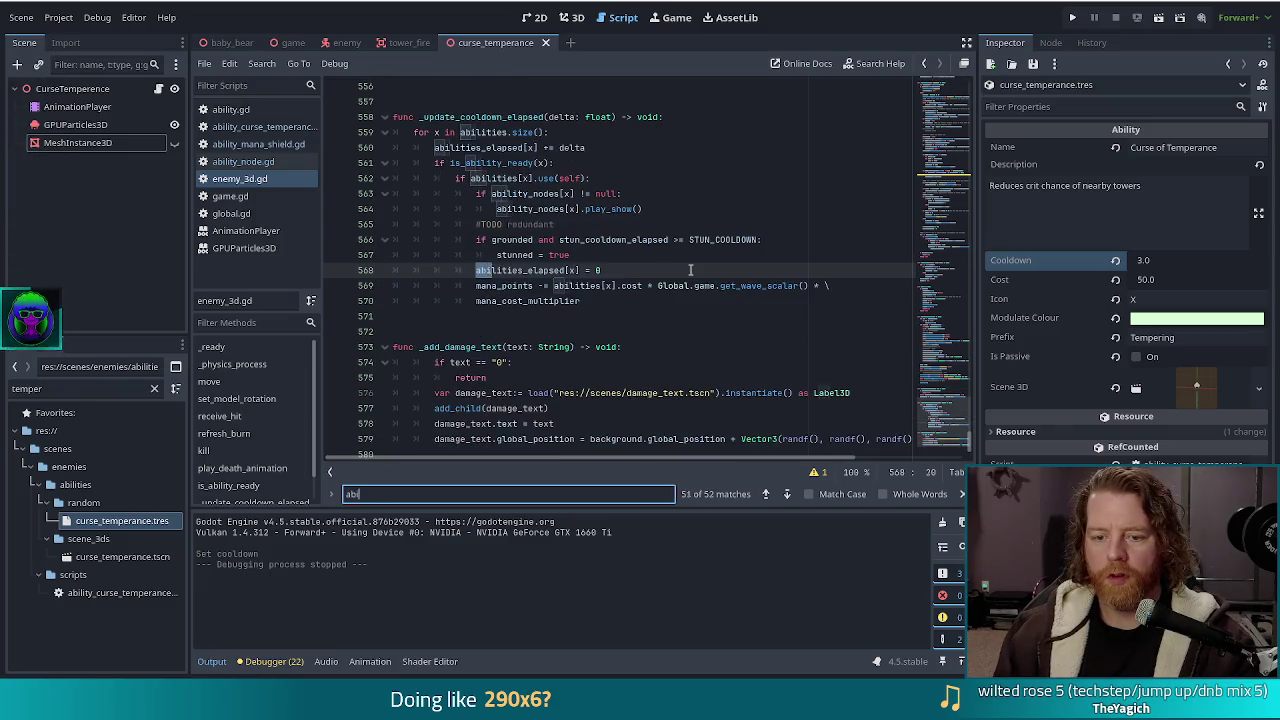
type("lity_node")
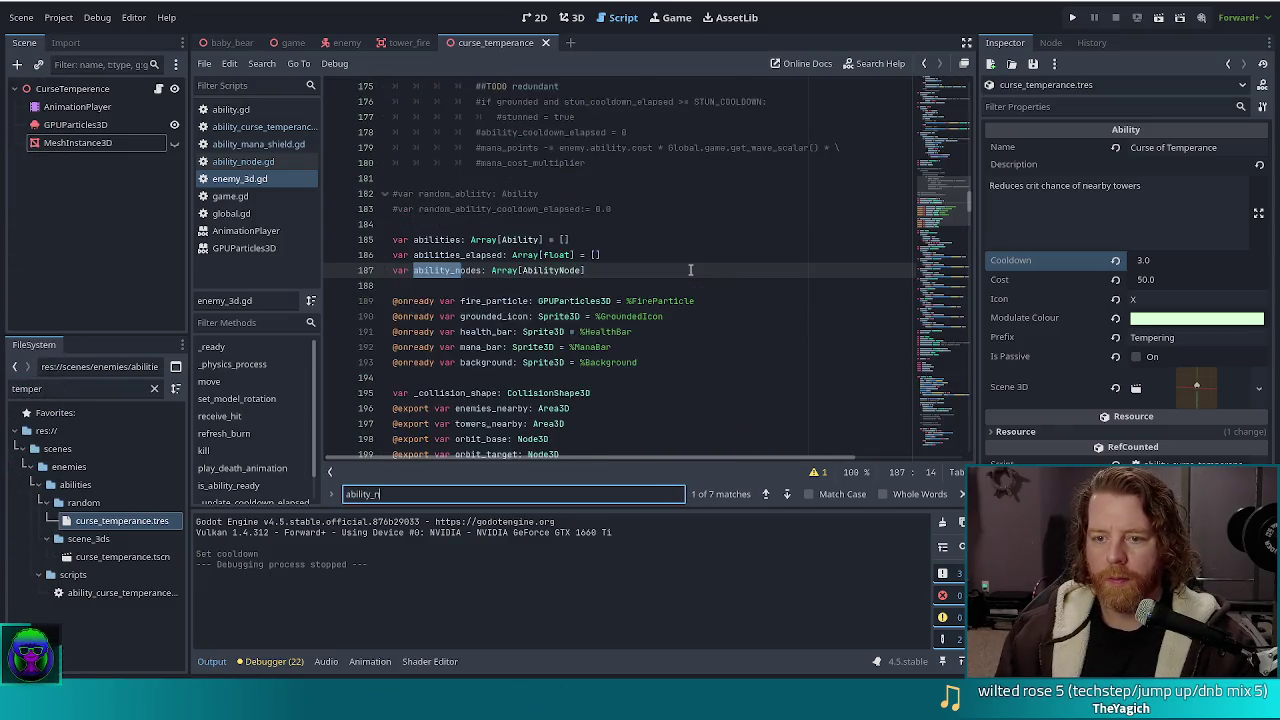
left_click(786, 494)
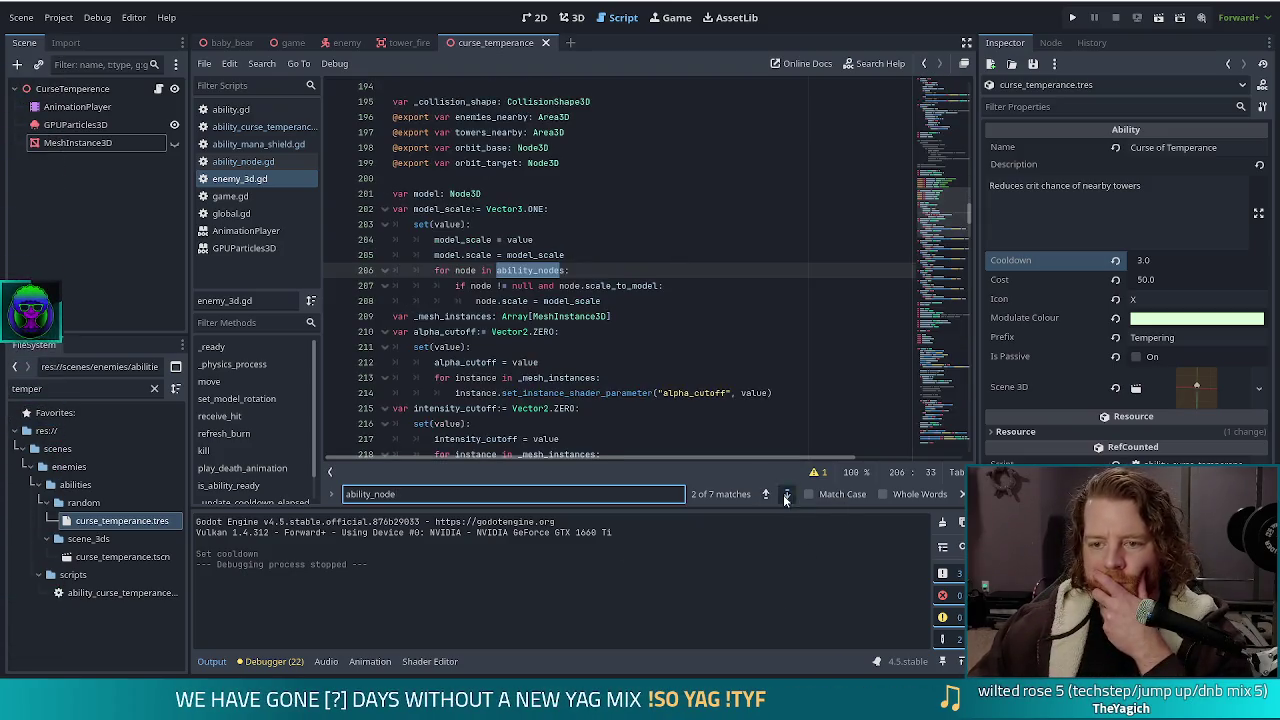
left_click(786, 496)
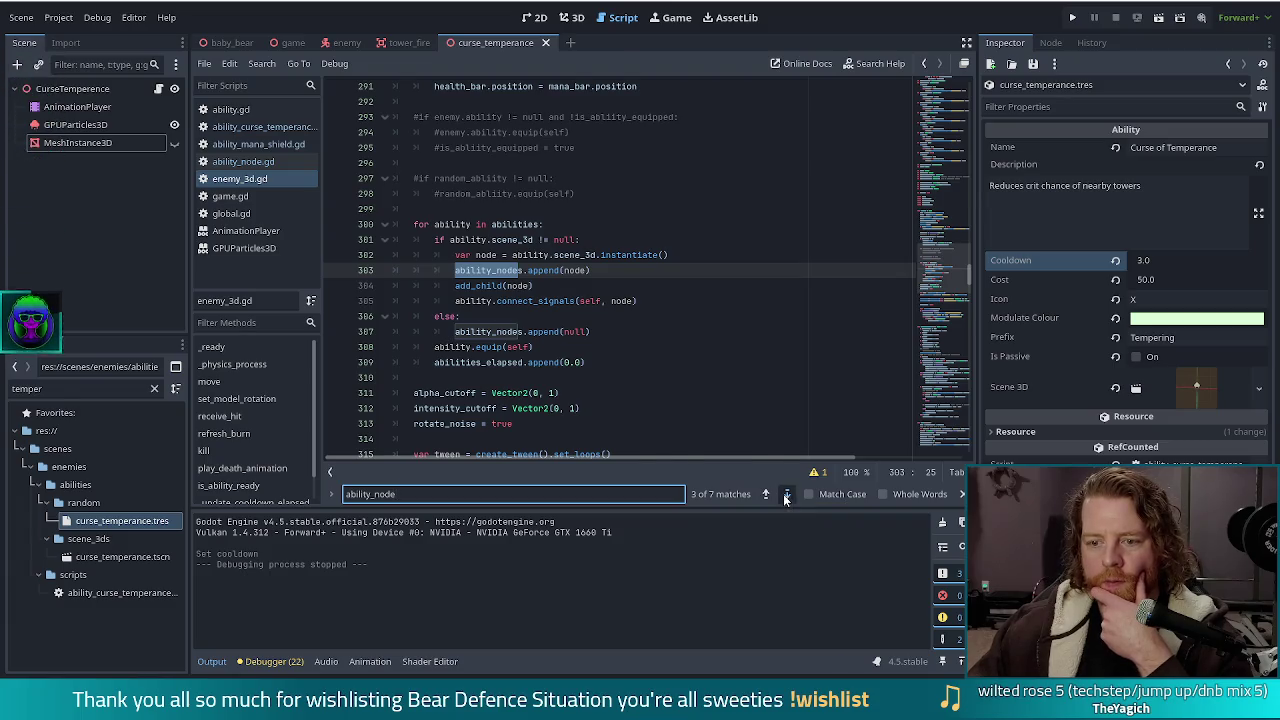
left_click(786, 496)
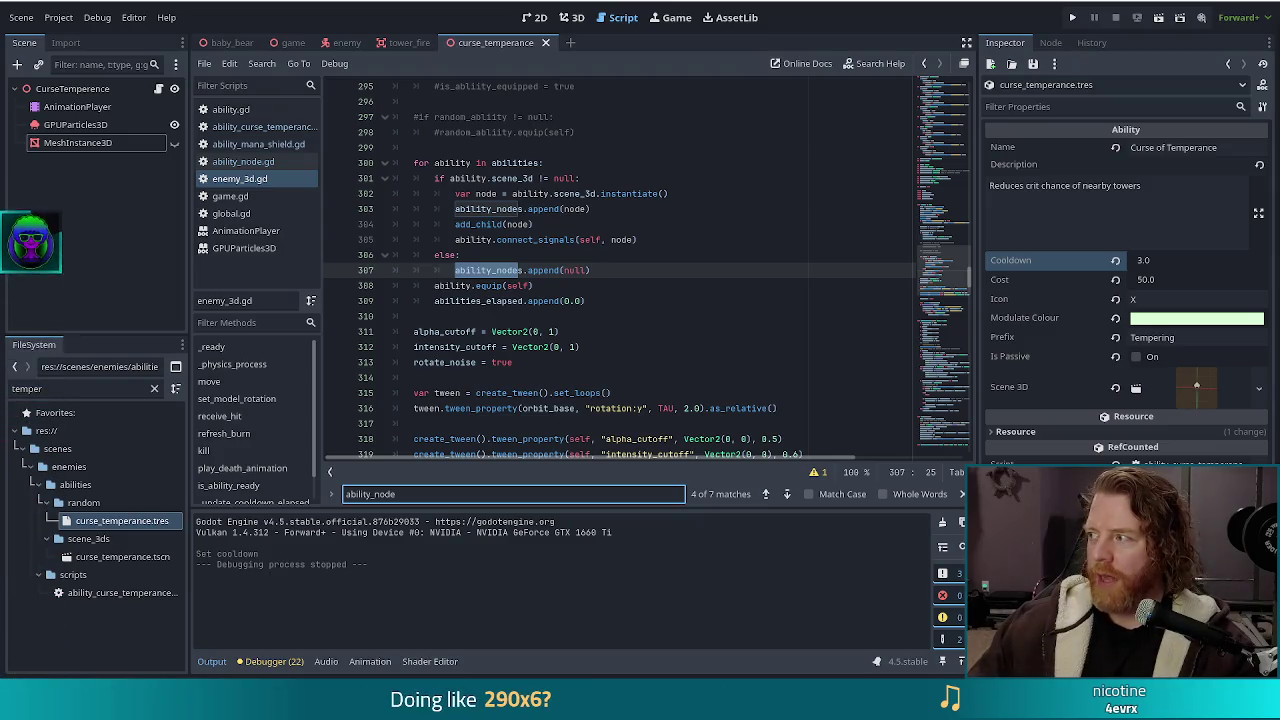
Watch the first Bear Defence Situation trailer full screen on Steam, exit it, and close the browser
key("alt+Tab")
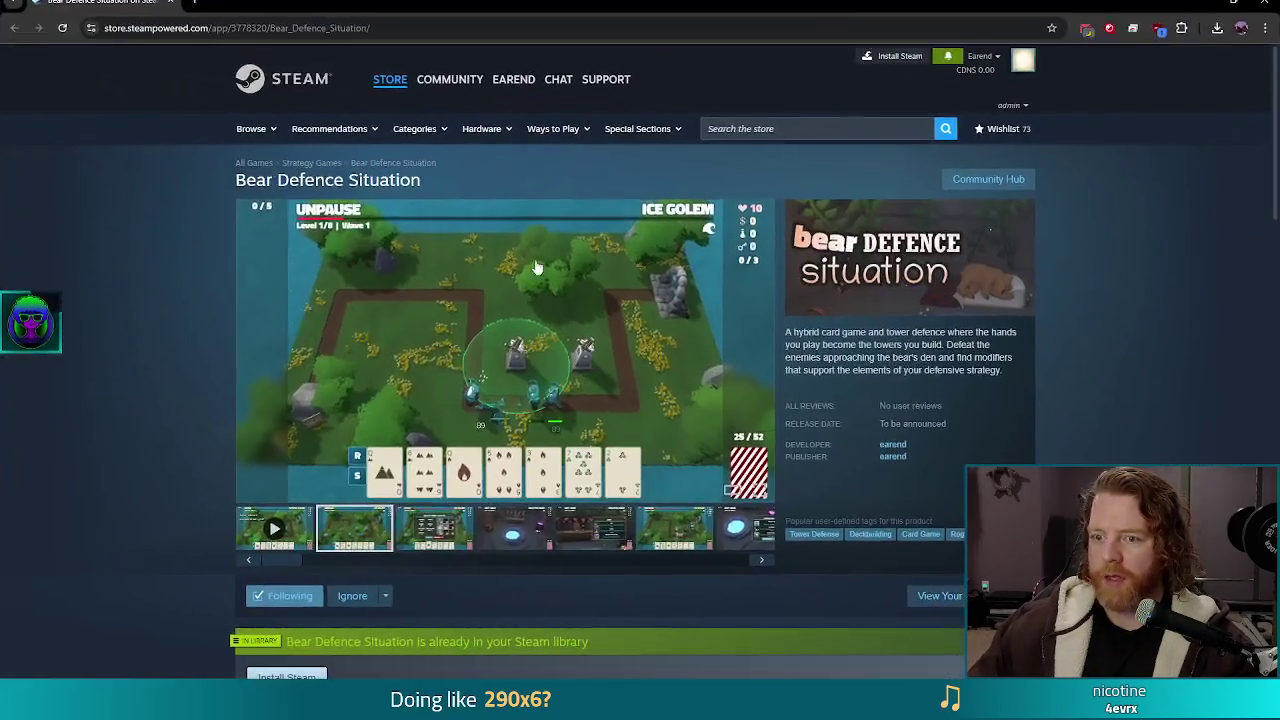
left_click(285, 525)
left_click(760, 487)
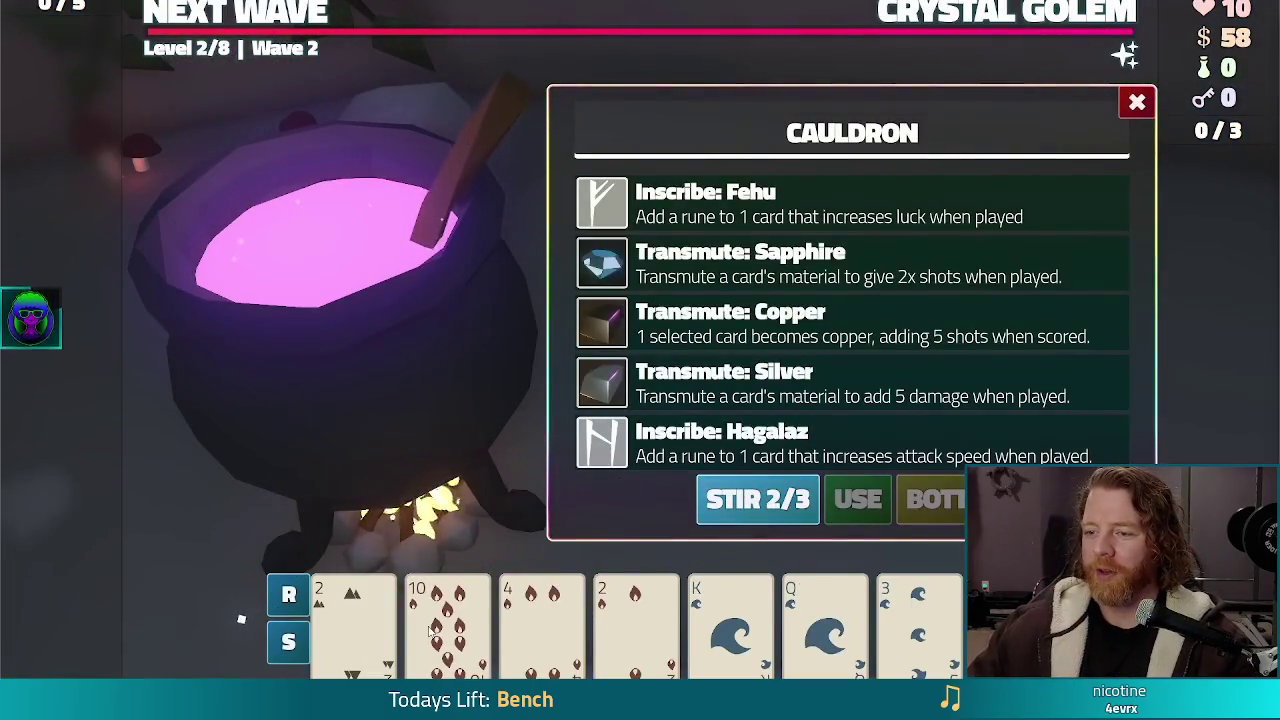
left_click(760, 264)
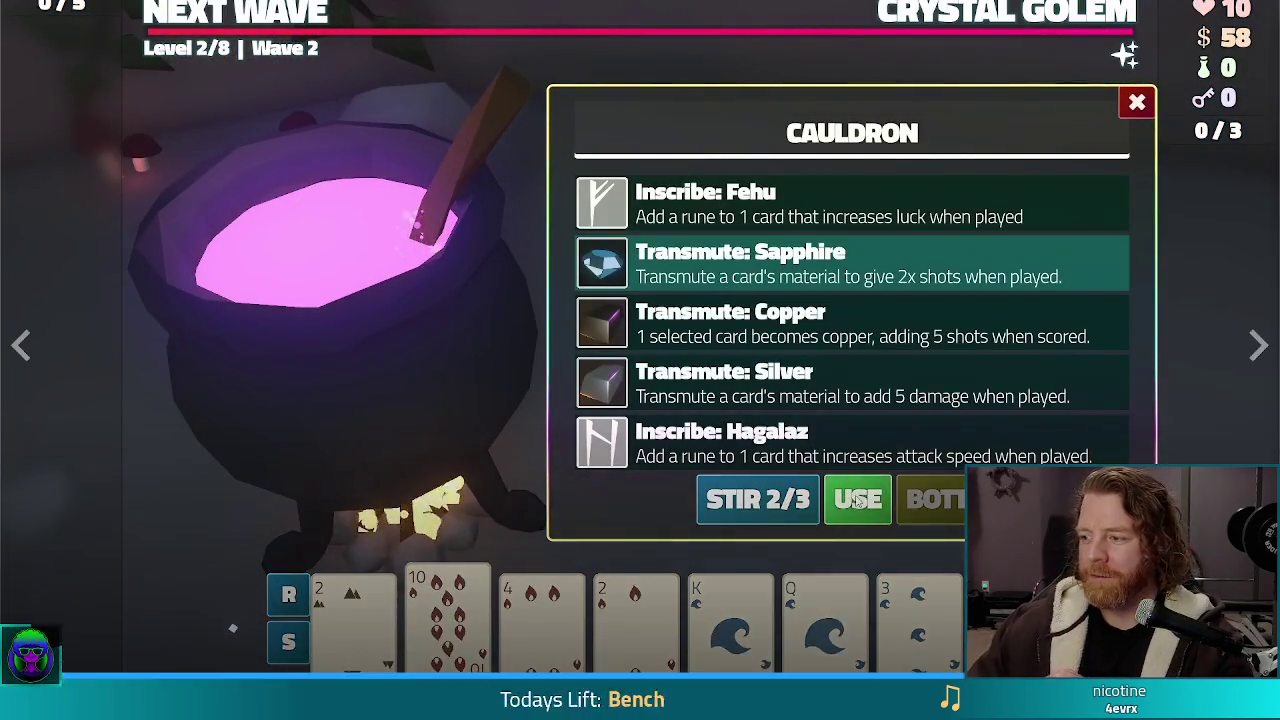
left_click(858, 500)
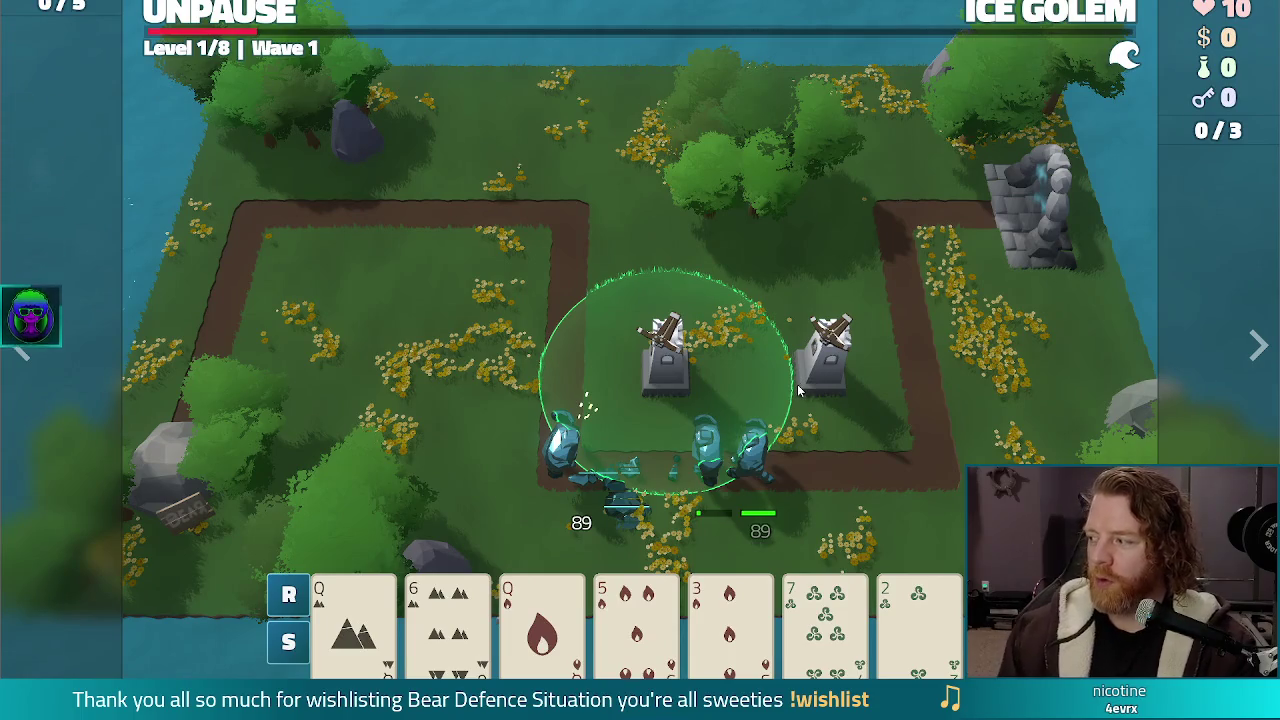
key("Escape")
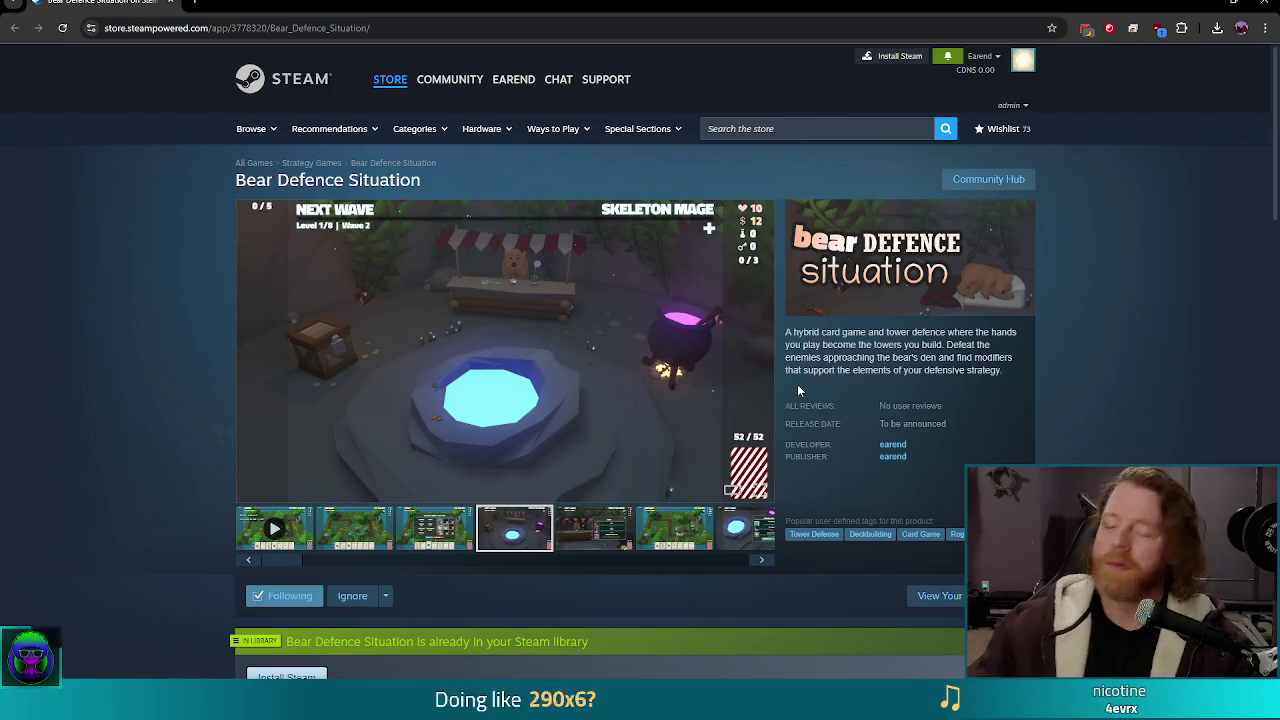
left_click(1259, 8)
Cycle through all 'ability_node' matches in enemy_3d.gd, wrapping back to the first
left_click(618, 277)
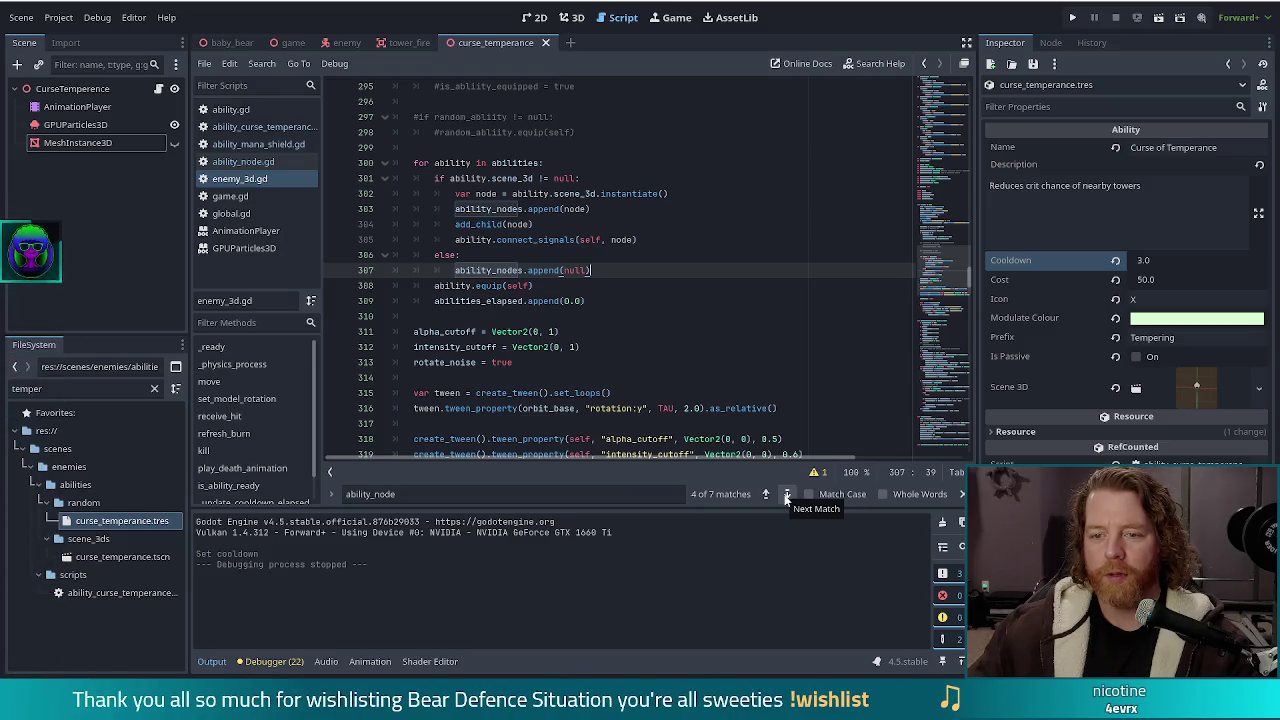
left_click(787, 495)
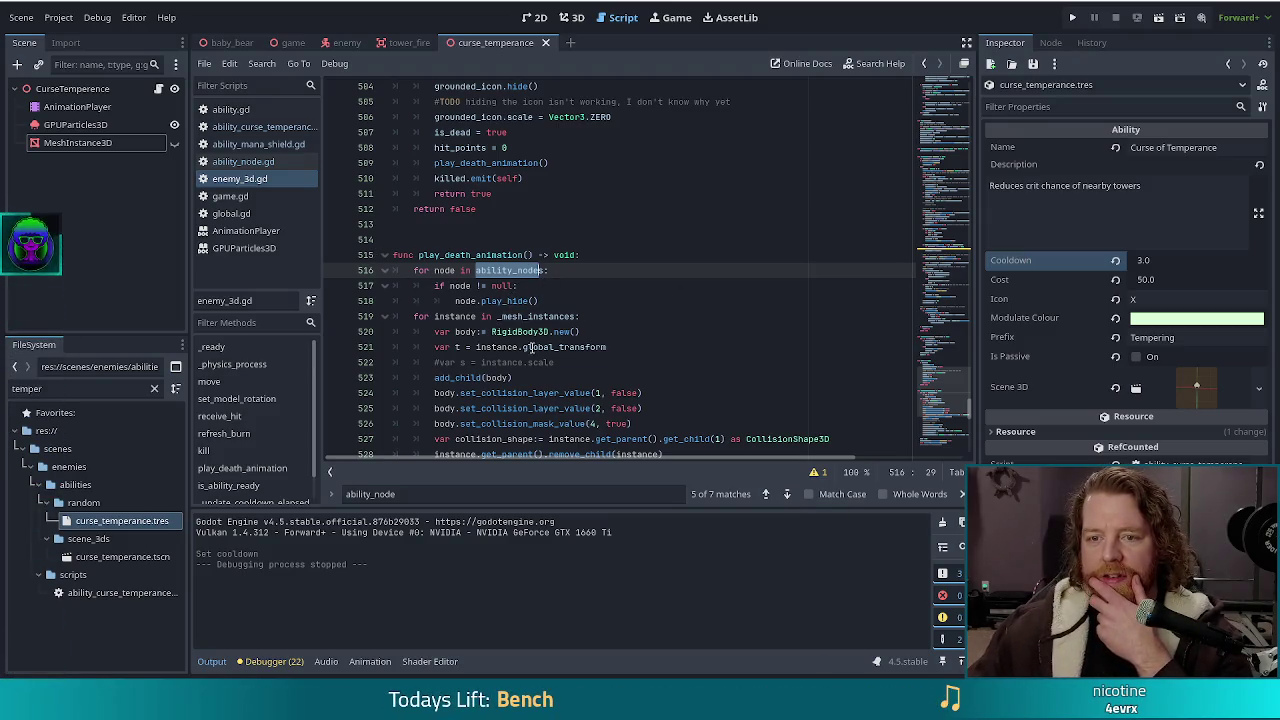
scroll(545, 315, "down", 2)
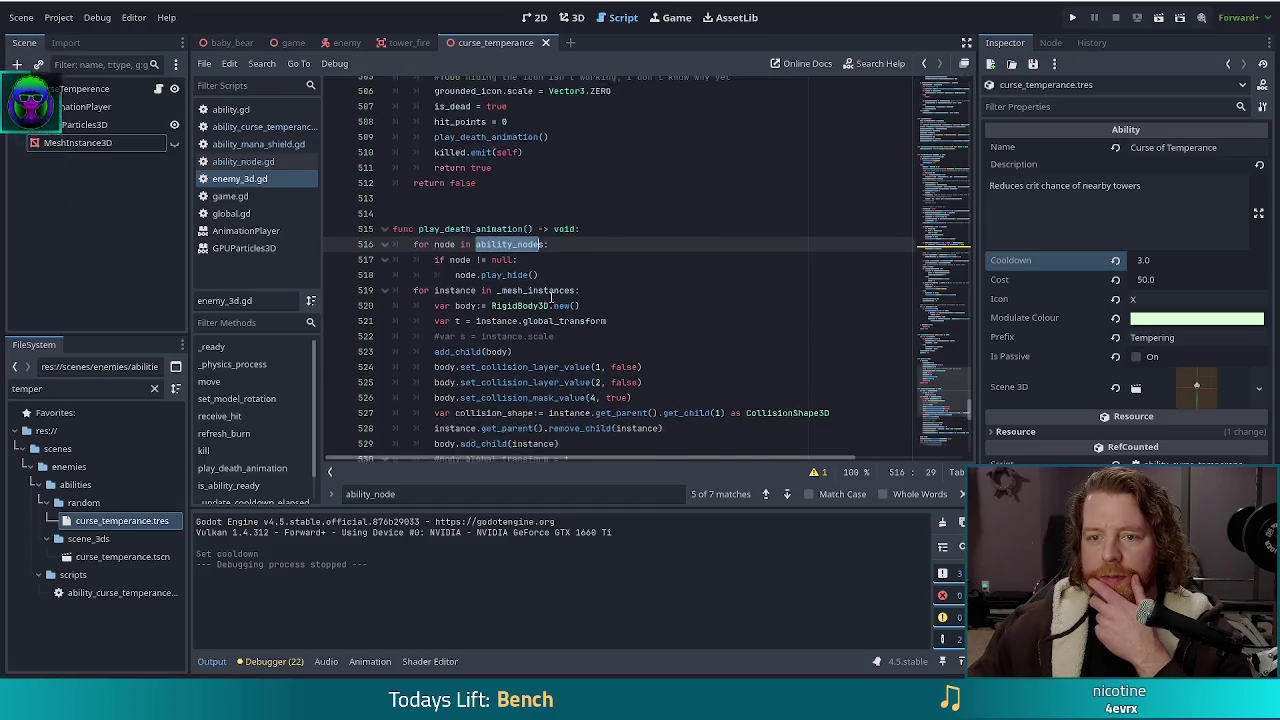
left_click(784, 496)
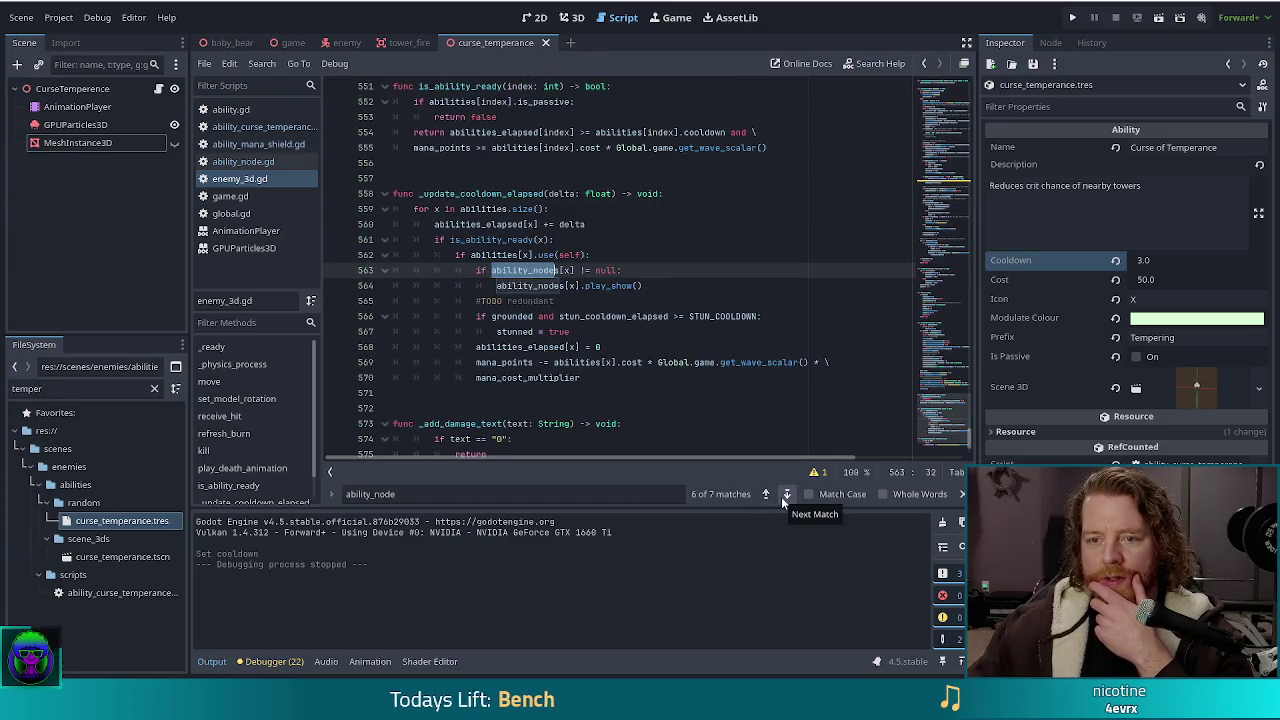
left_click(785, 496)
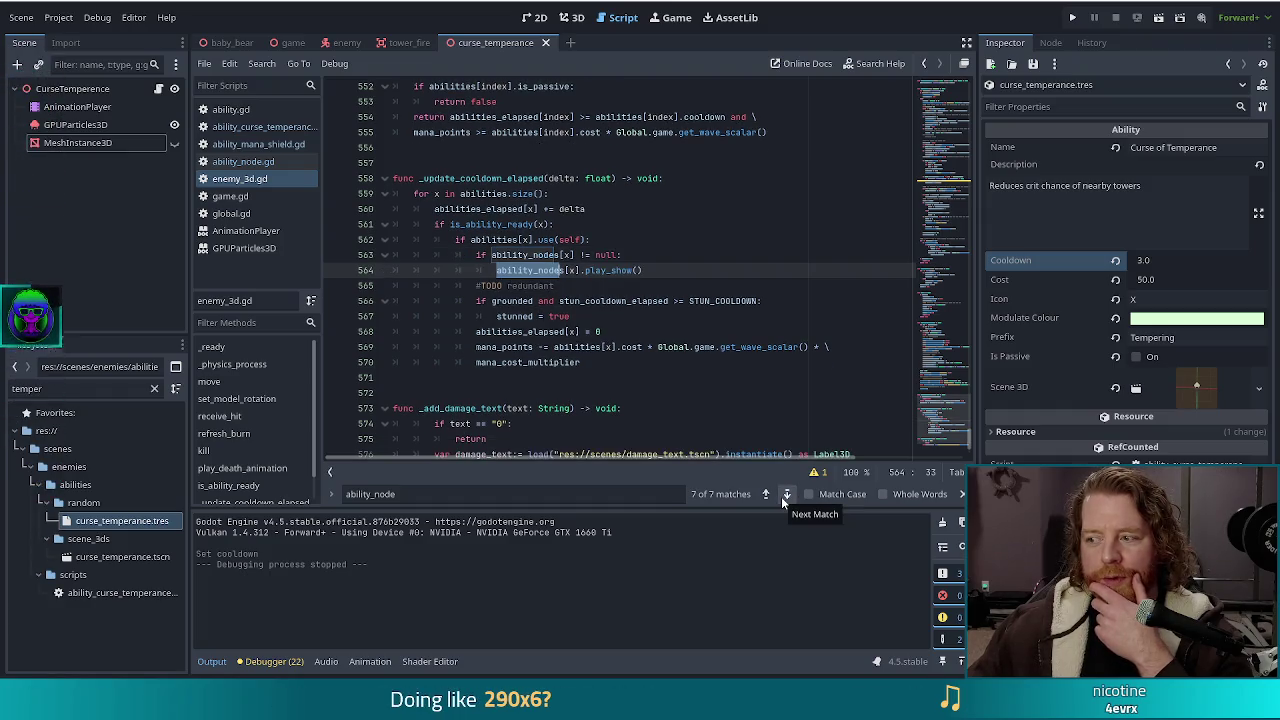
left_click(784, 496)
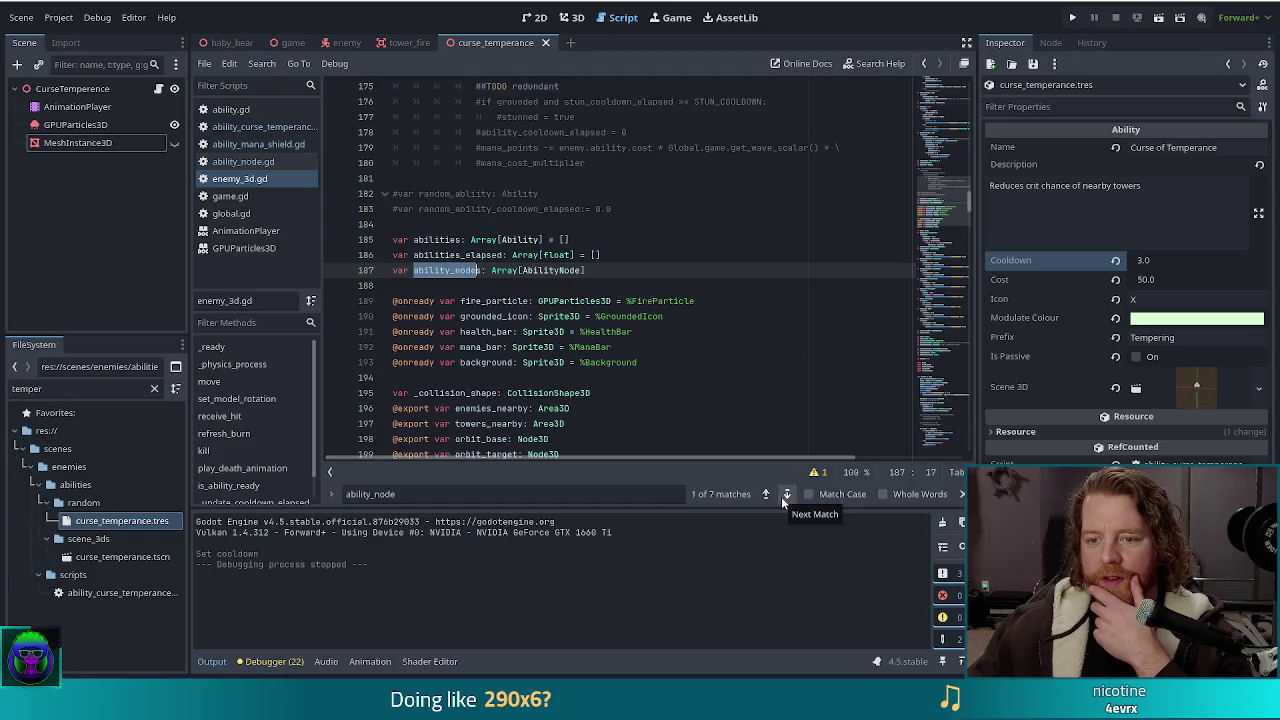
left_click(781, 496)
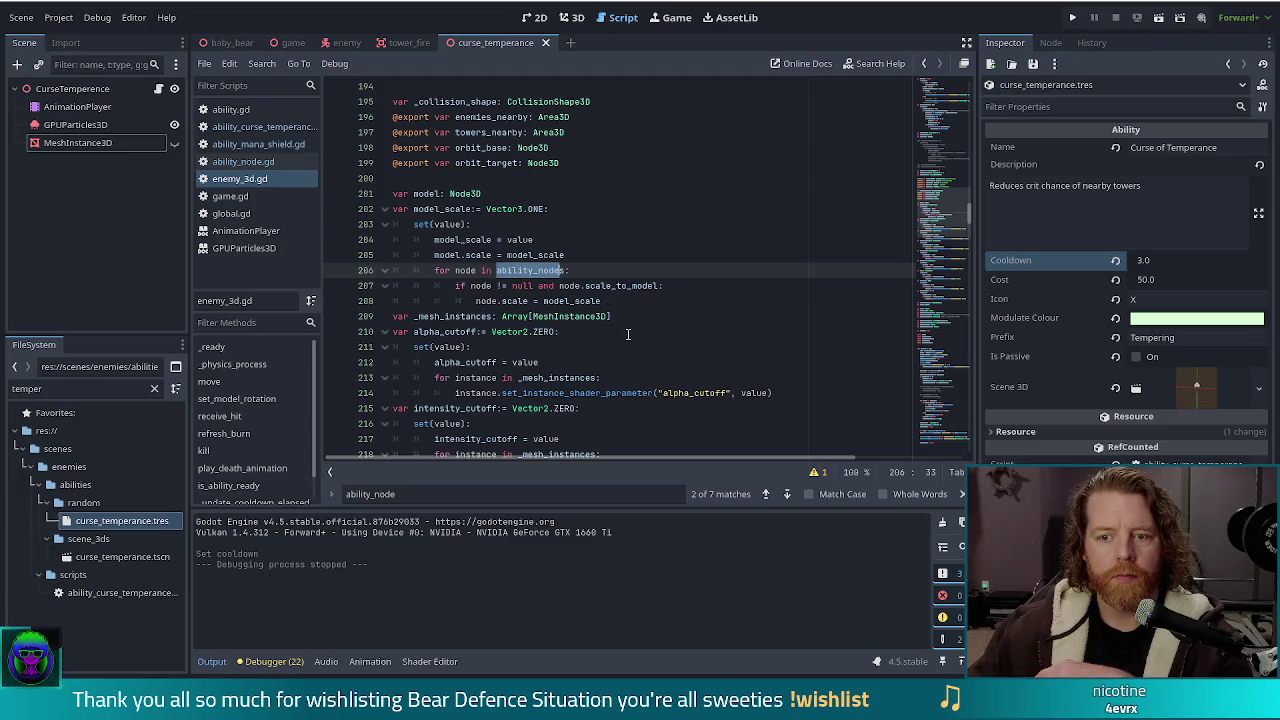
Search 'play_sho' to find the play_show call on line 564, then launch the game
left_click(568, 362)
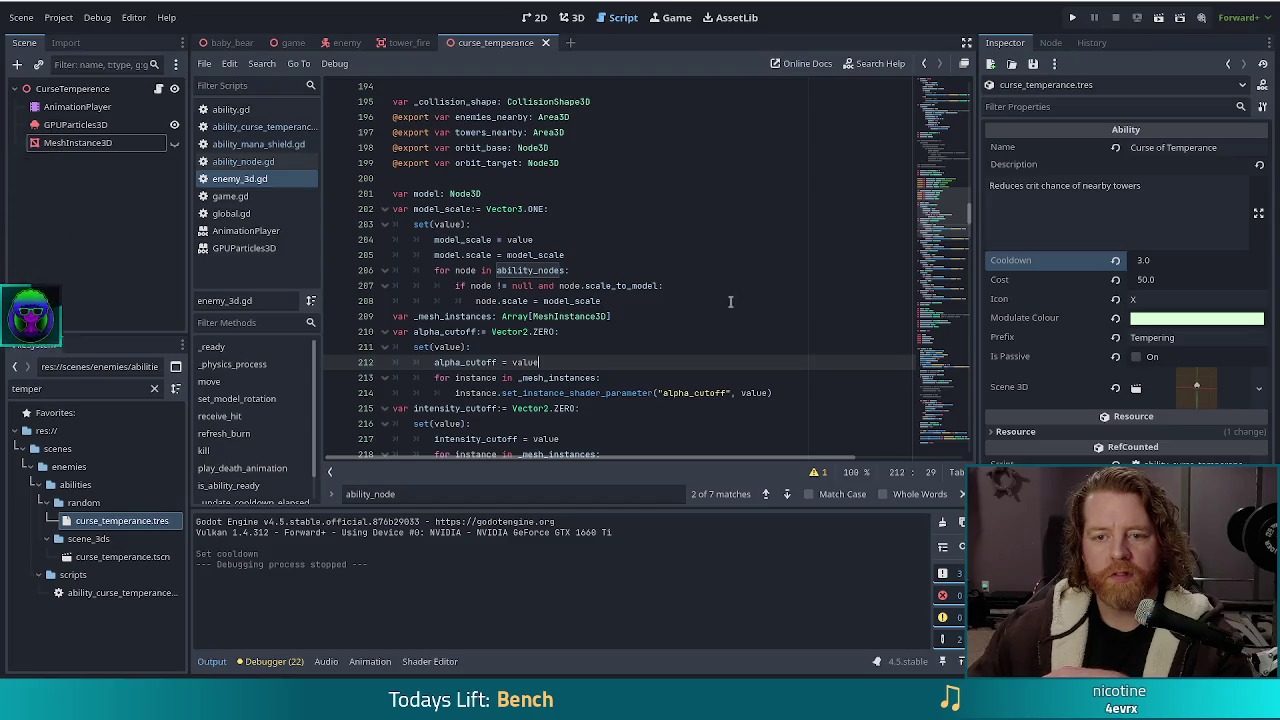
key("ctrl+f")
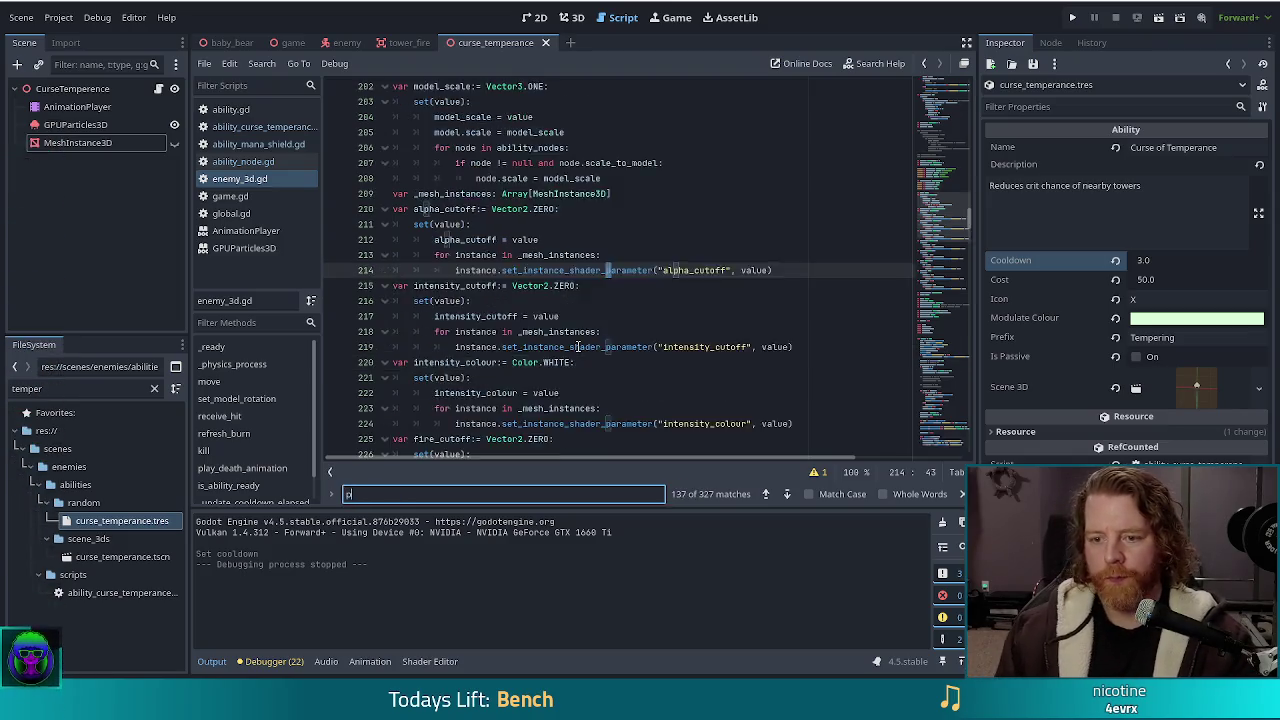
type("play_sho")
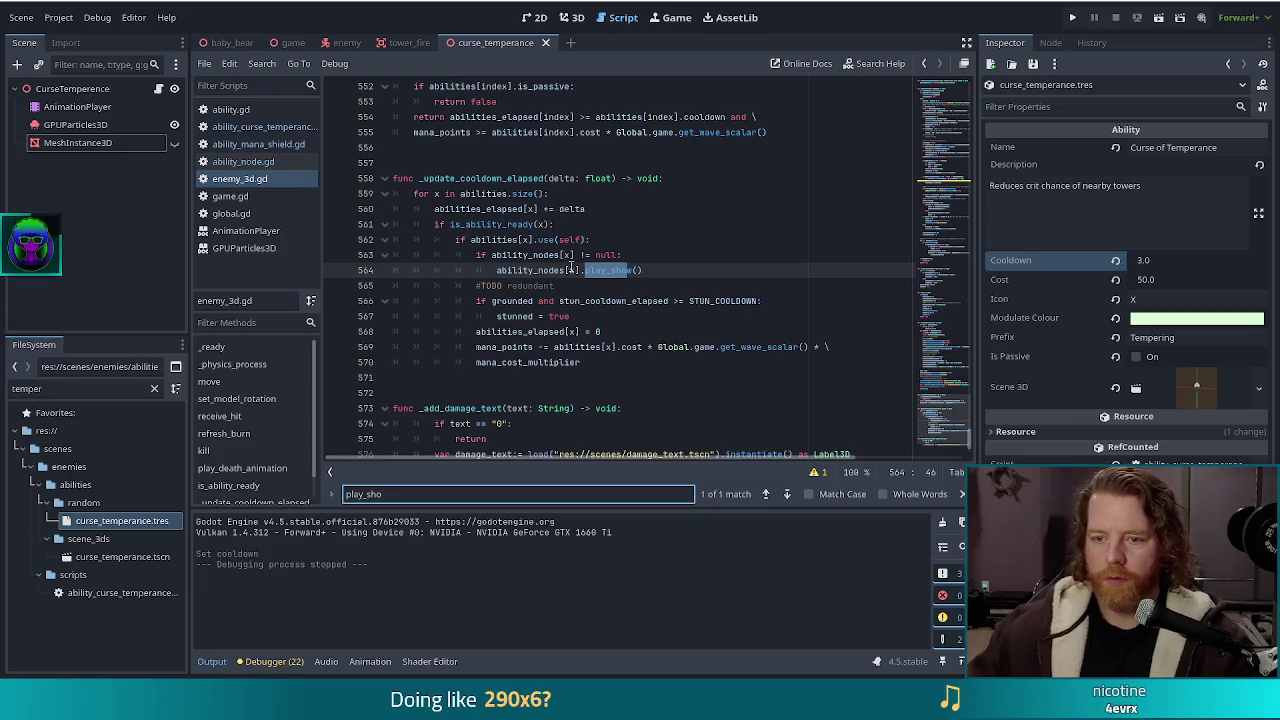
left_click(538, 270)
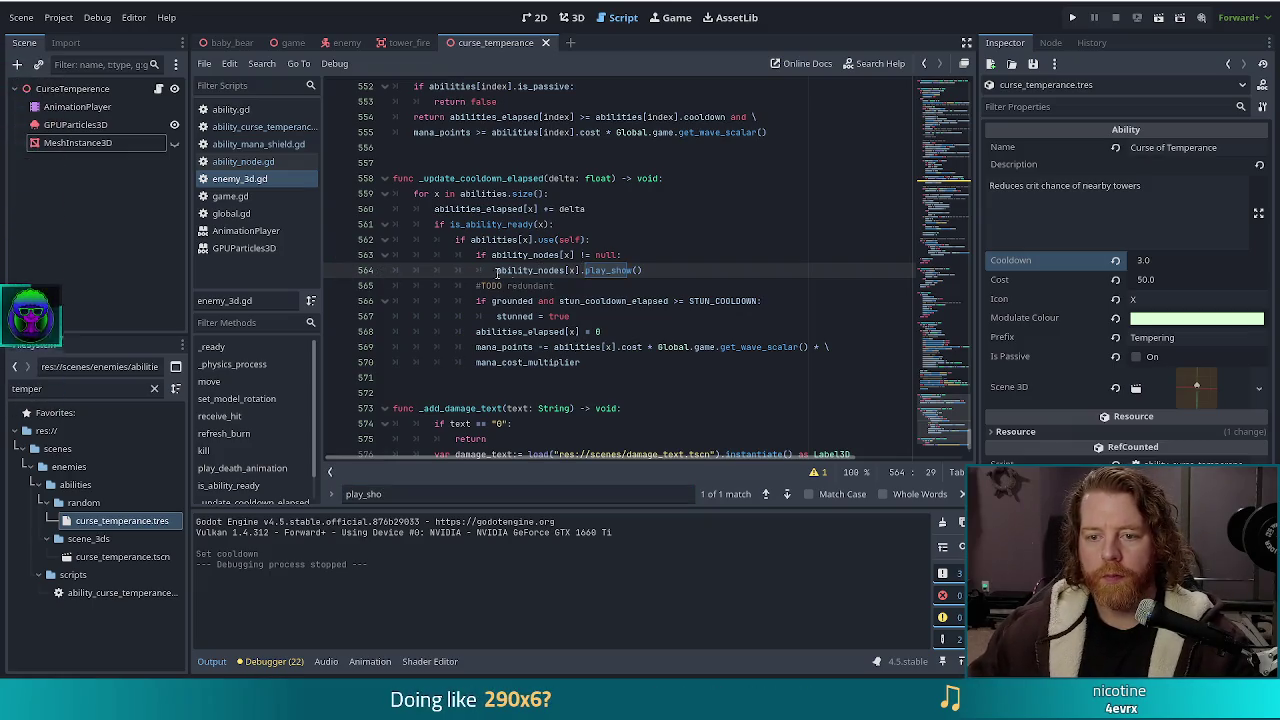
left_click(587, 270)
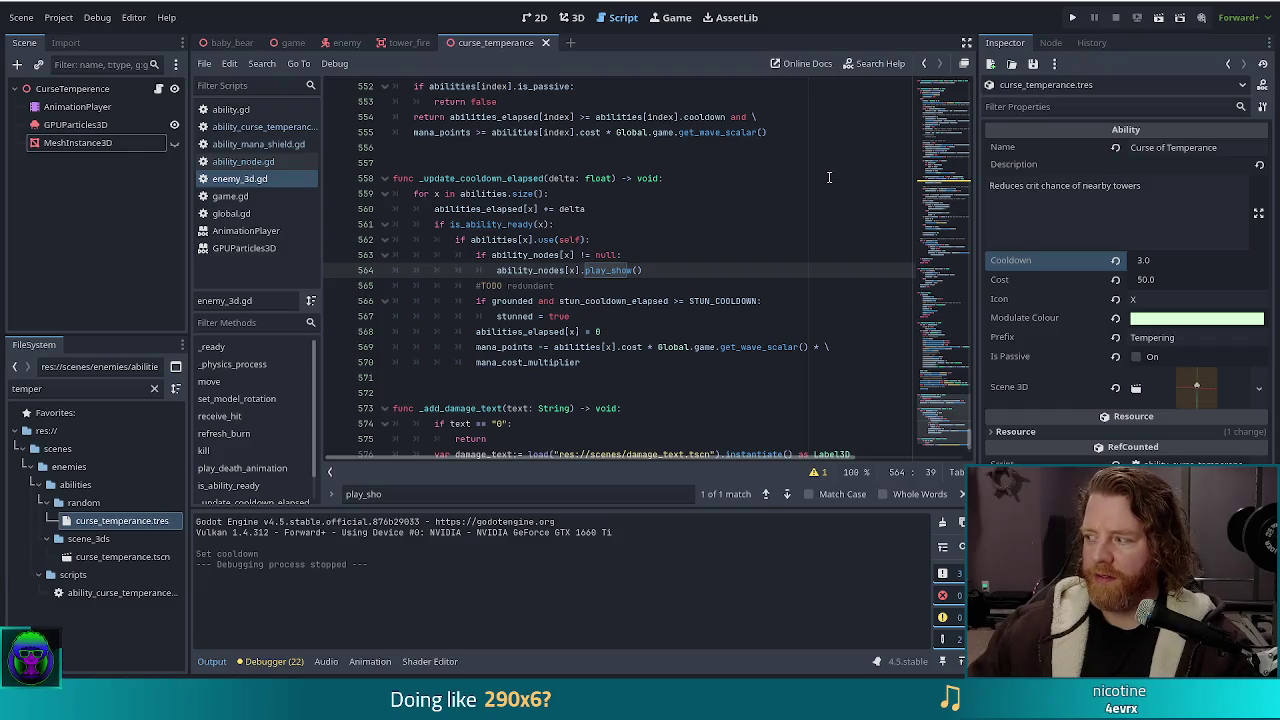
left_click(1072, 19)
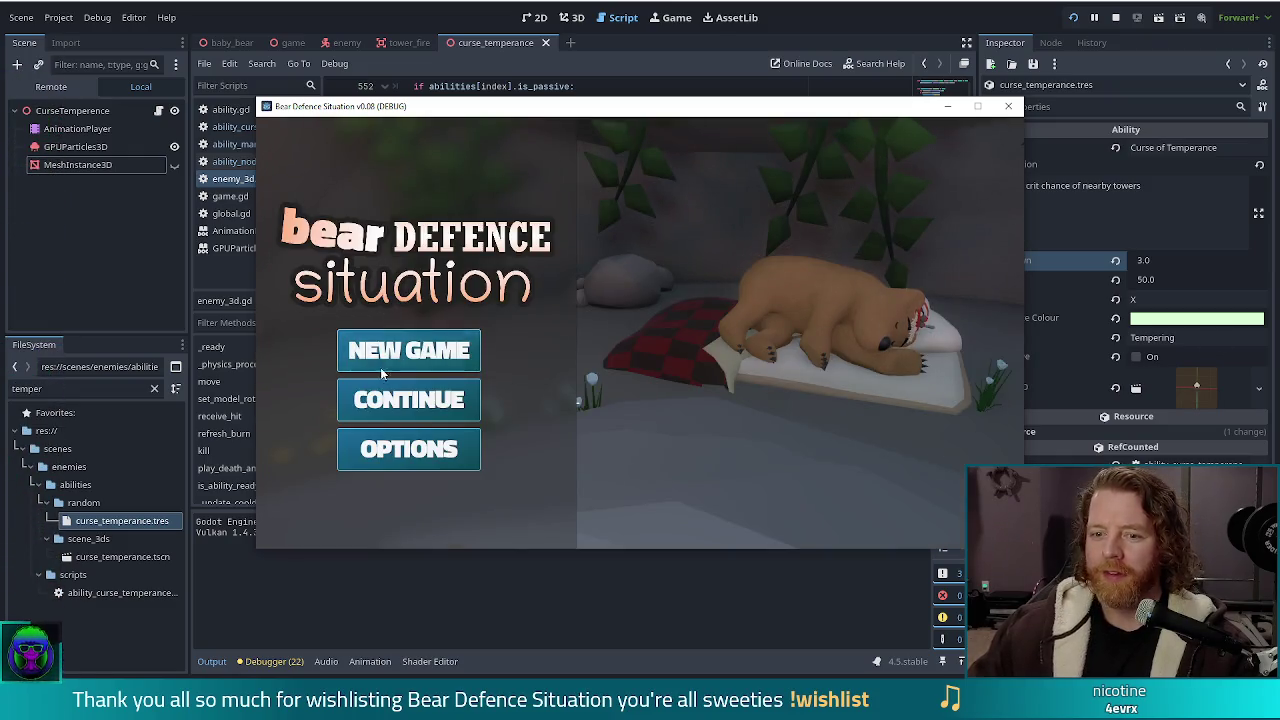
Start a new game and enter 'set_ability curse_temperance' in the in-game console
left_click(470, 346)
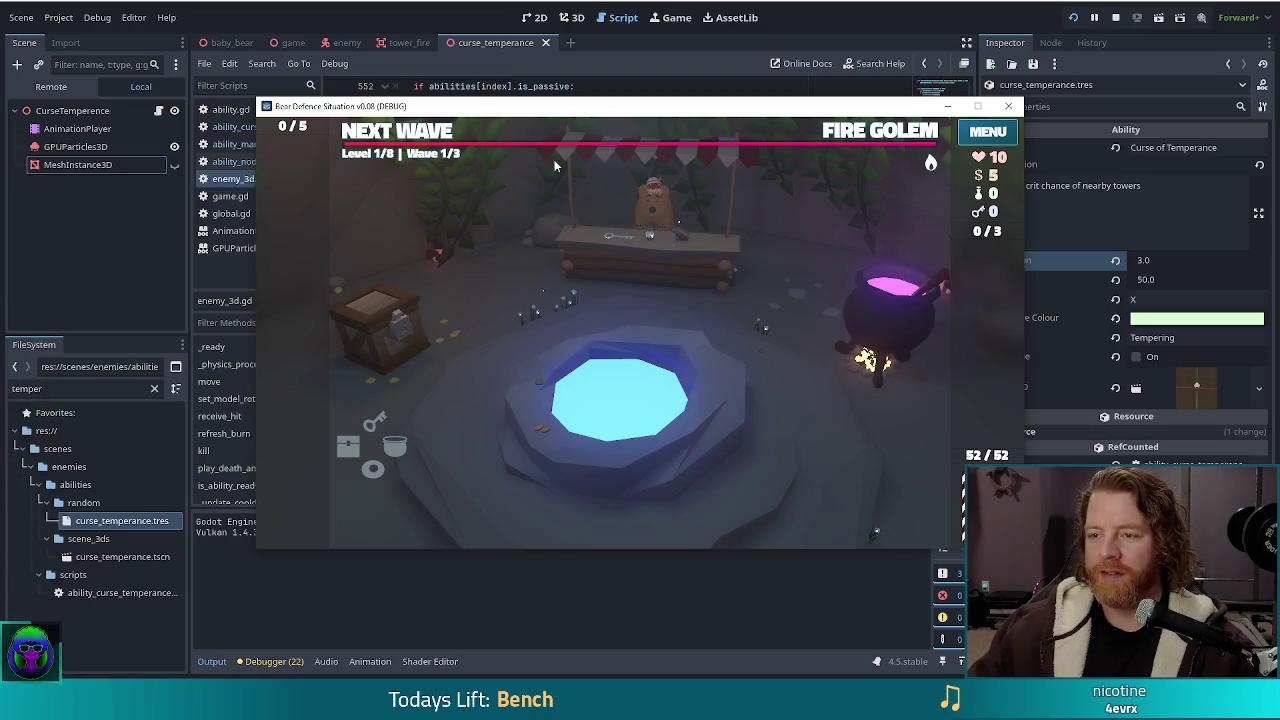
left_click(829, 133)
key("grave")
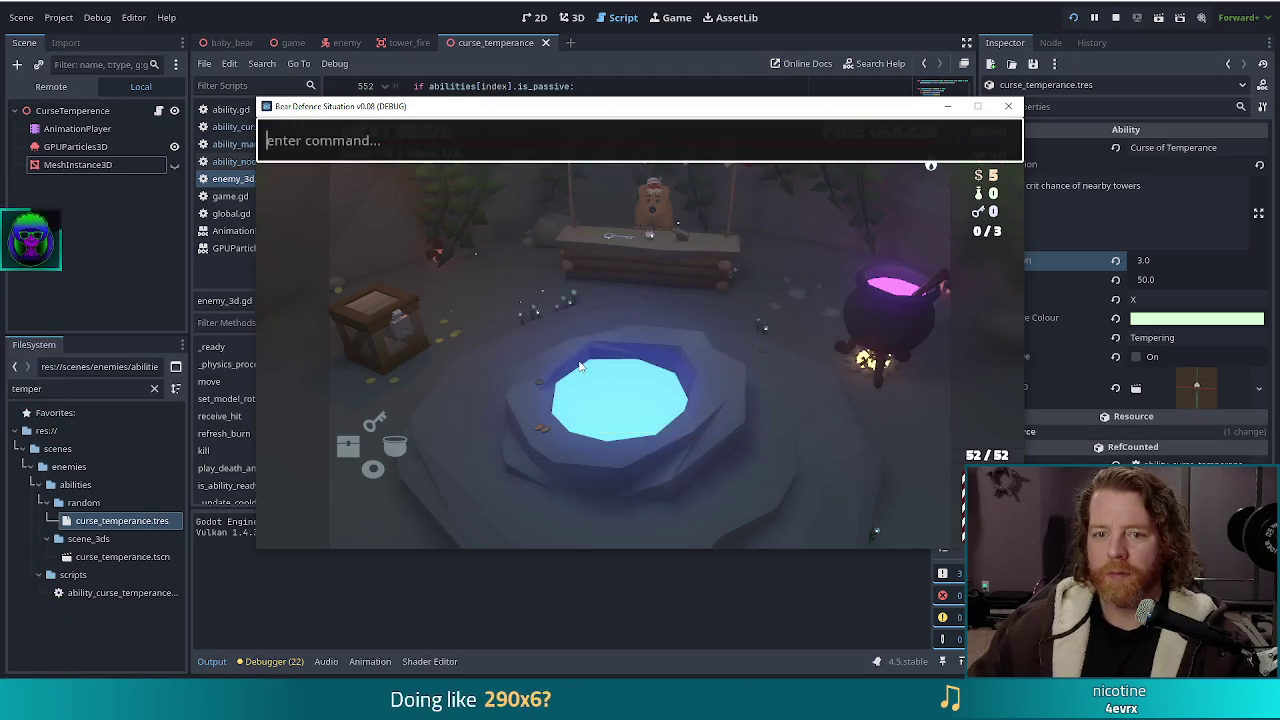
type("set_ability")
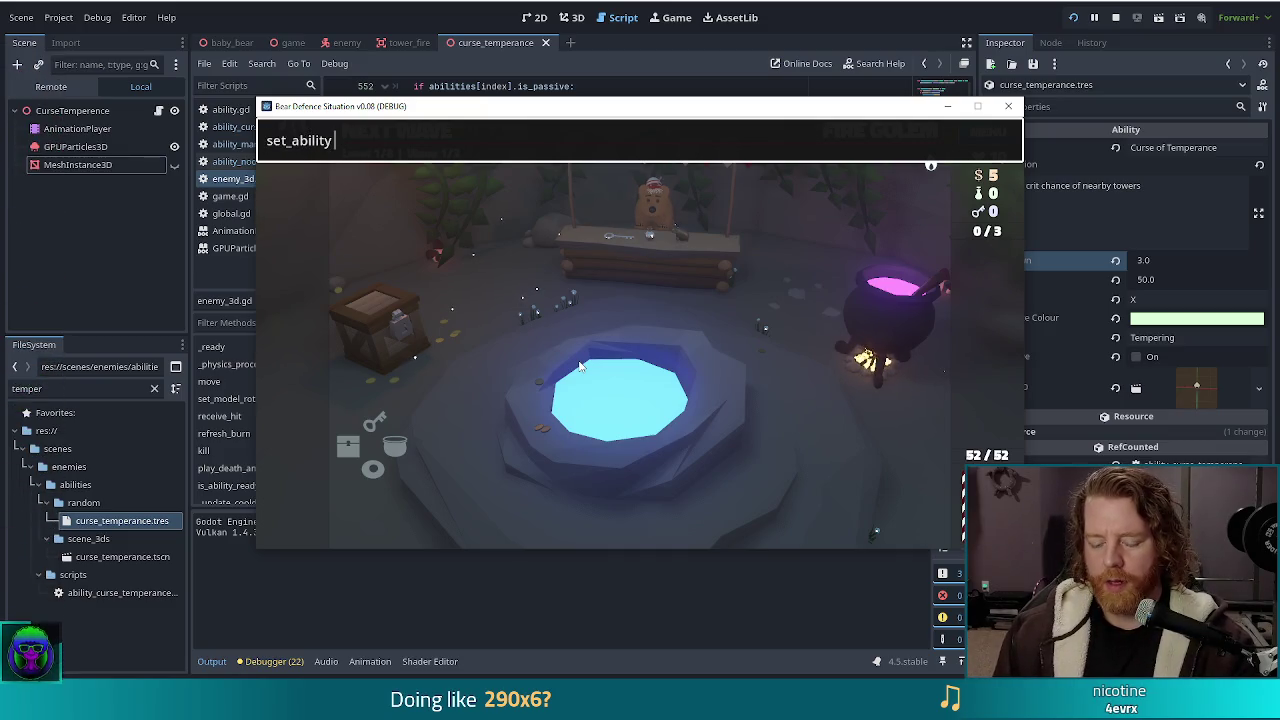
type(" curse_tempera")
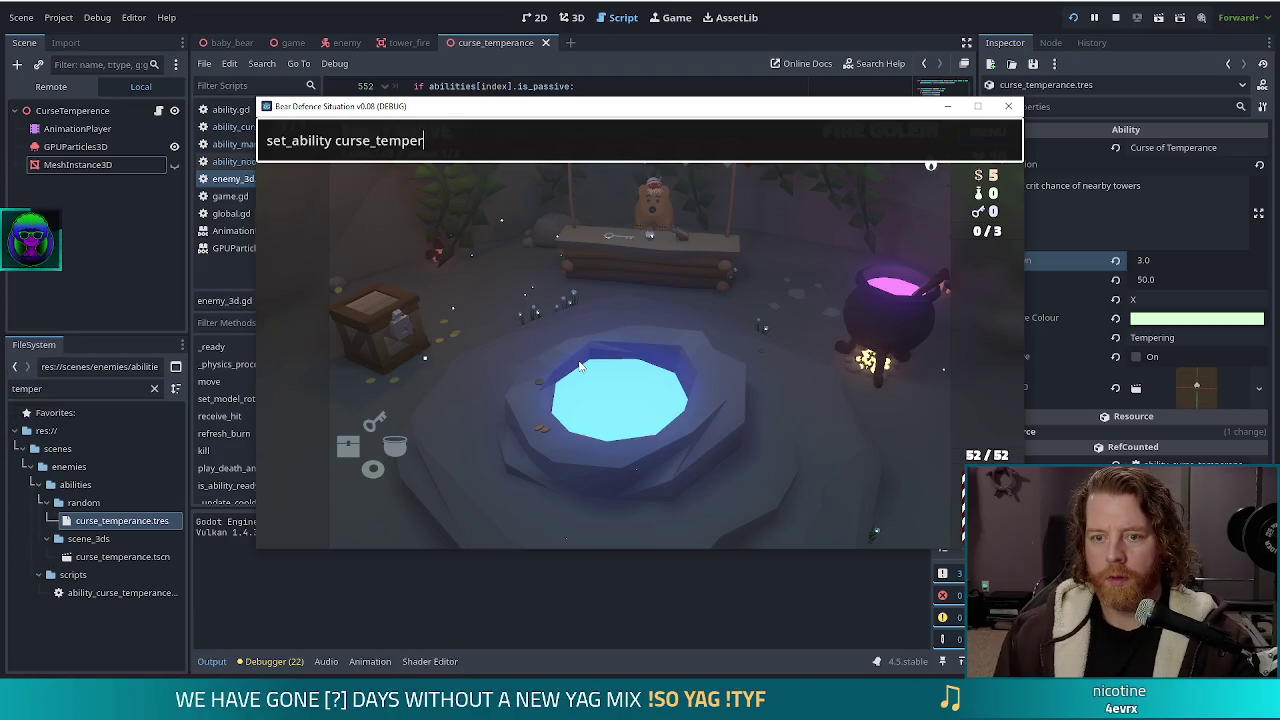
type("nce")
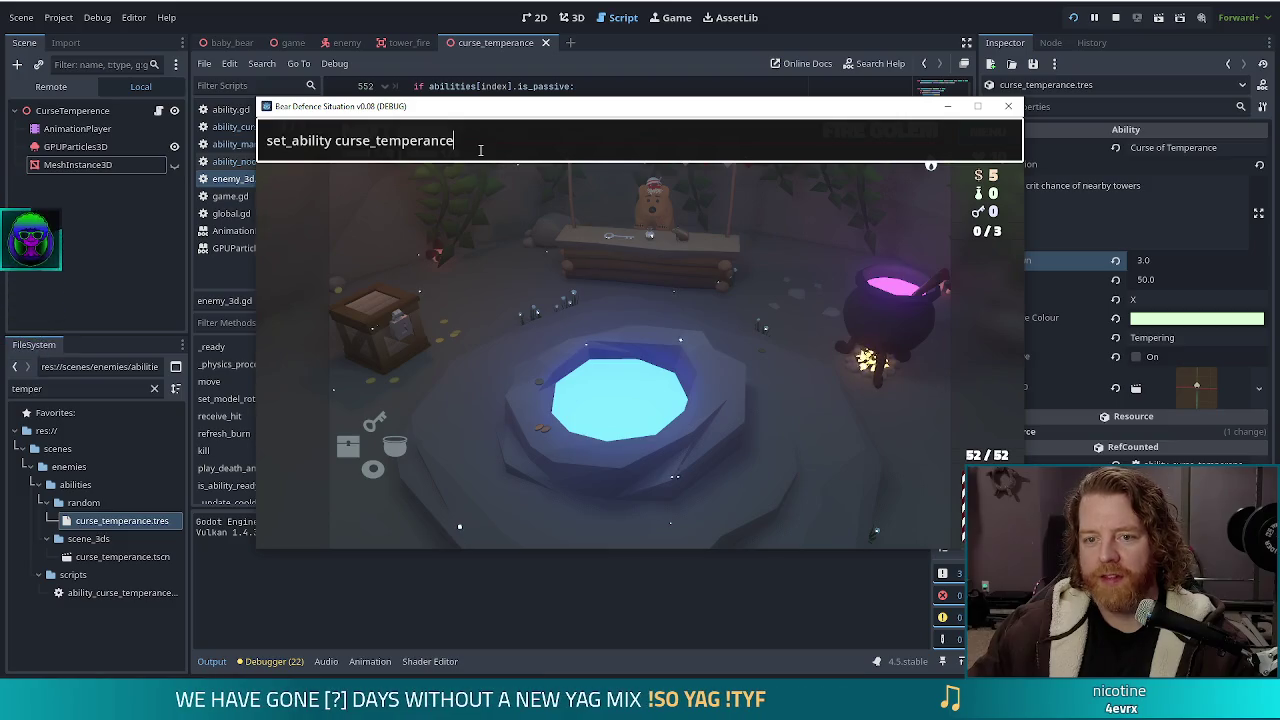
key("Return")
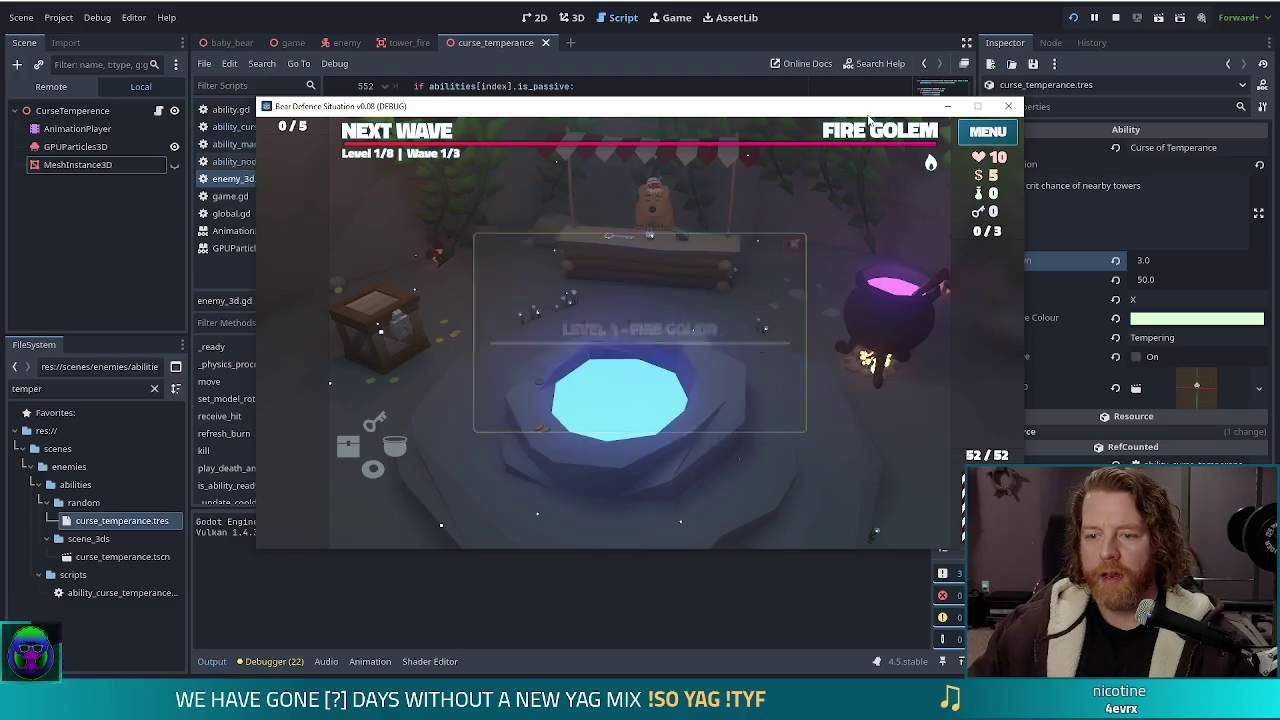
Clear the first wave, dismiss its summary, and return to the Godot editor
left_click(412, 132)
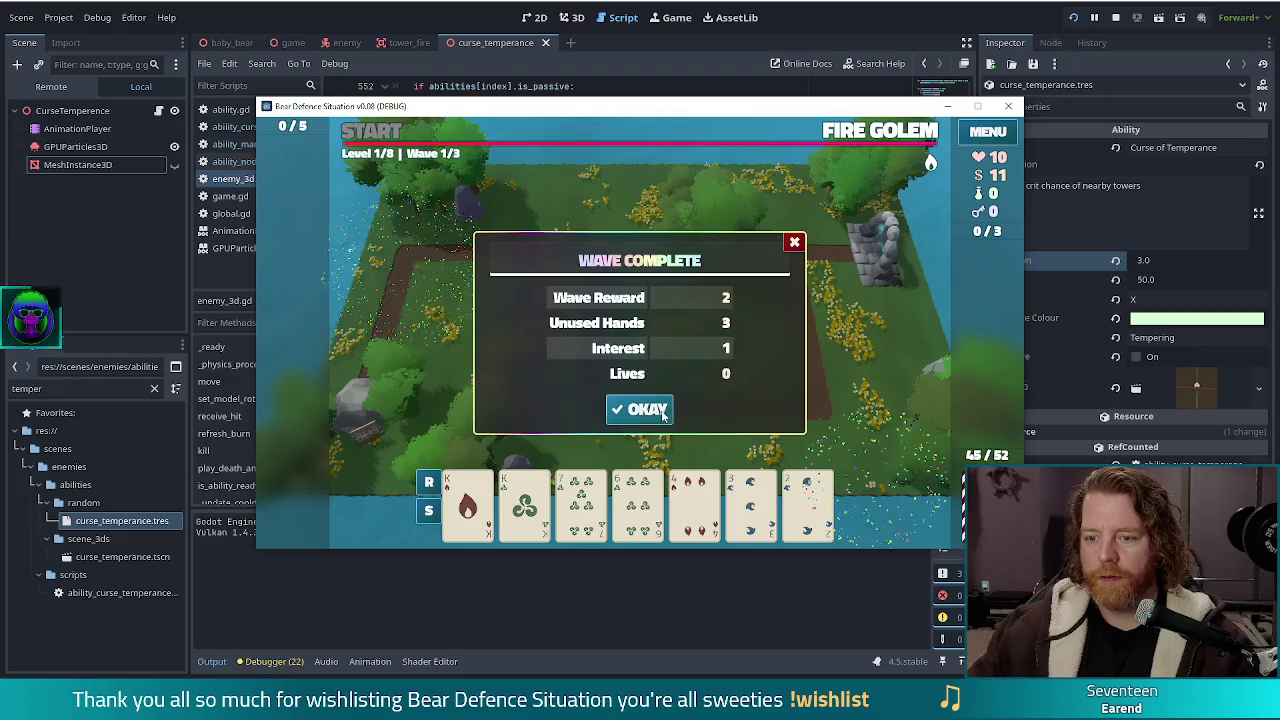
left_click(648, 414)
key("alt+Tab")
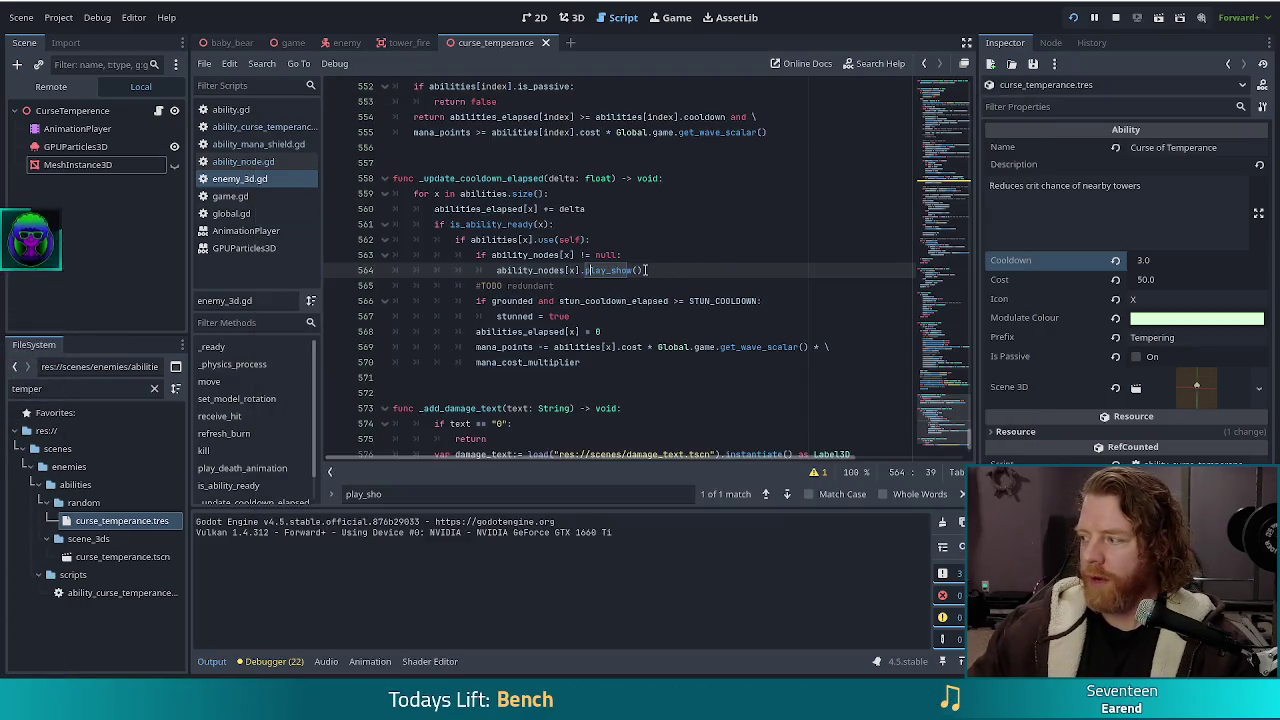
Back in the game, play card pairs to place two ballista towers along the path
key("alt+Tab")
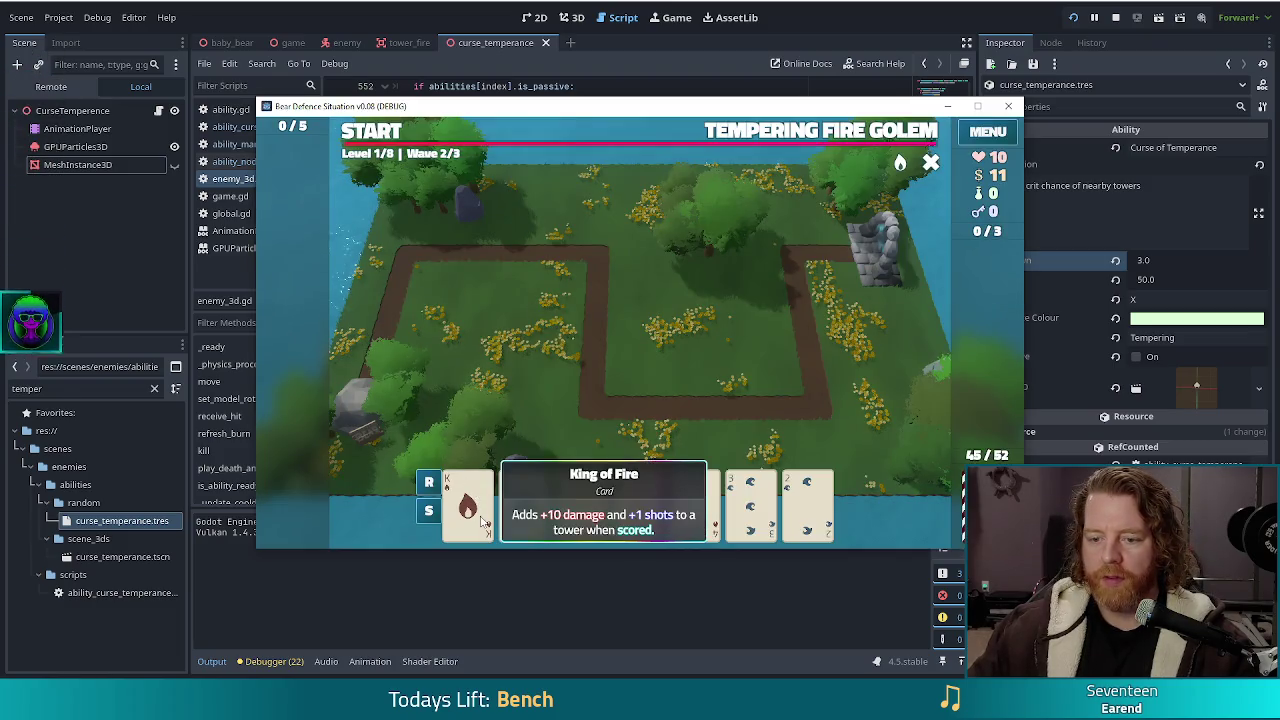
left_click(470, 495)
left_click(592, 430)
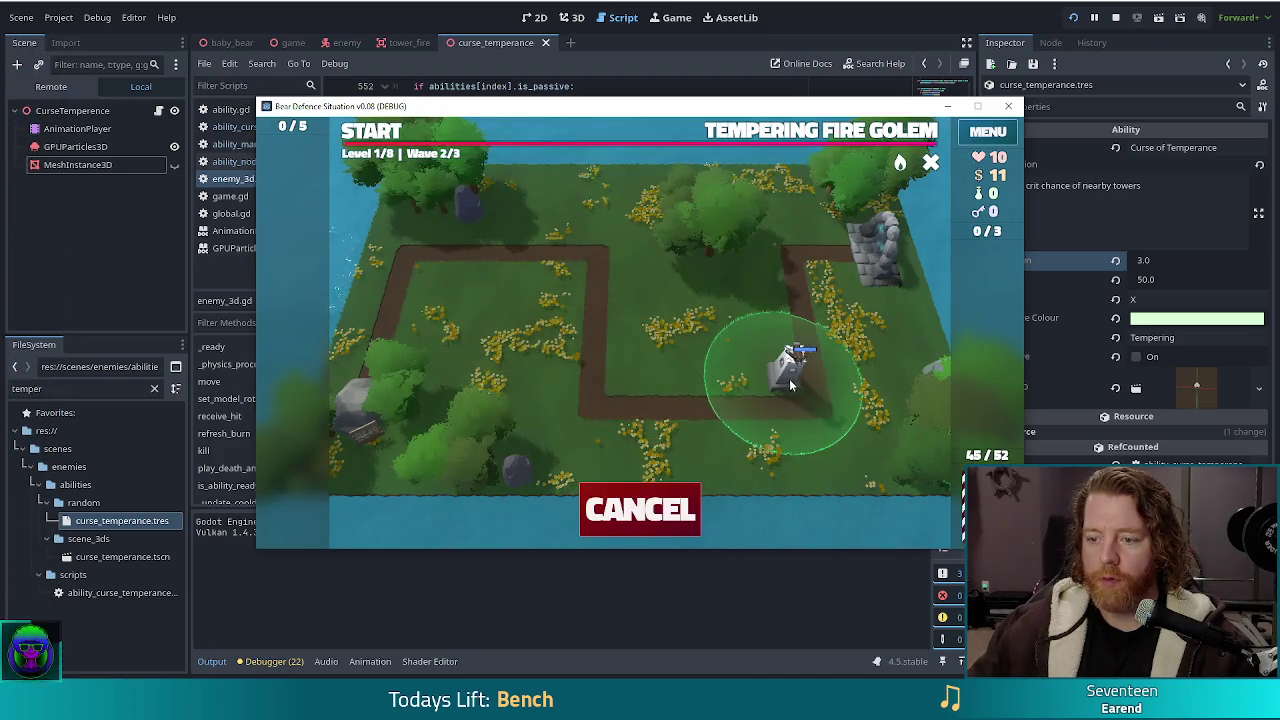
left_click(786, 372)
left_click(580, 505)
left_click(637, 505)
left_click(588, 442)
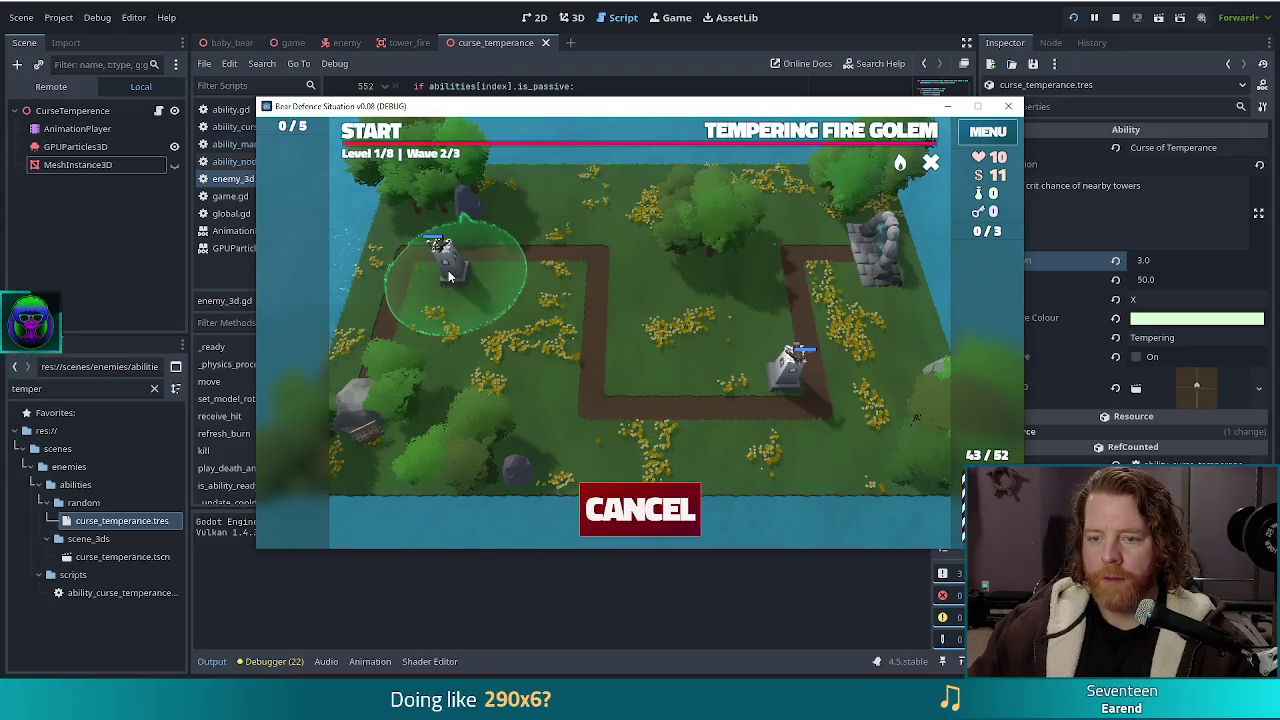
left_click(449, 265)
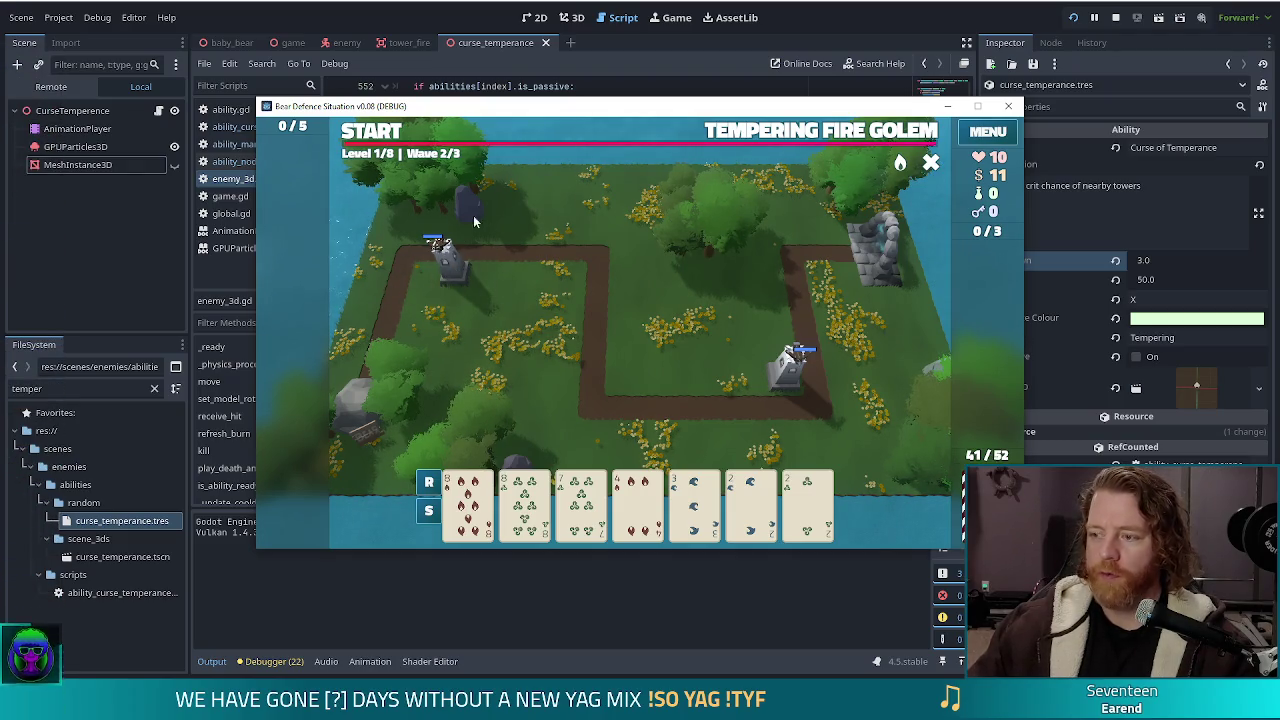
Start wave 2 against the Tempering Fire Golem, pause it, and return to the editor
left_click(388, 139)
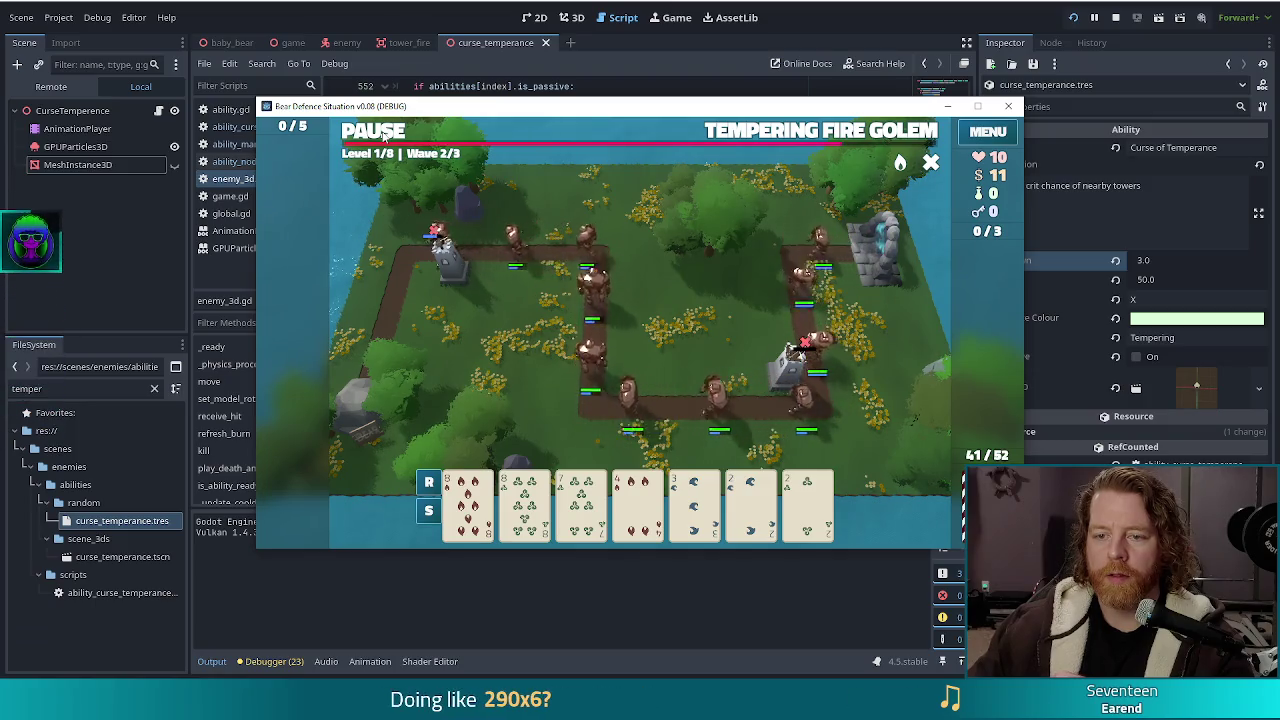
left_click(385, 140)
key("alt+Tab")
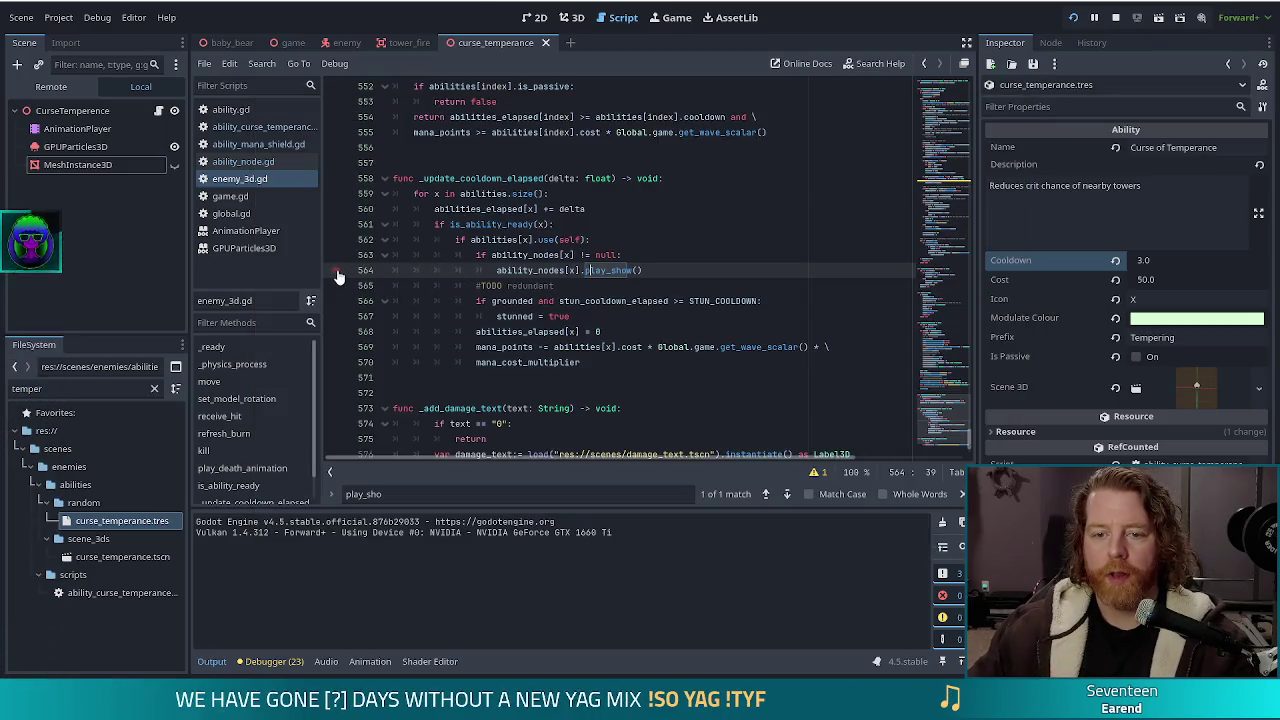
Resume the wave in the running game so execution halts at the line 564 breakpoint
key("alt+Tab")
left_click(398, 136)
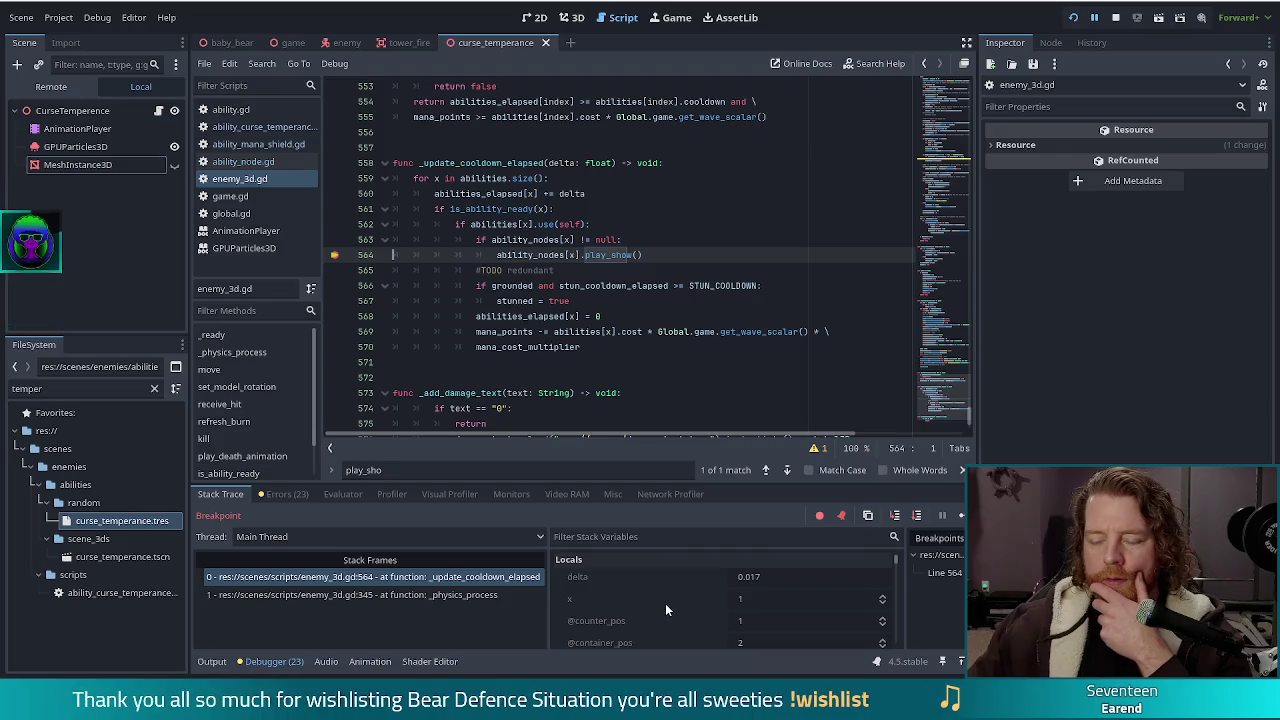
scroll(700, 600, "down", 5)
scroll(632, 605, "down", 3)
scroll(634, 600, "down", 1)
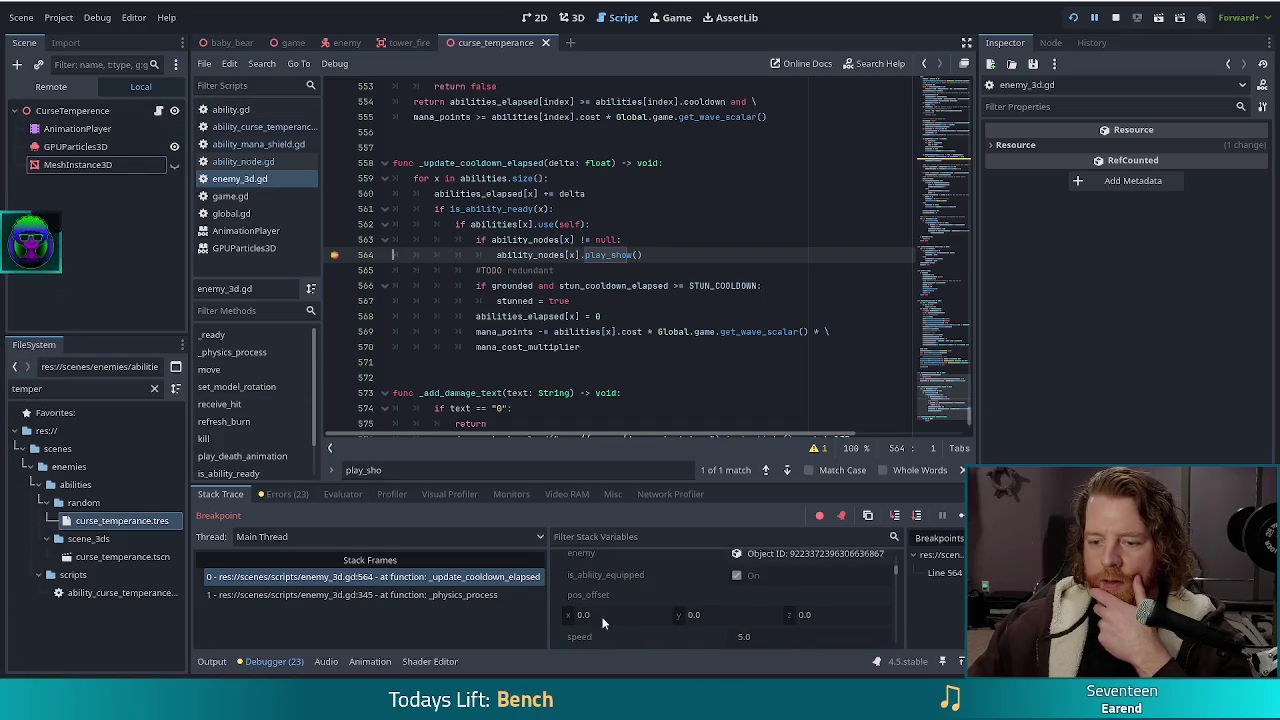
scroll(682, 580, "down", 4)
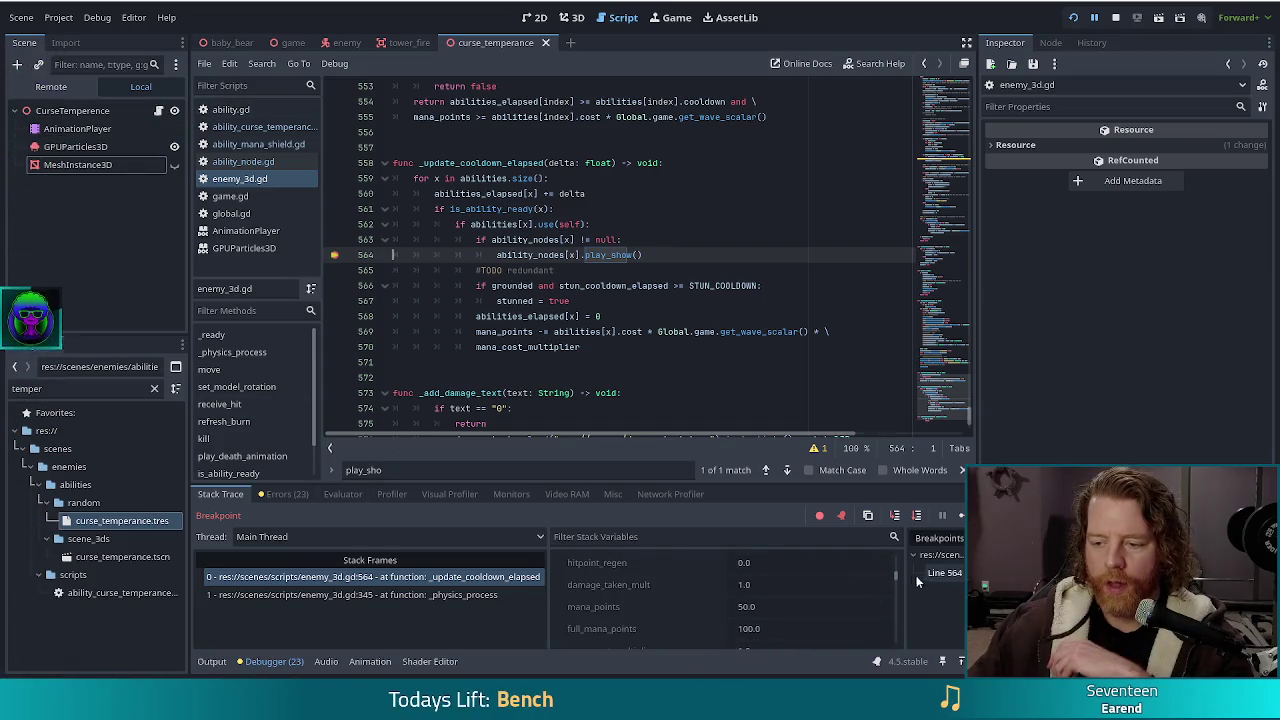
Filter stack variables by 'abili' and expand ability_nodes to inspect its null and node entries
left_click(723, 535)
type("abili")
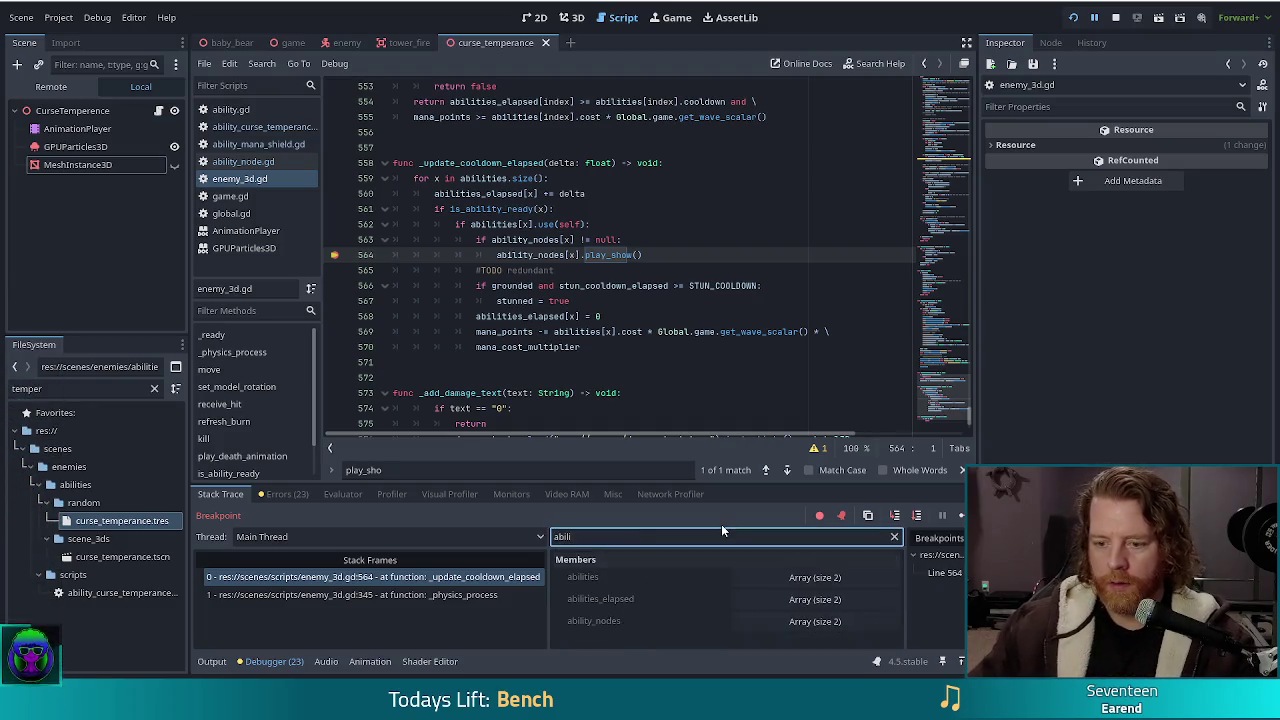
left_click(815, 621)
scroll(675, 618, "down", 1)
scroll(675, 618, "down", 2)
left_click(758, 610)
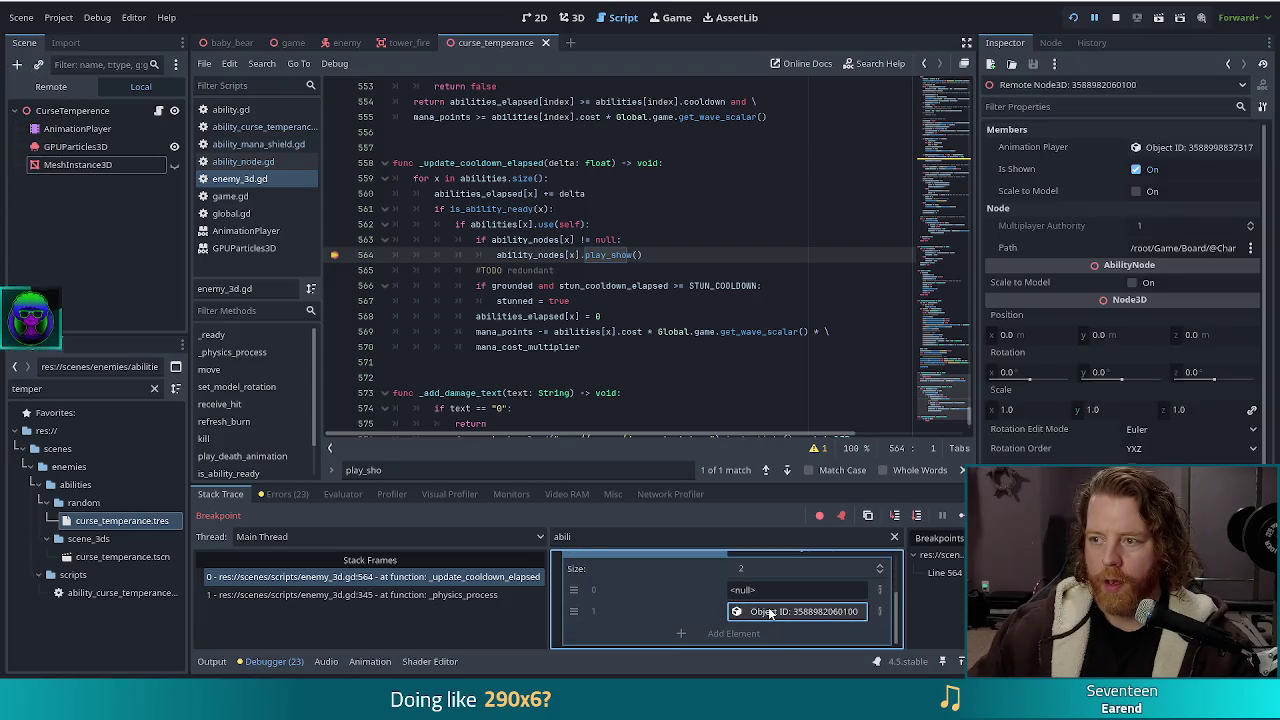
scroll(1107, 215, "down", 2)
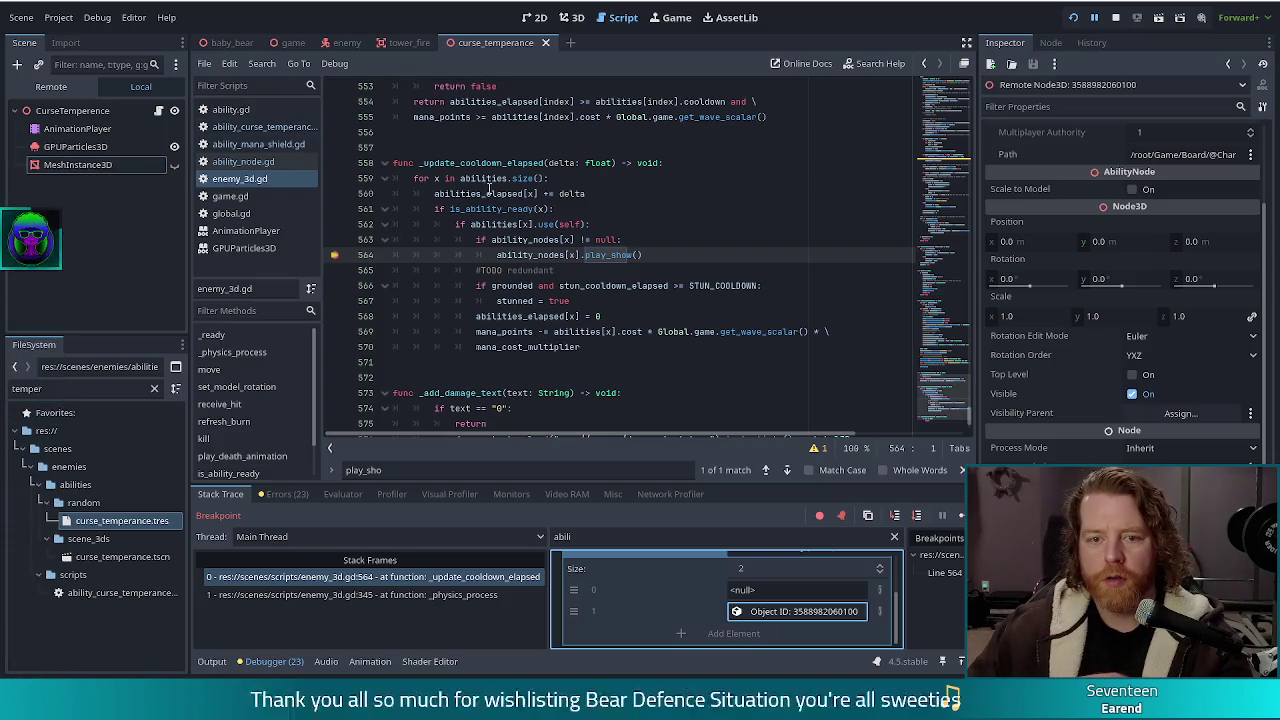
Open ability_node.gd and jump to the AnimationPlayer play() method documentation
left_click(243, 161)
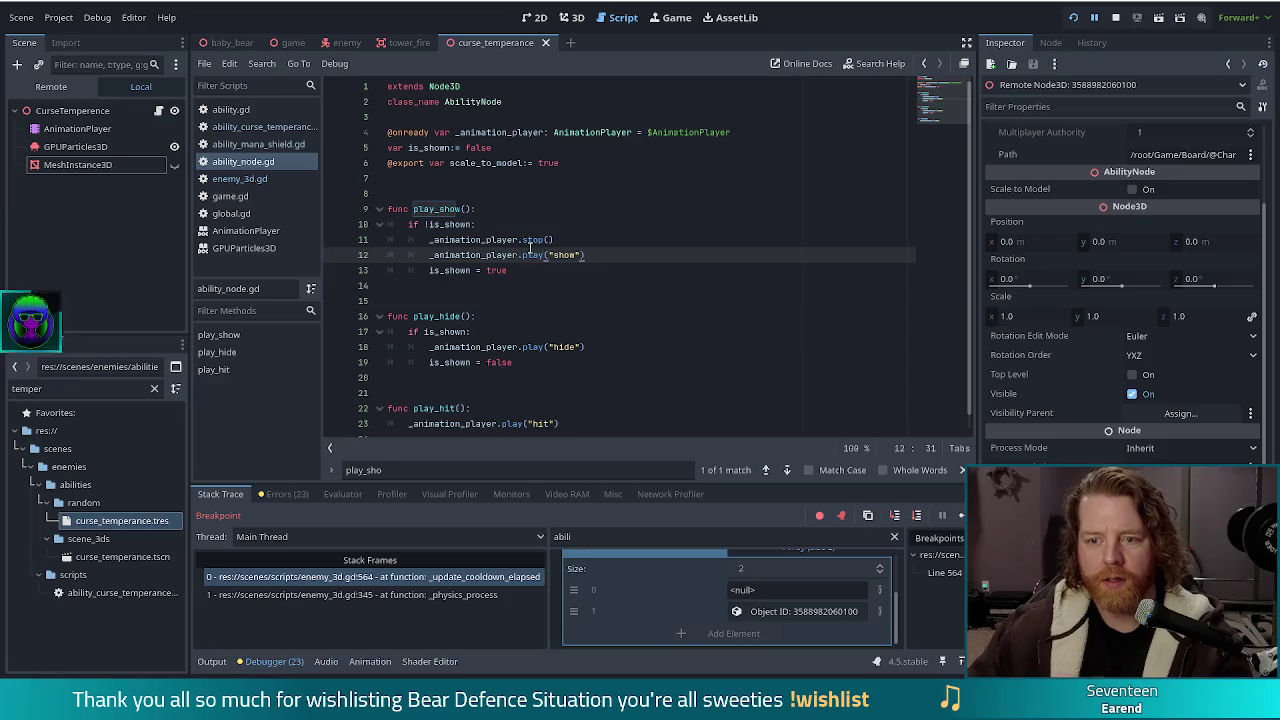
left_click(532, 255, "ctrl")
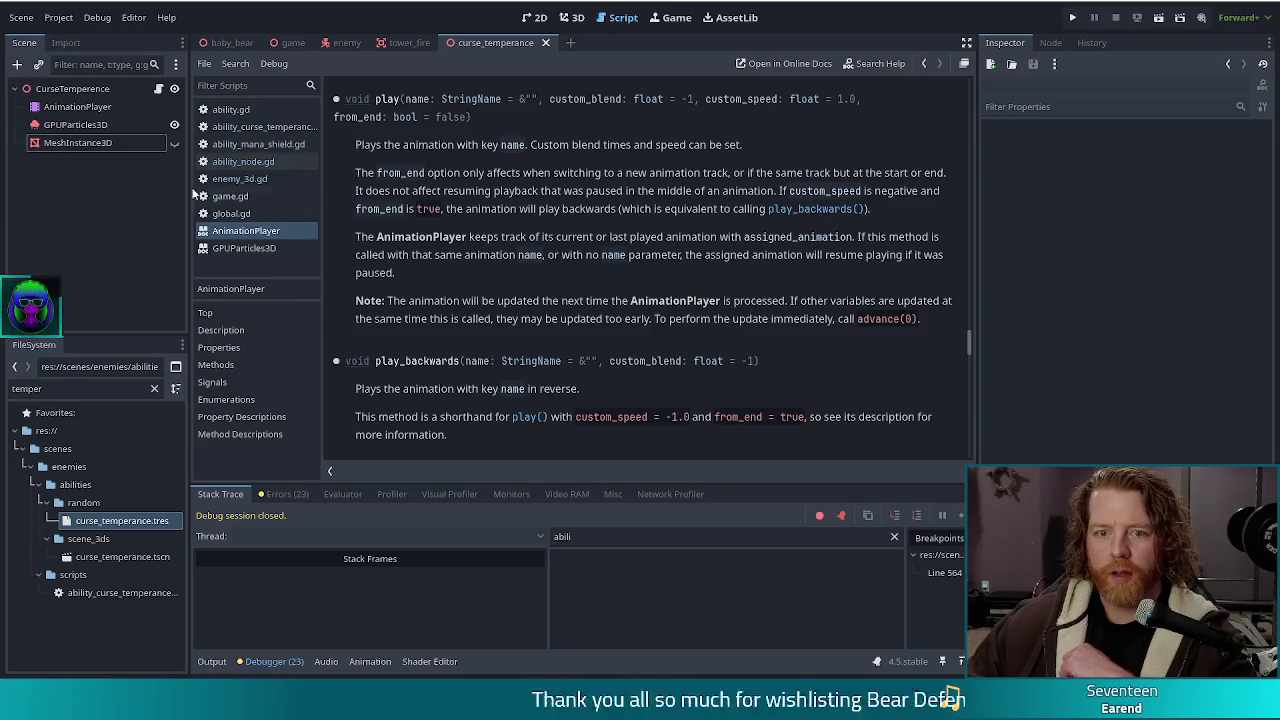
Delete the animation stop() line from play_show in ability_node.gd
left_click(286, 162)
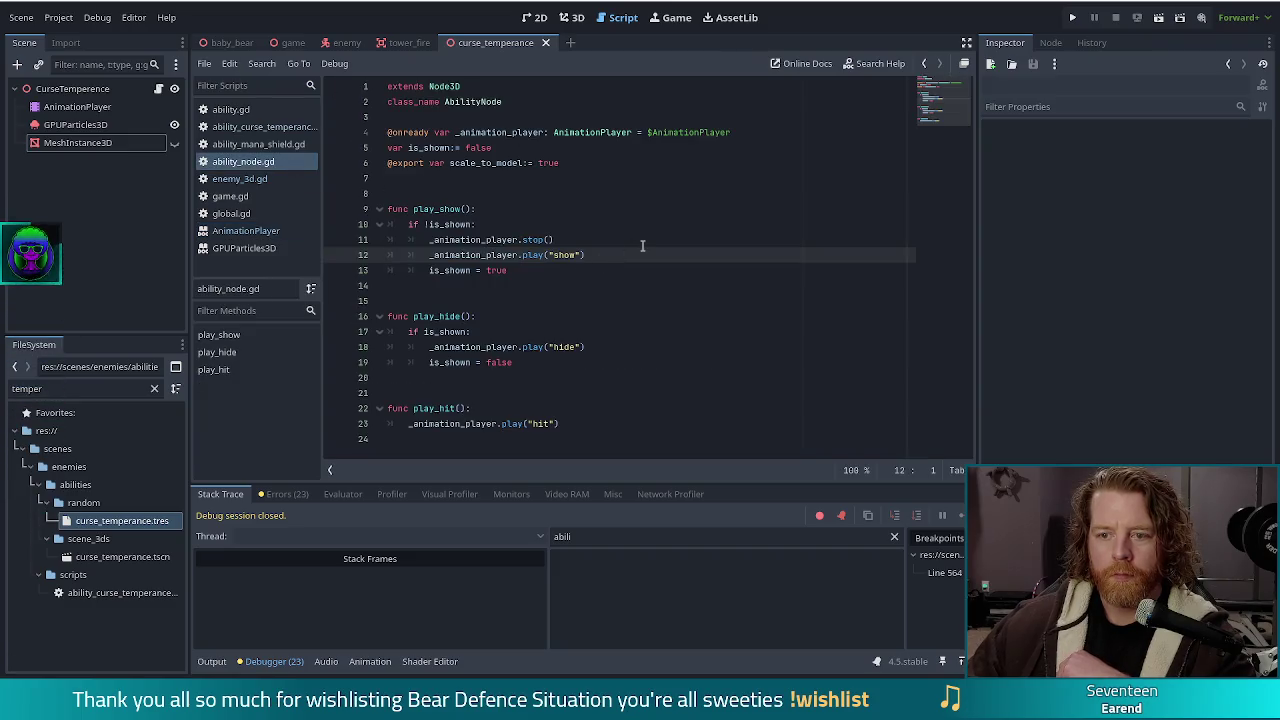
left_click(577, 240)
key("shift+Up")
key("BackSpace")
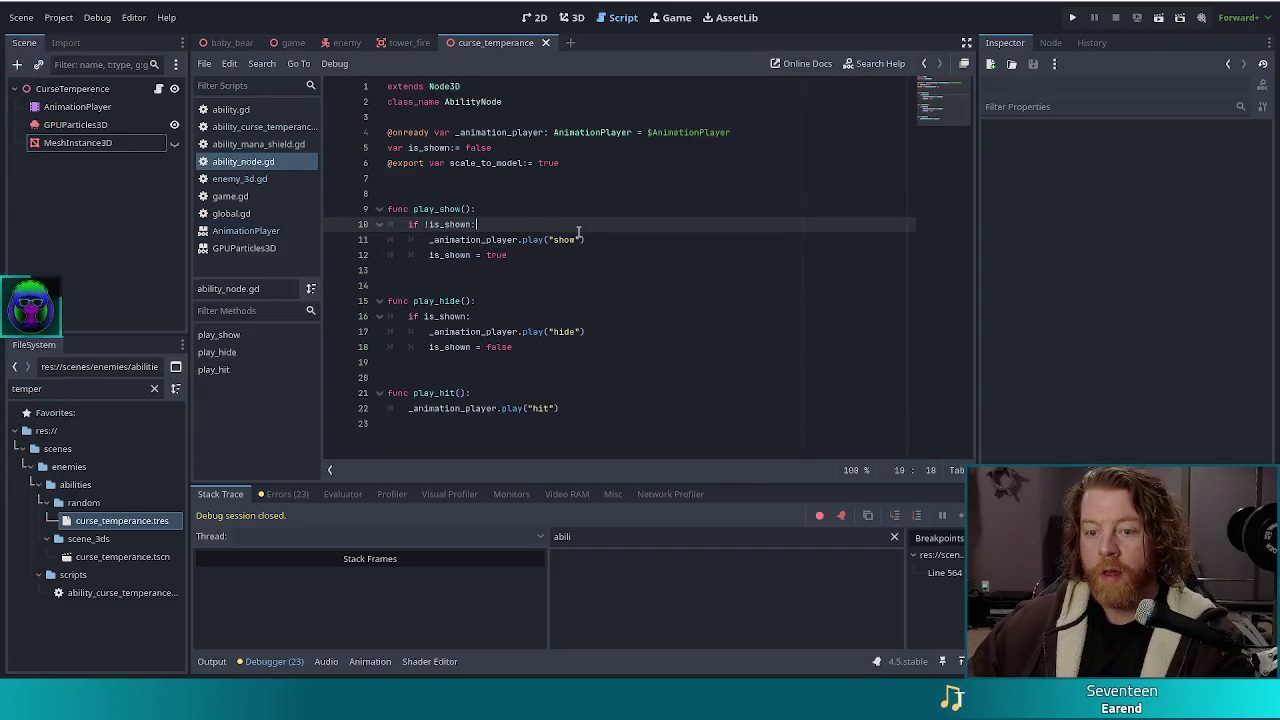
left_click(612, 241)
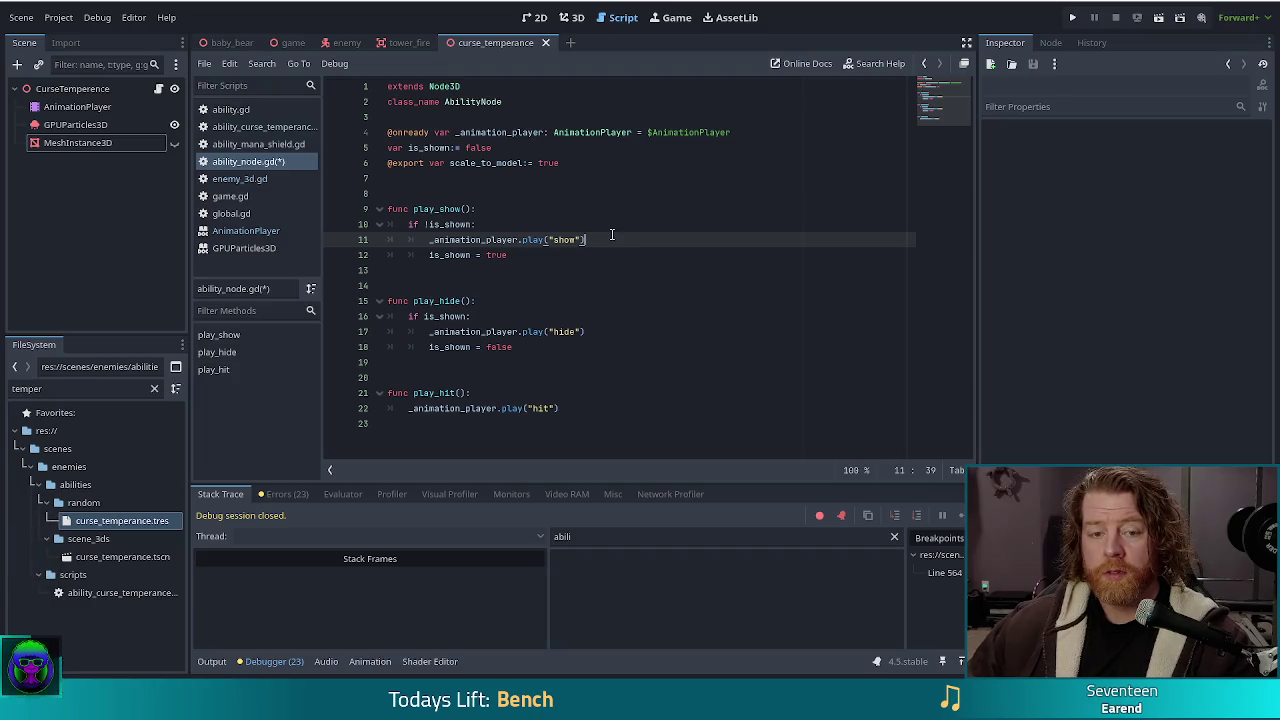
left_click(80, 89)
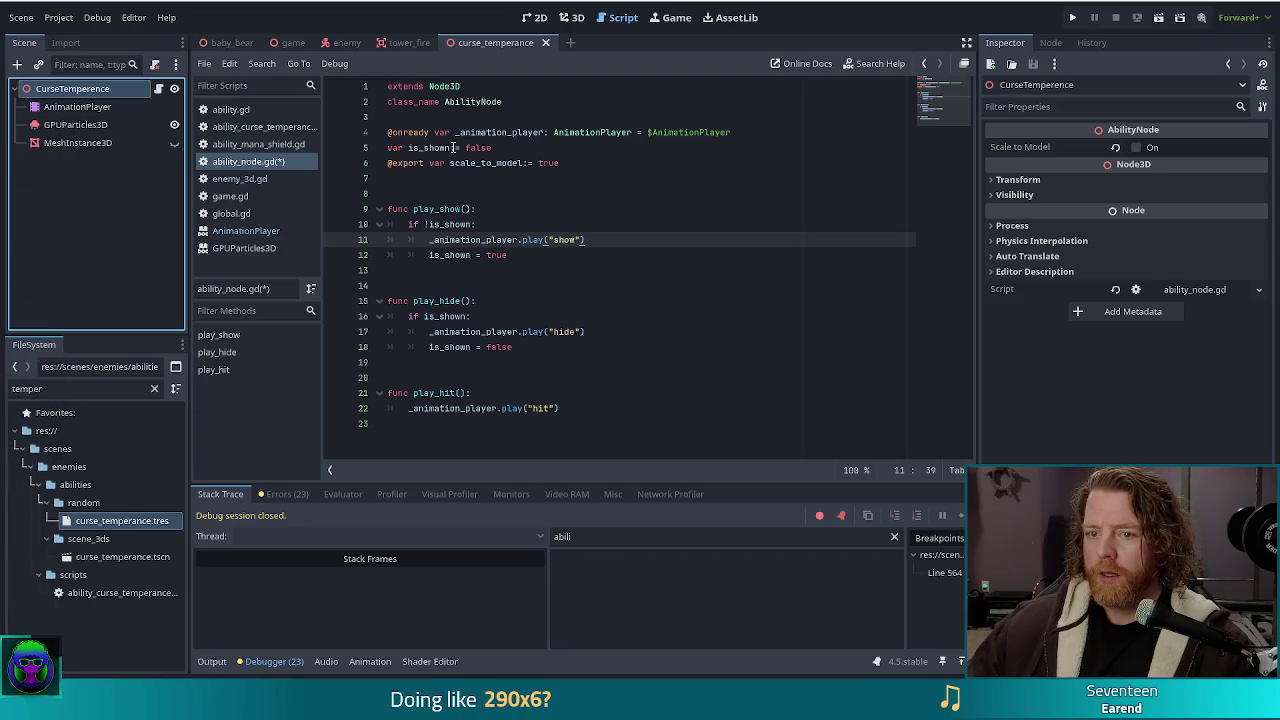
Add $GPUParticles3D.reset() below the show animation call and run the project into a new game
left_click(427, 242)
type("#")
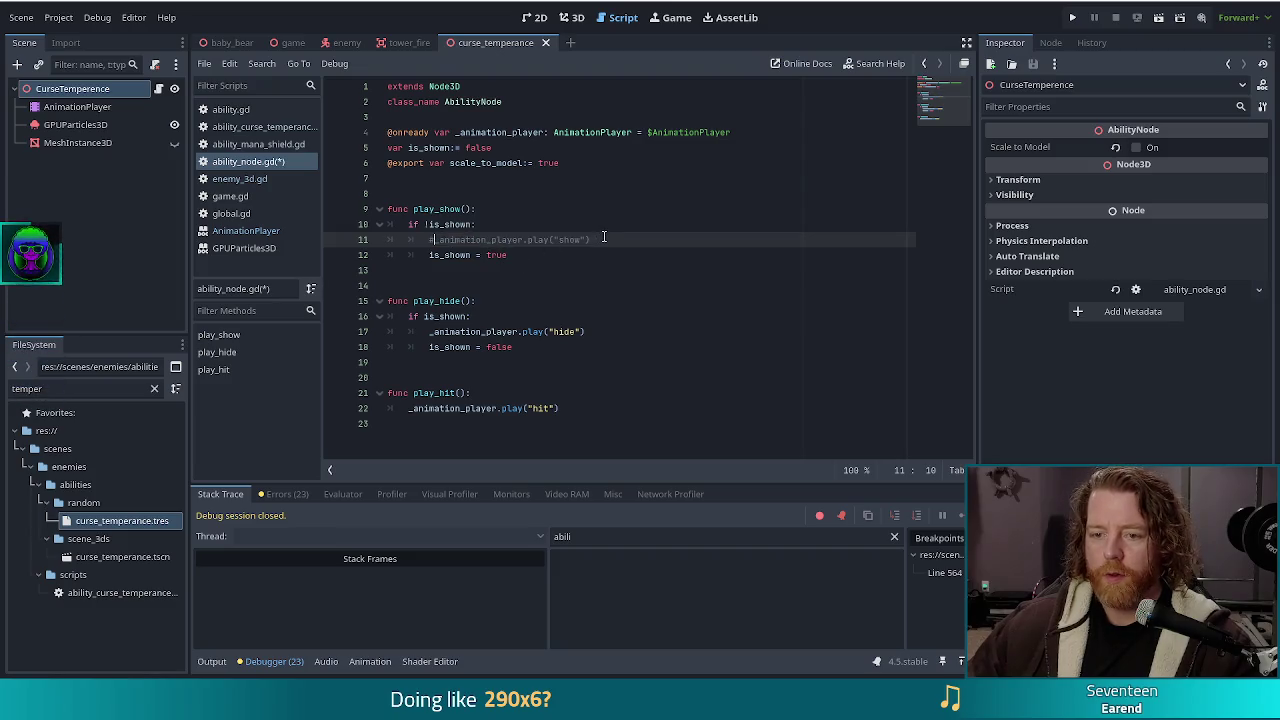
key("Return")
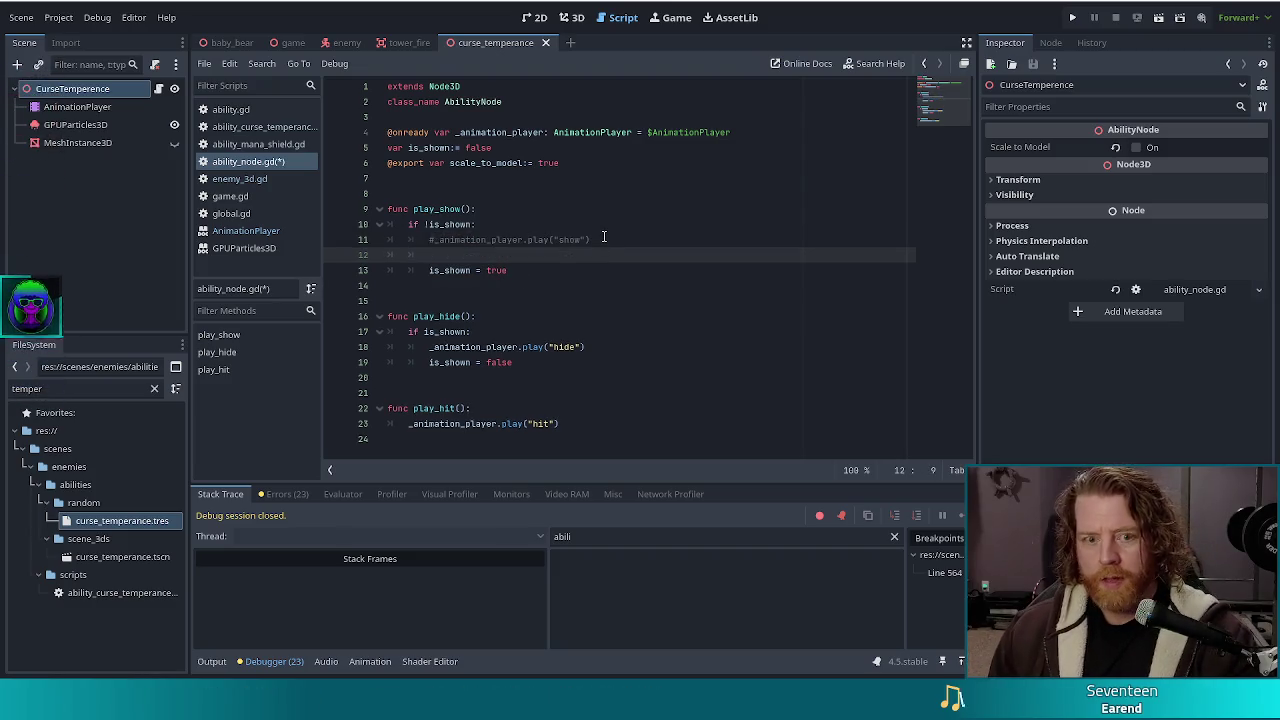
type("$GPUParticles3D")
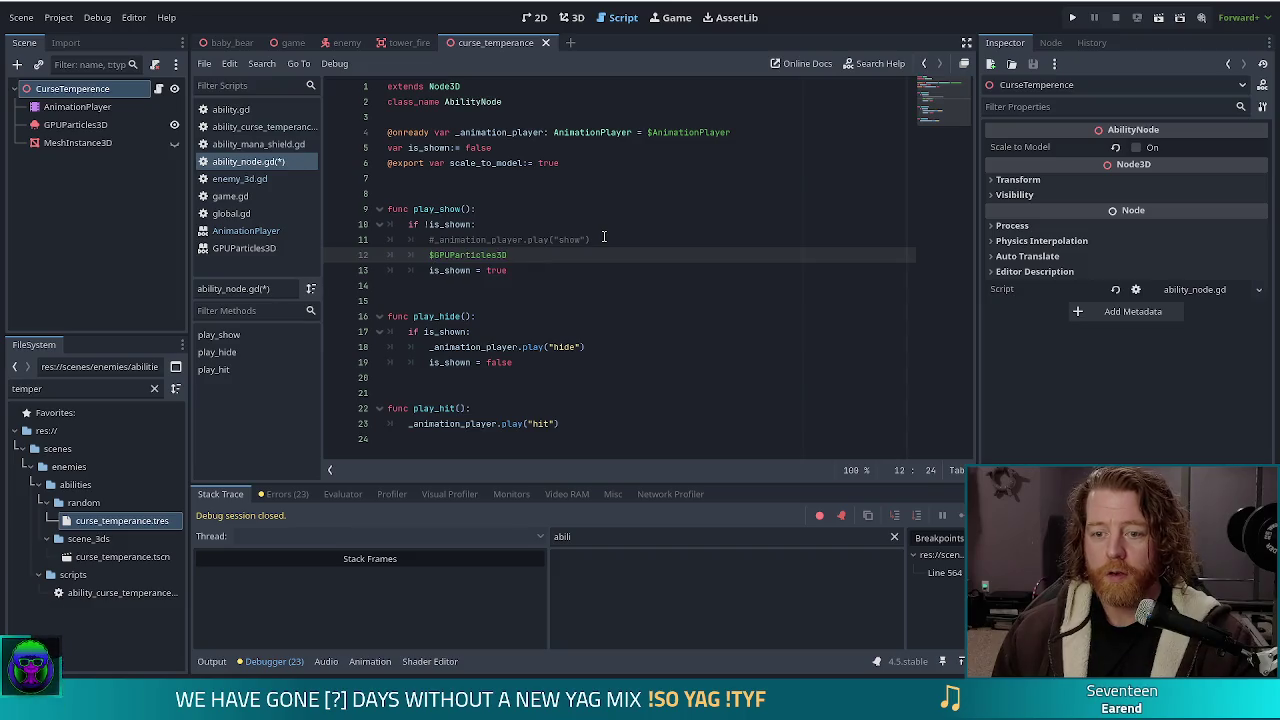
type(".reset")
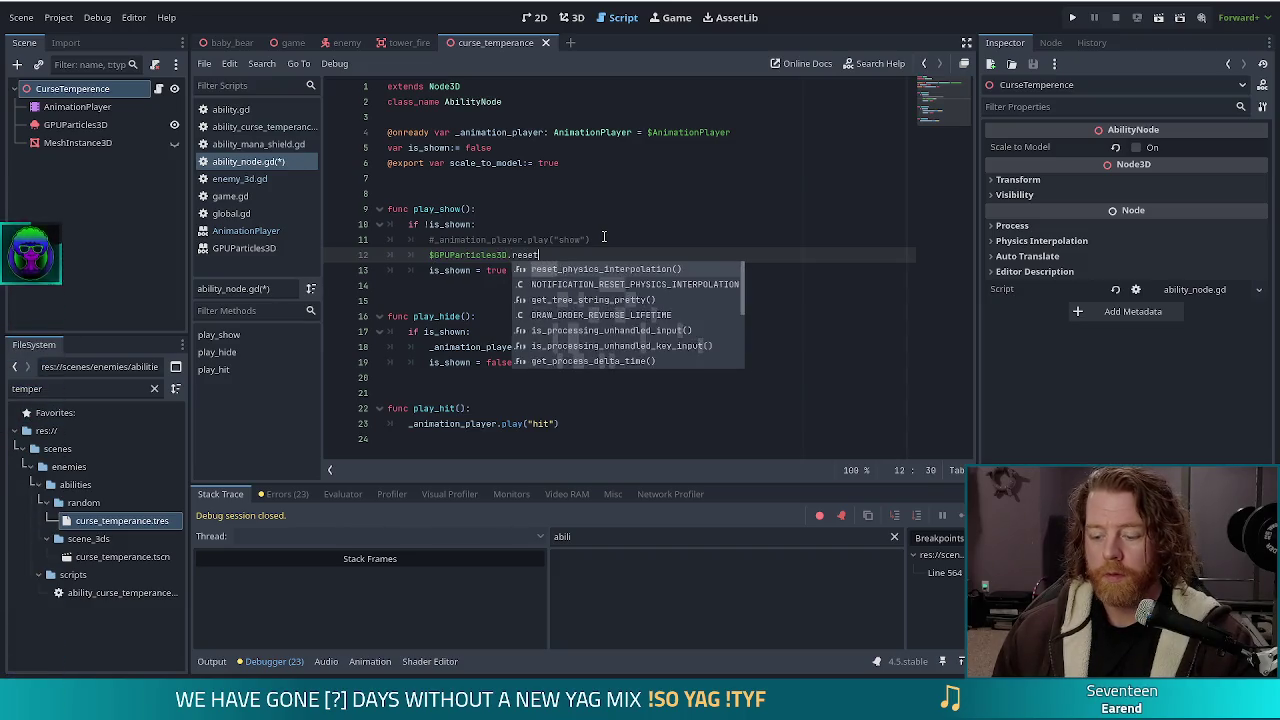
type("()")
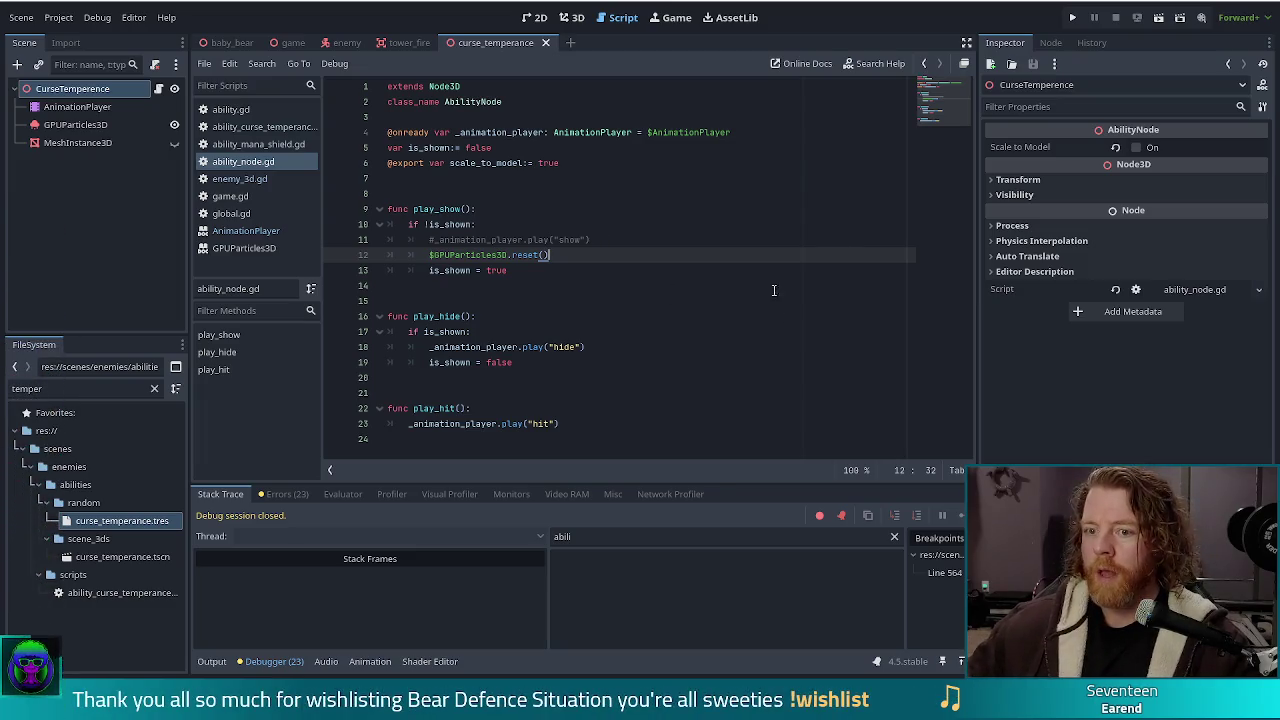
left_click(1072, 18)
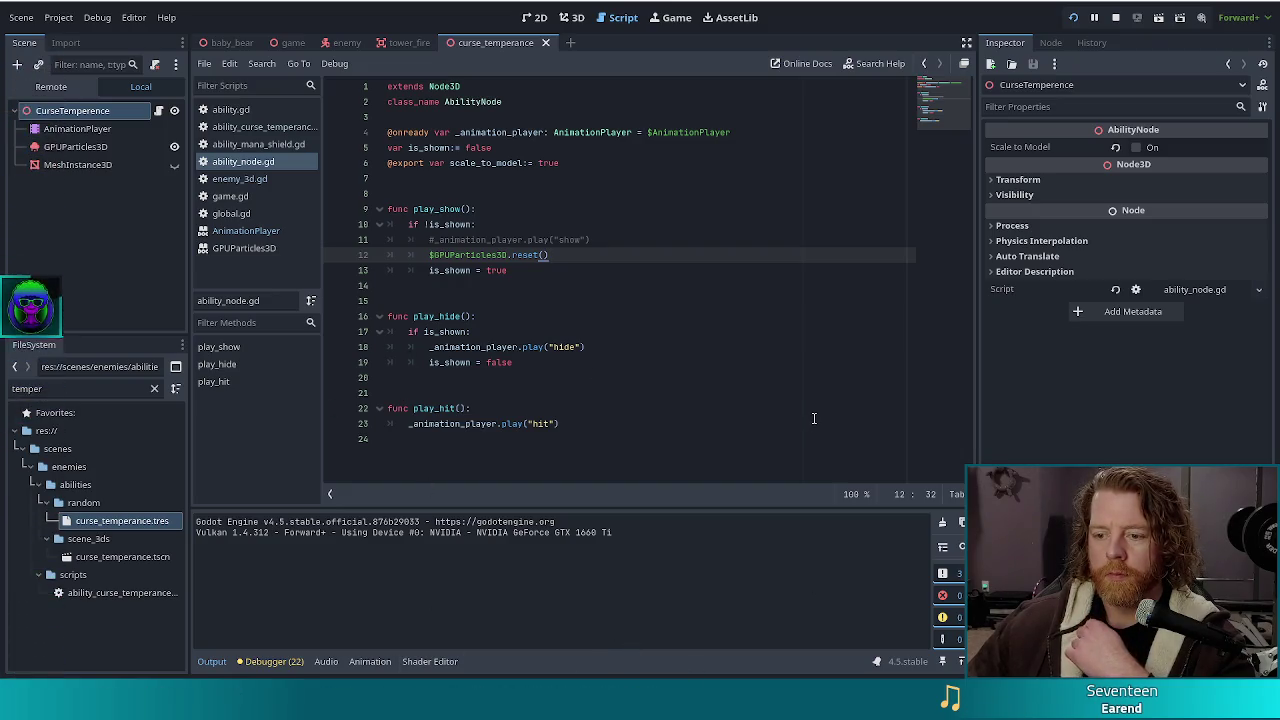
left_click(486, 340)
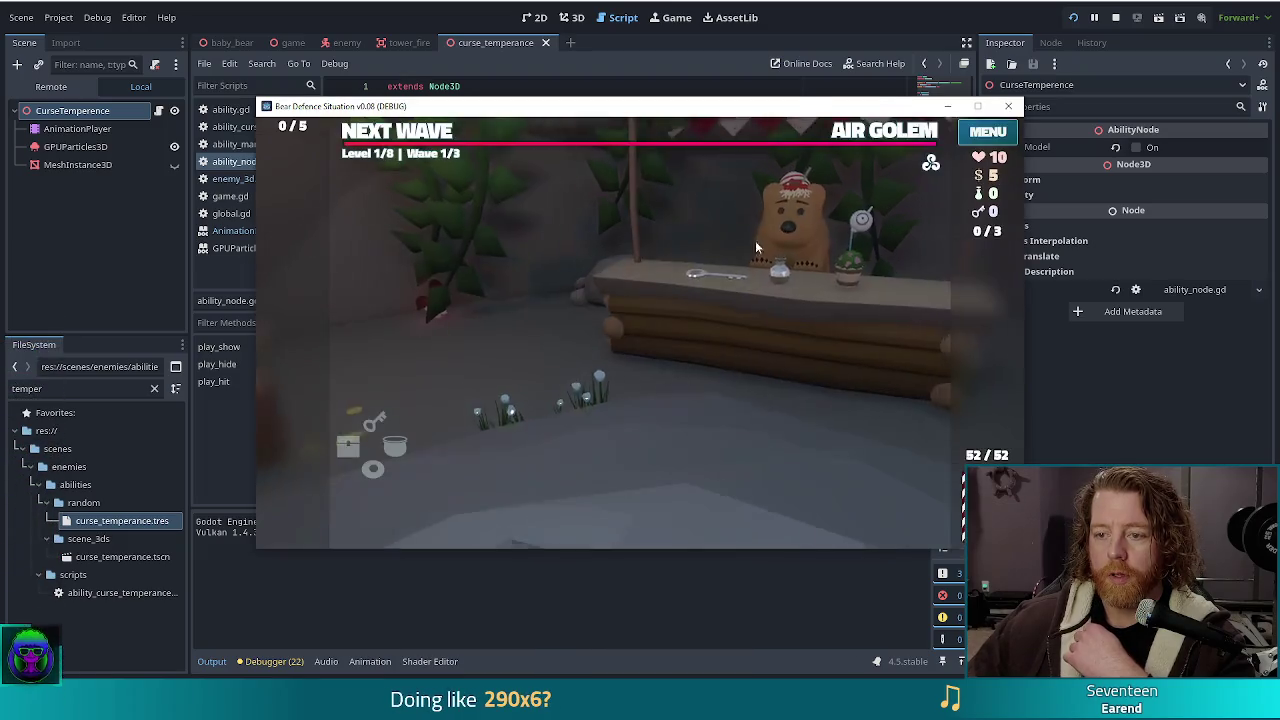
Skip the level intro and run set_ability curse_temperance in the debug console
left_click(758, 229)
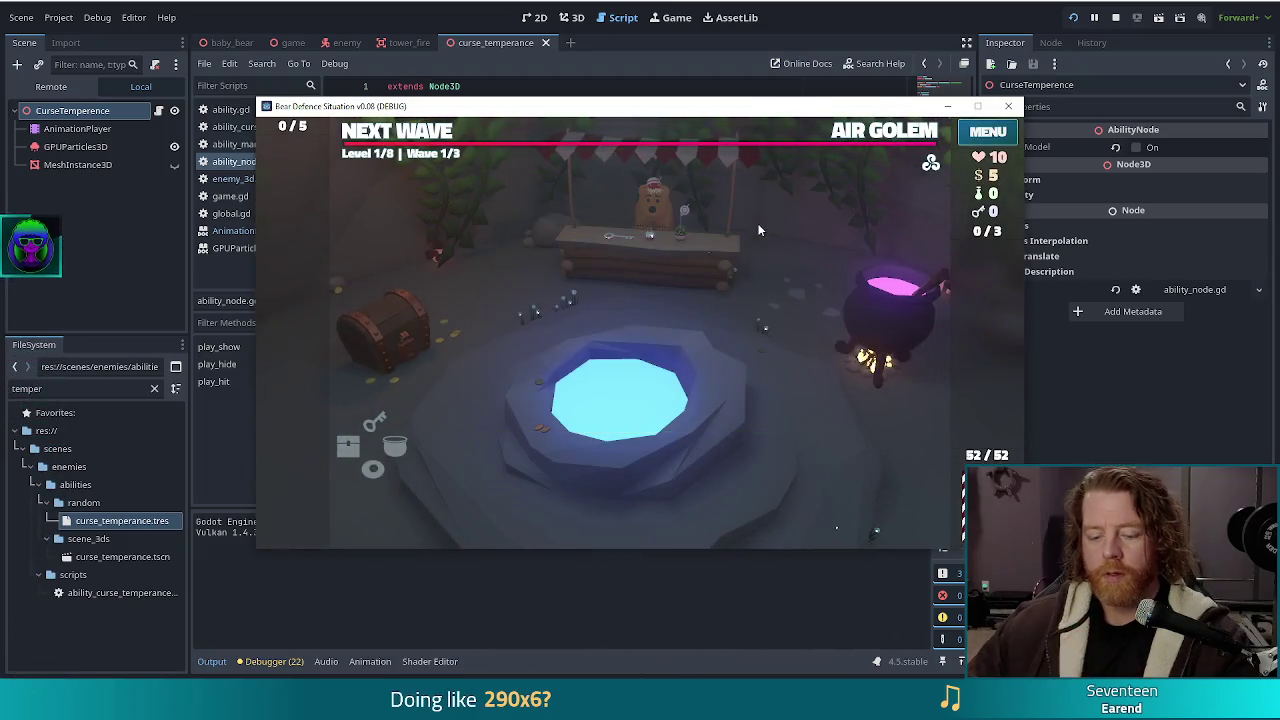
key("grave")
type("set_abili")
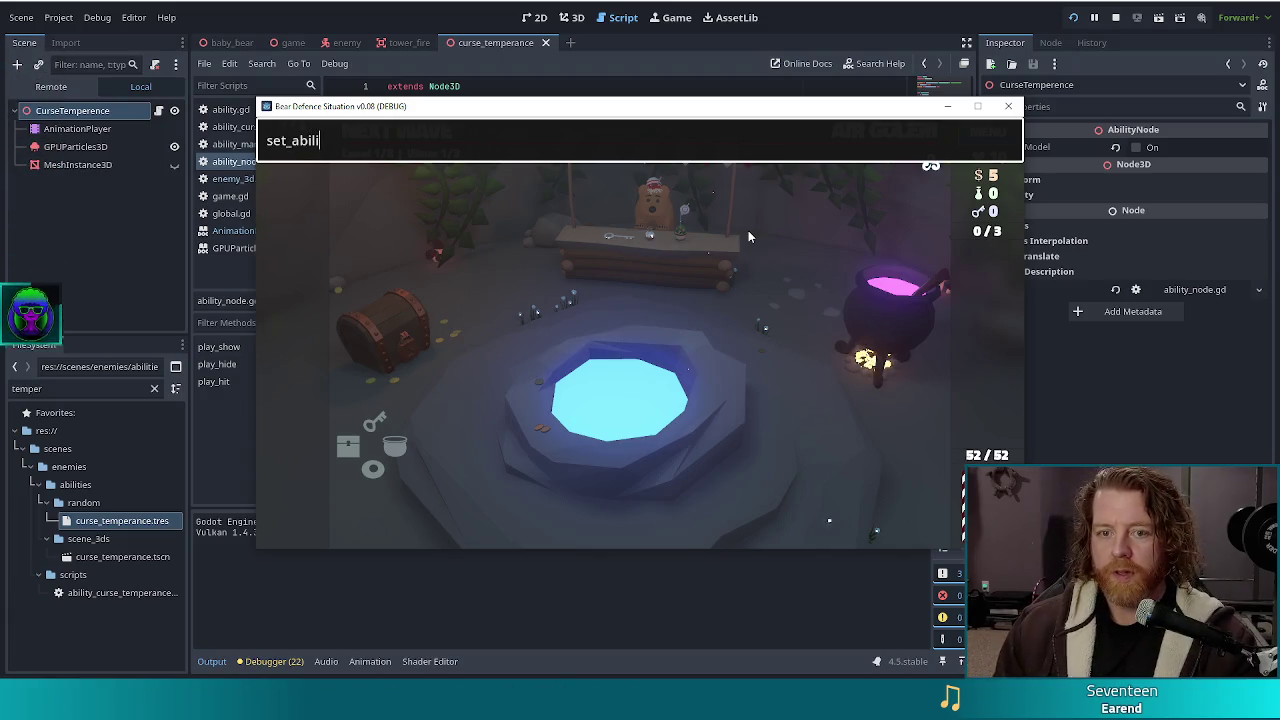
type("ty curse_temperance")
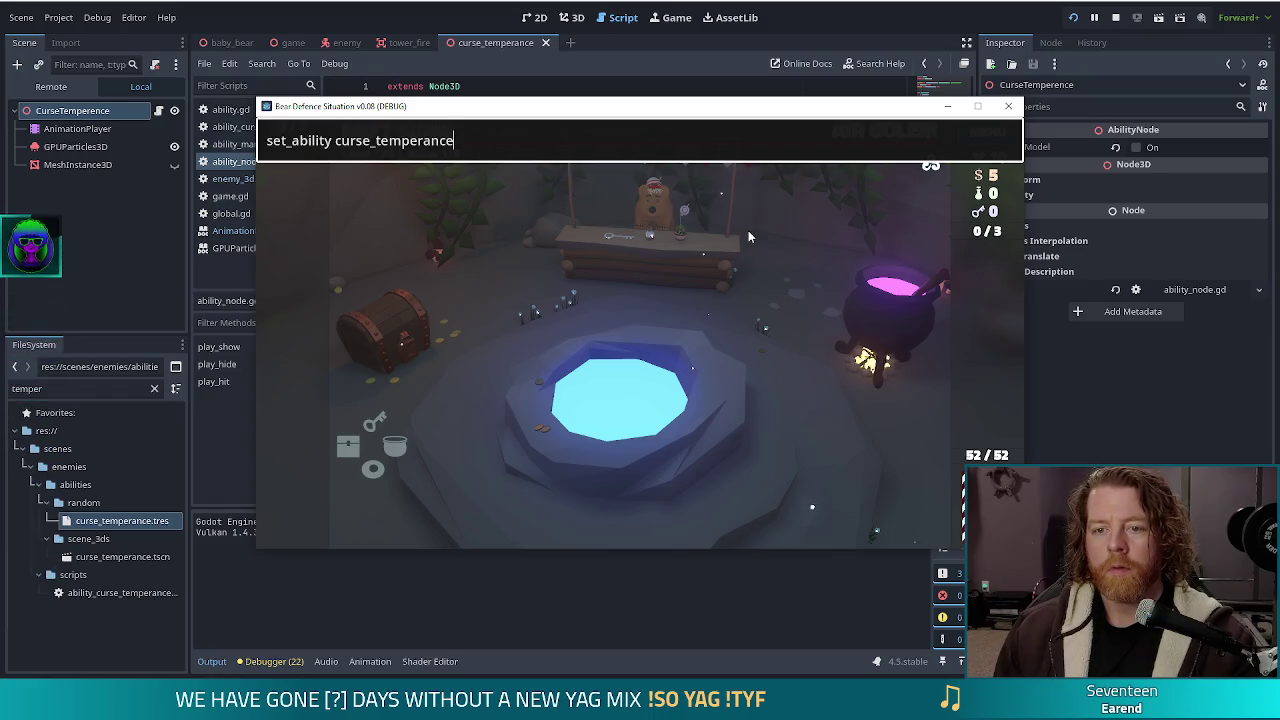
key("Return")
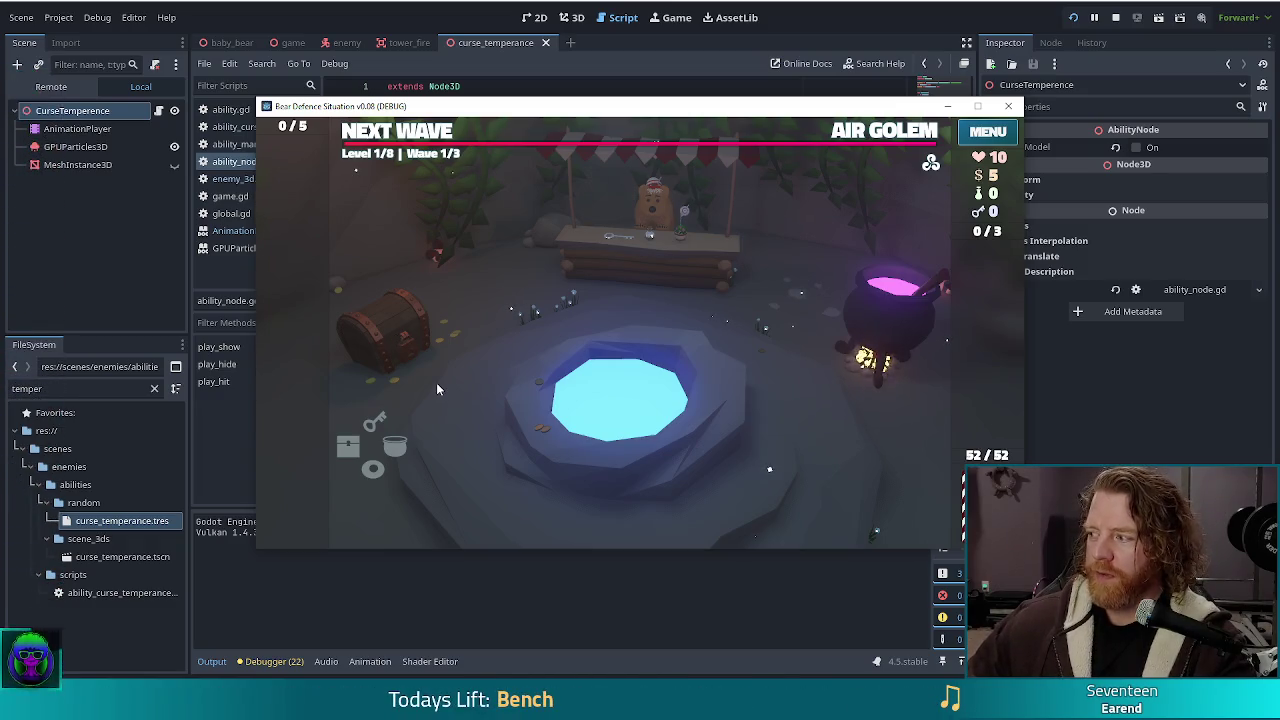
Leave the shop, check the Air Golem wave details, and select the Queen of Wind card
left_click(404, 134)
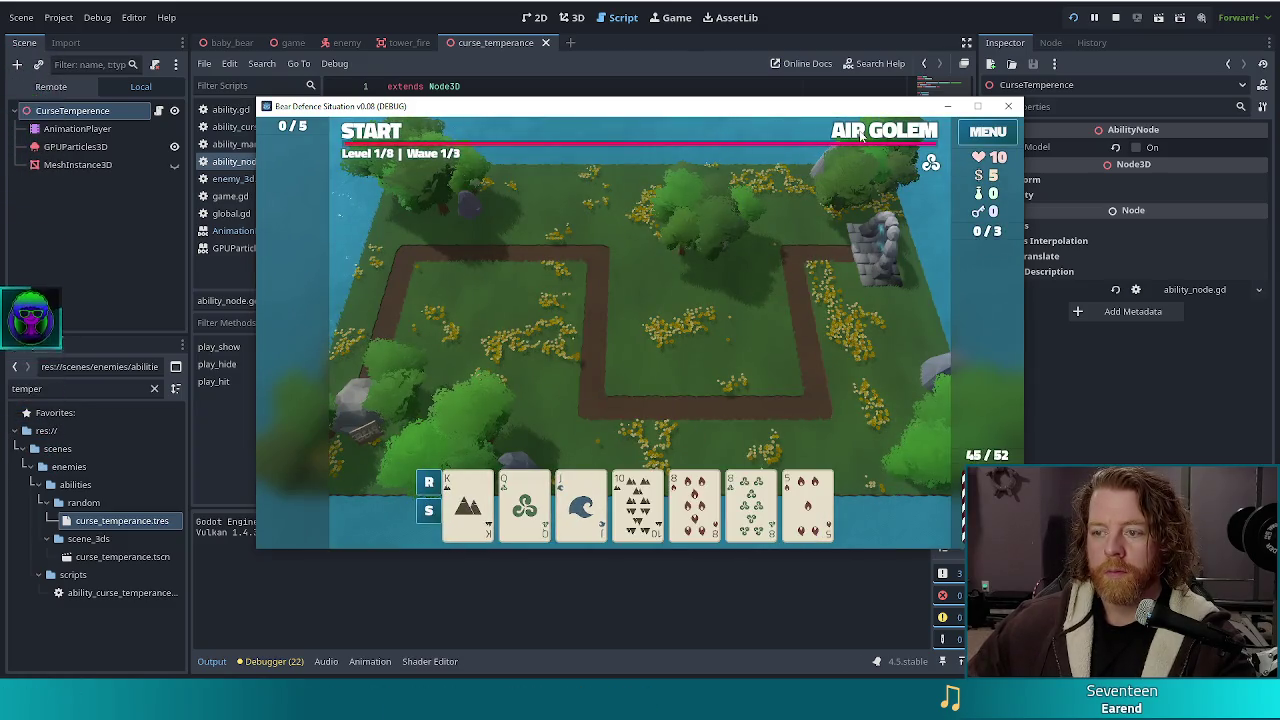
left_click(861, 137)
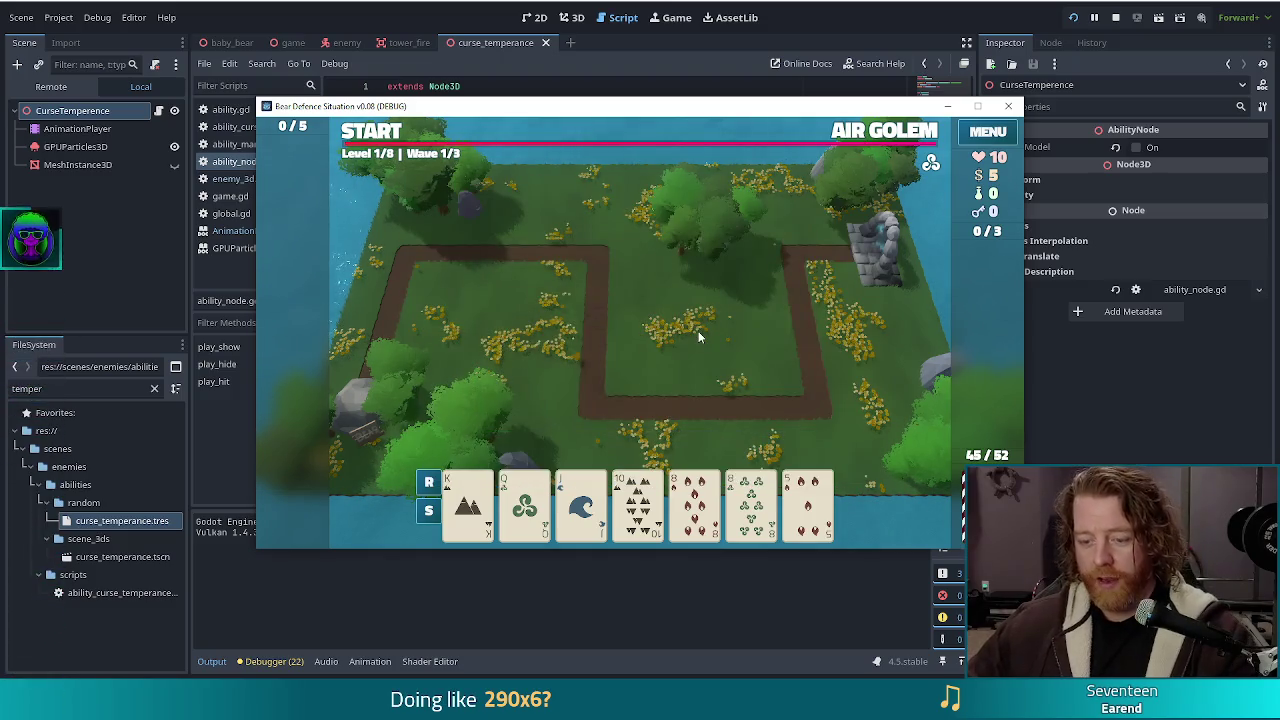
left_click(698, 331)
left_click(645, 410)
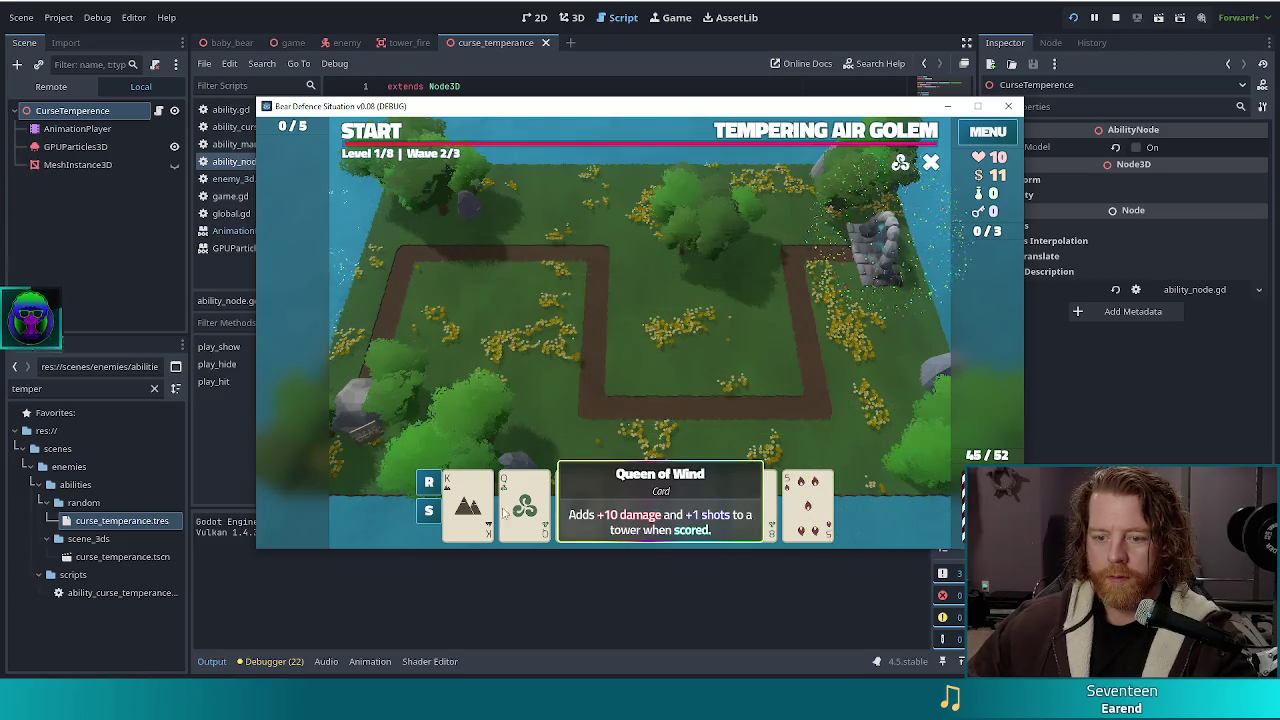
left_click(524, 505)
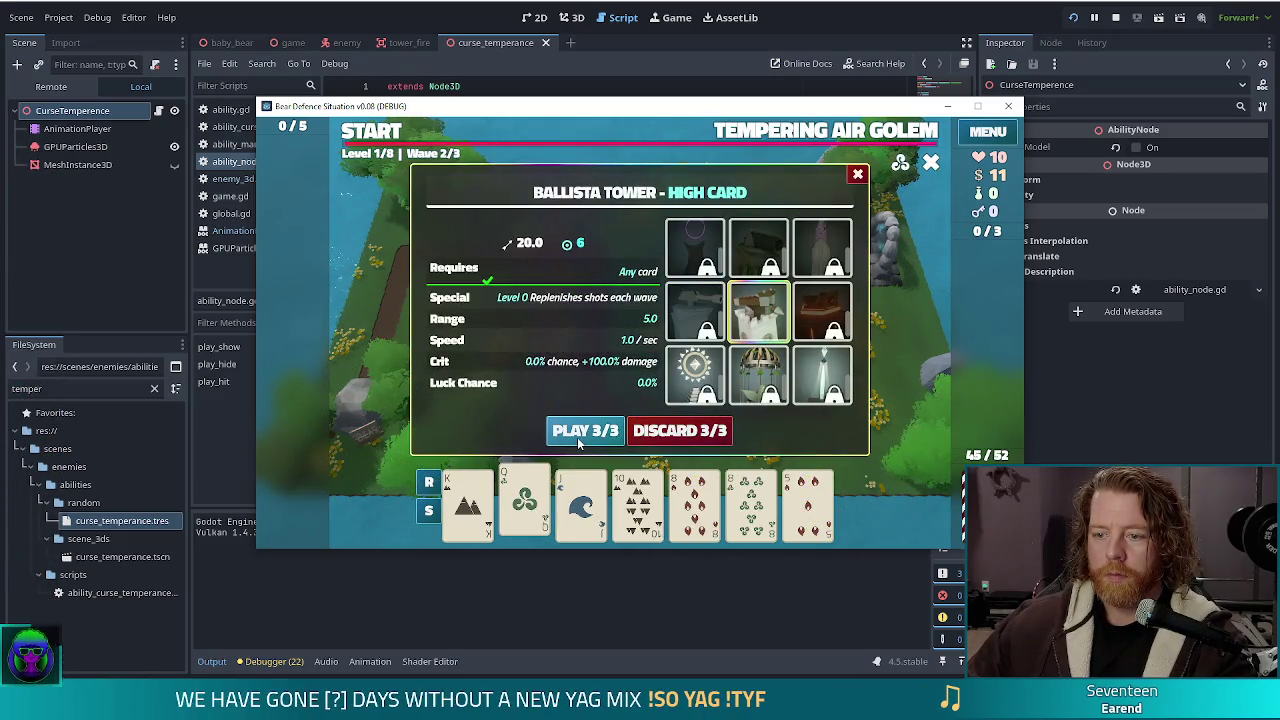
Play cards to place two ballista towers, the second near the upper-left path bend
mouse_move(691, 313)
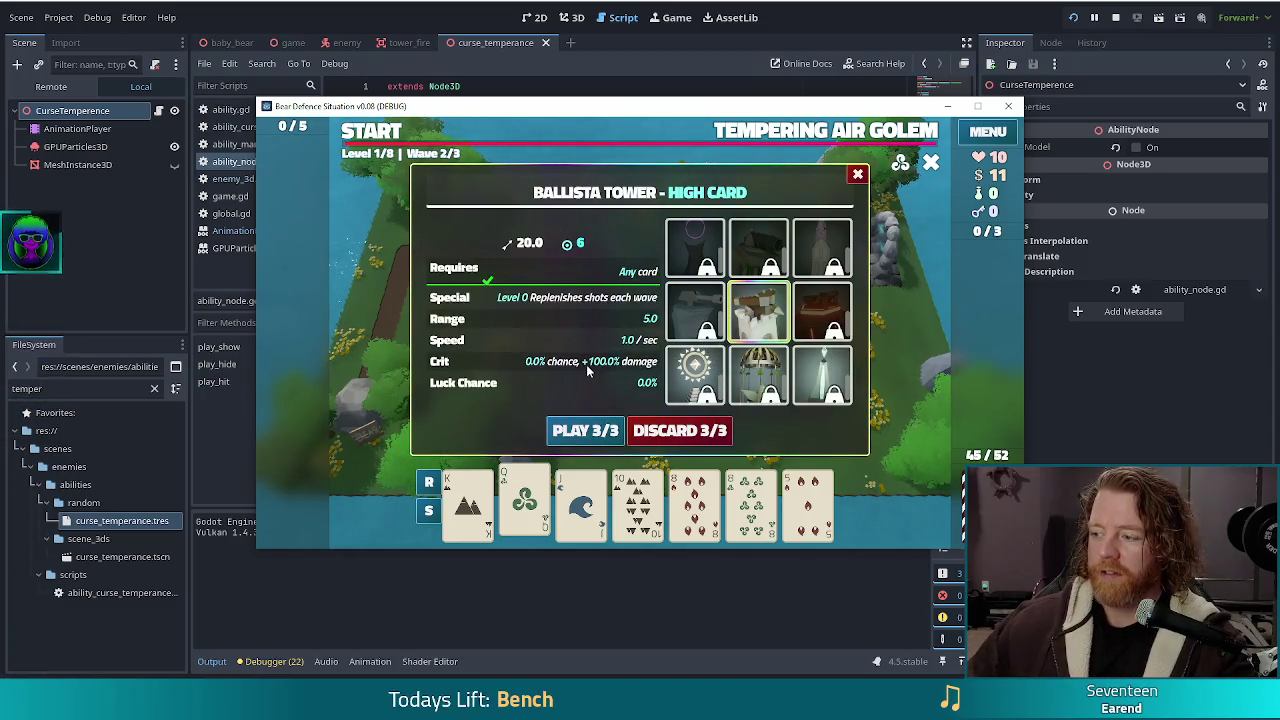
left_click(595, 432)
left_click(764, 378)
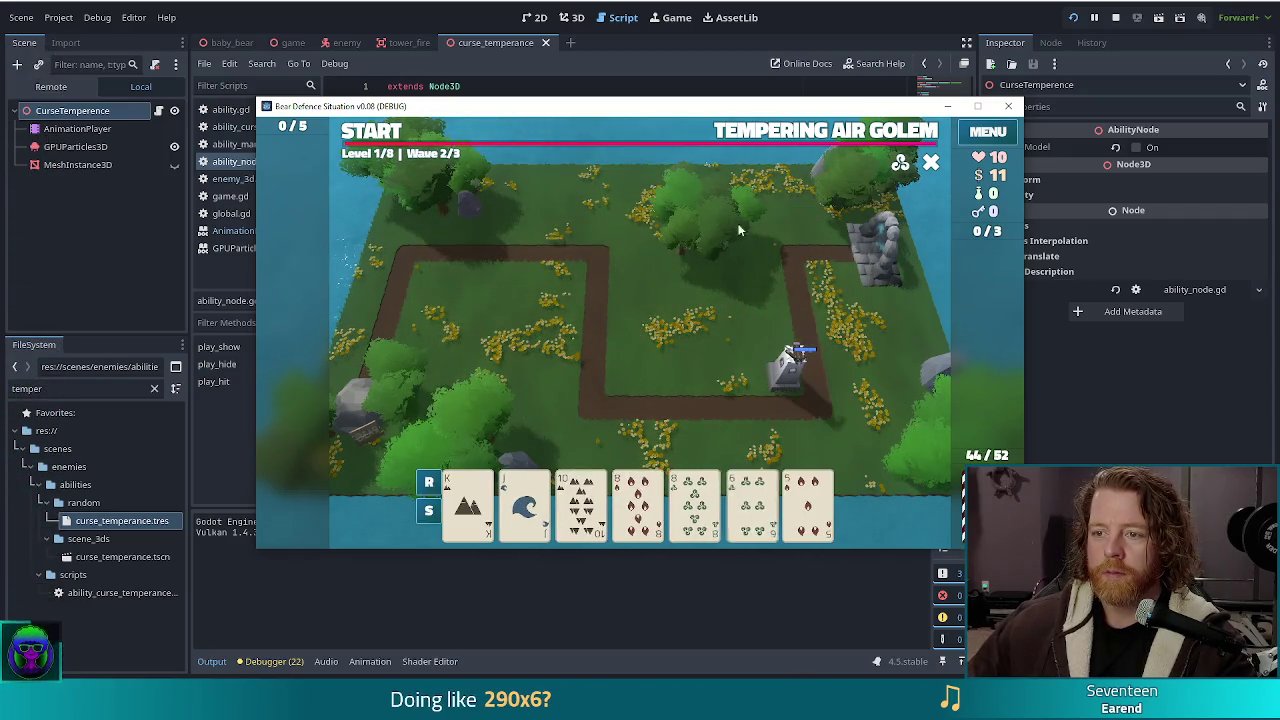
mouse_move(808, 133)
left_click(524, 505)
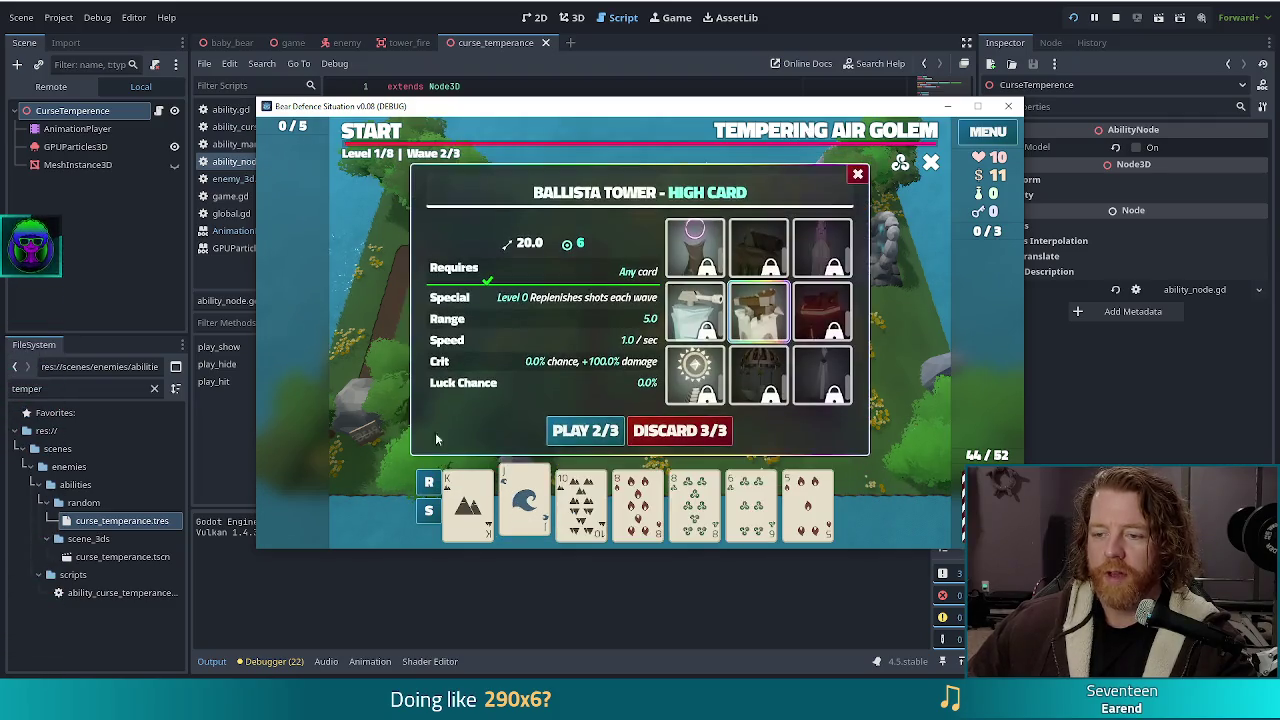
left_click(594, 430)
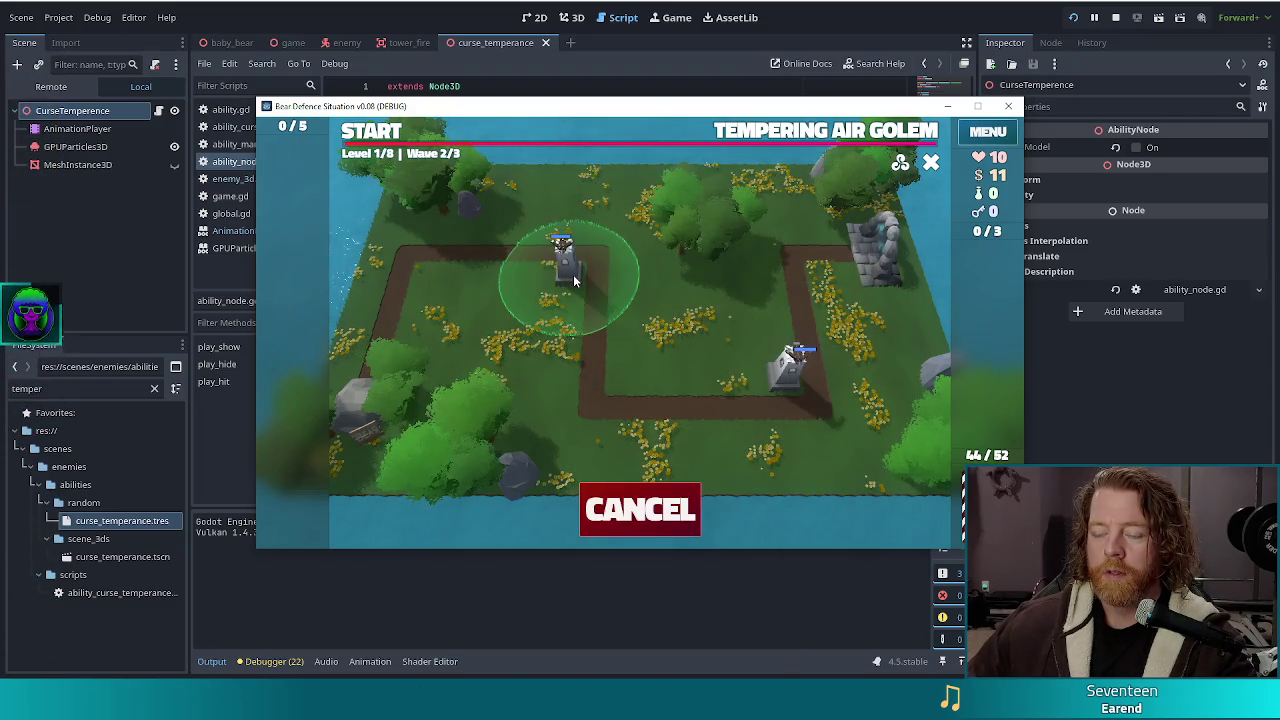
left_click(573, 274)
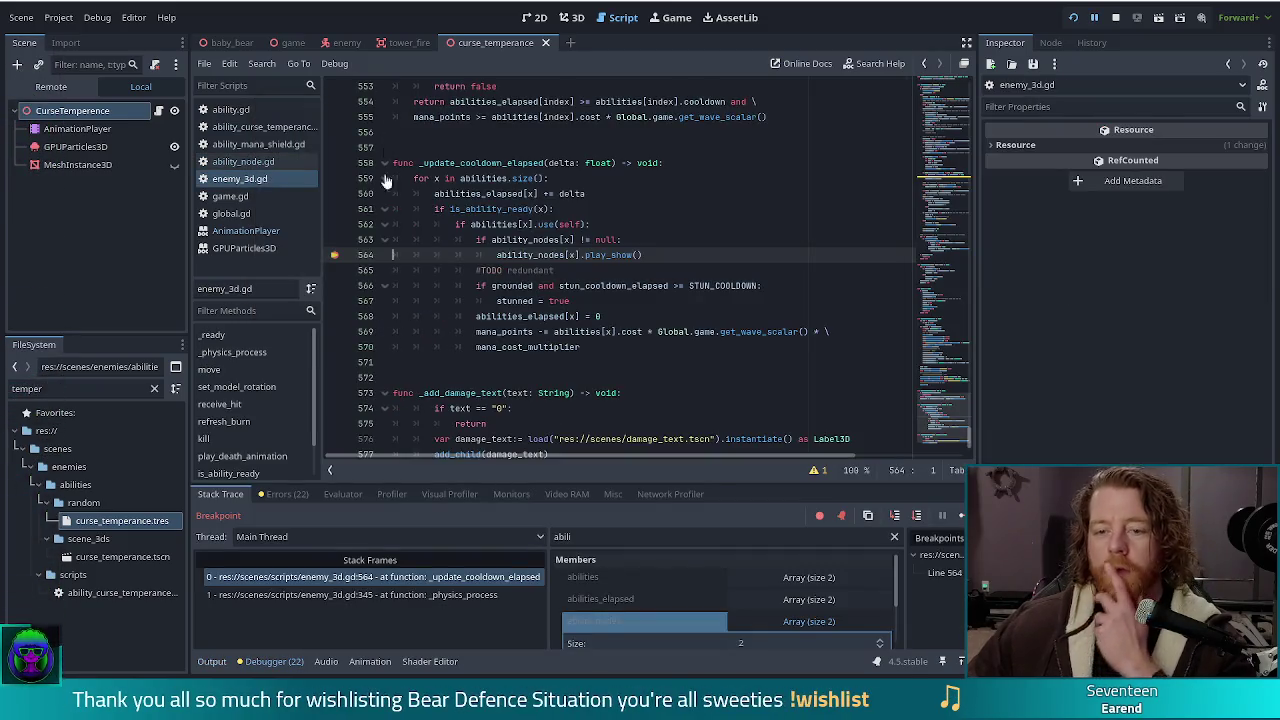
Continue past the breakpoint, inspect GPUParticles3D after the reset() error, and stop the game
left_click(961, 515)
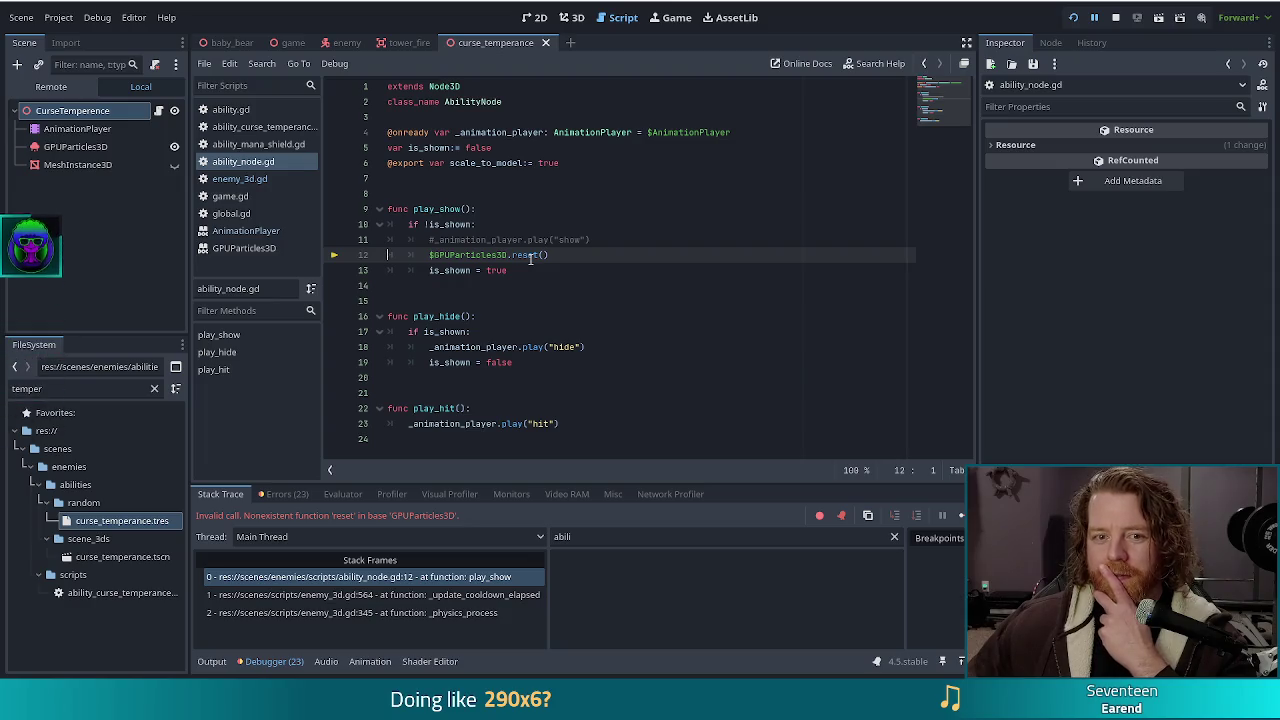
left_click(76, 128)
left_click(68, 147)
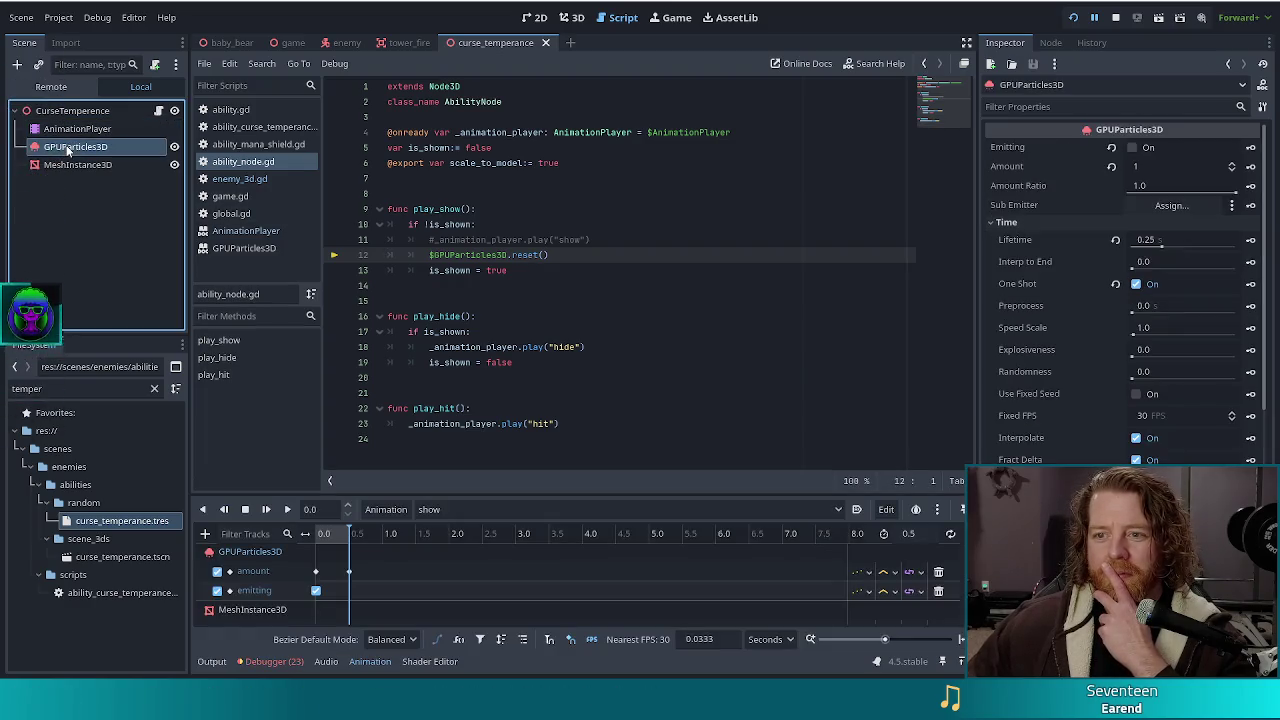
left_click(1118, 19)
left_click(474, 256)
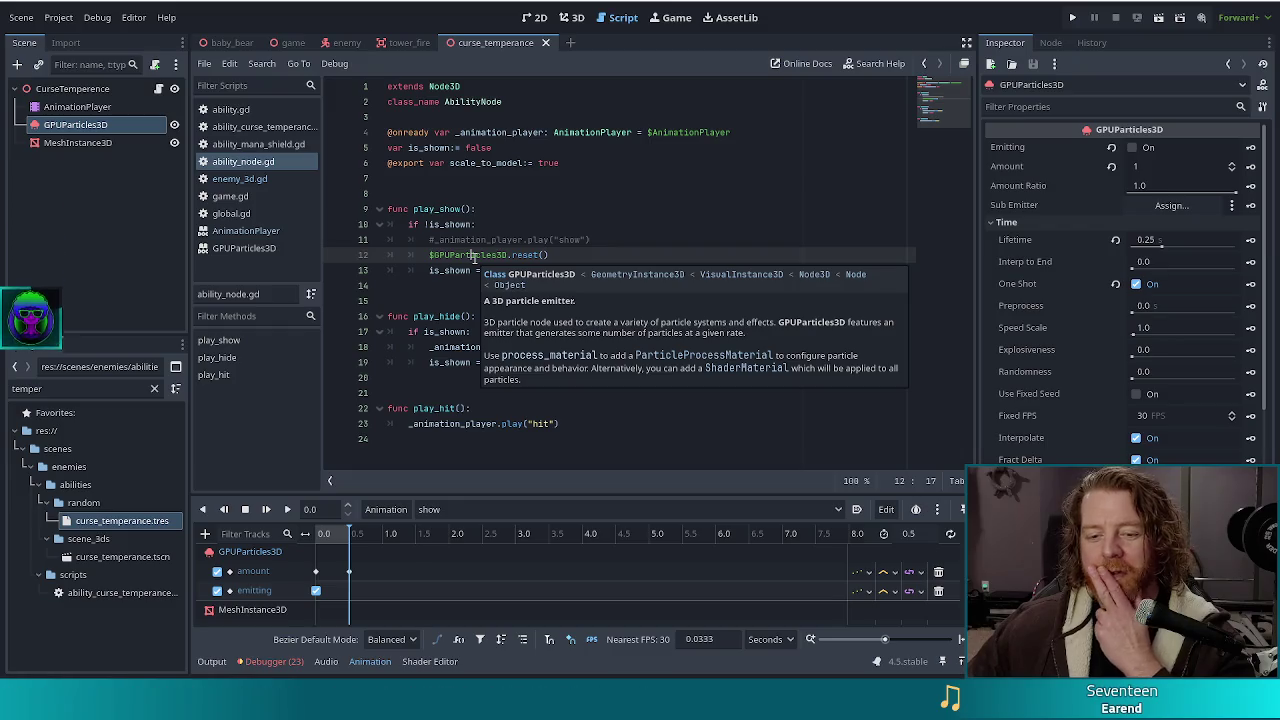
Change the call to $GPUParticles3D.restart() and launch the project to its title menu
scroll(483, 586, "down", 1)
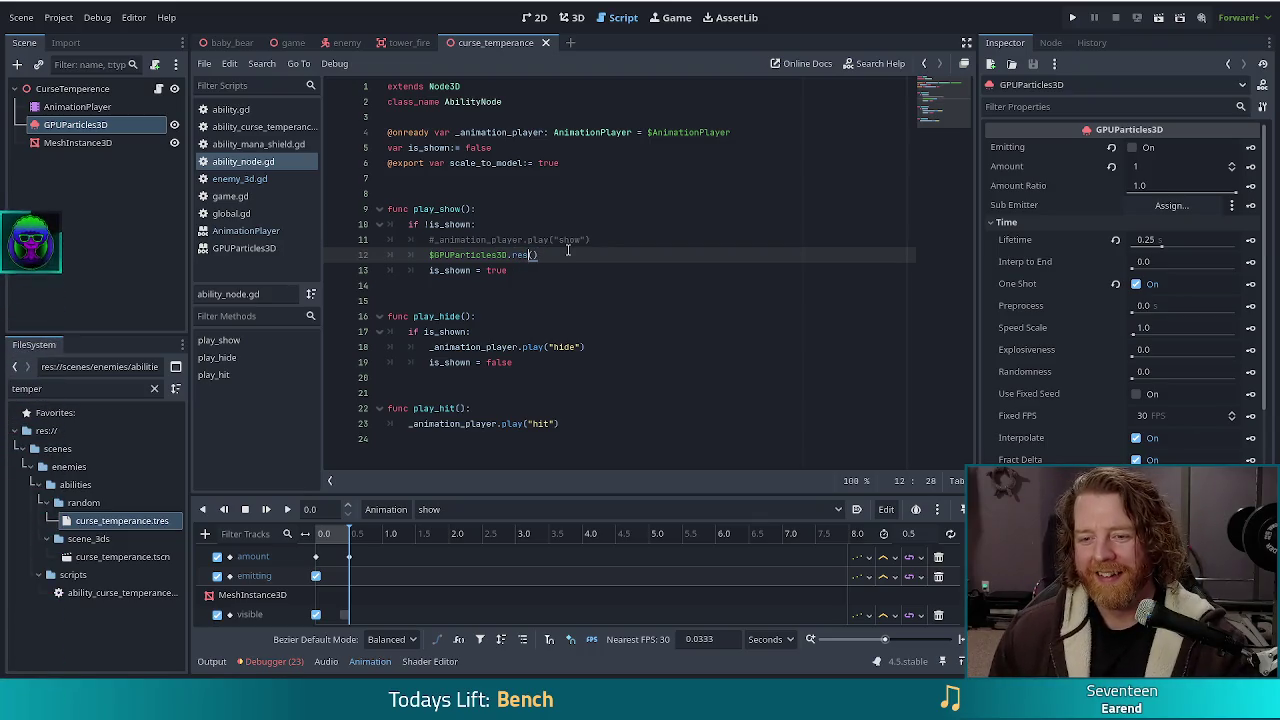
type("tart")
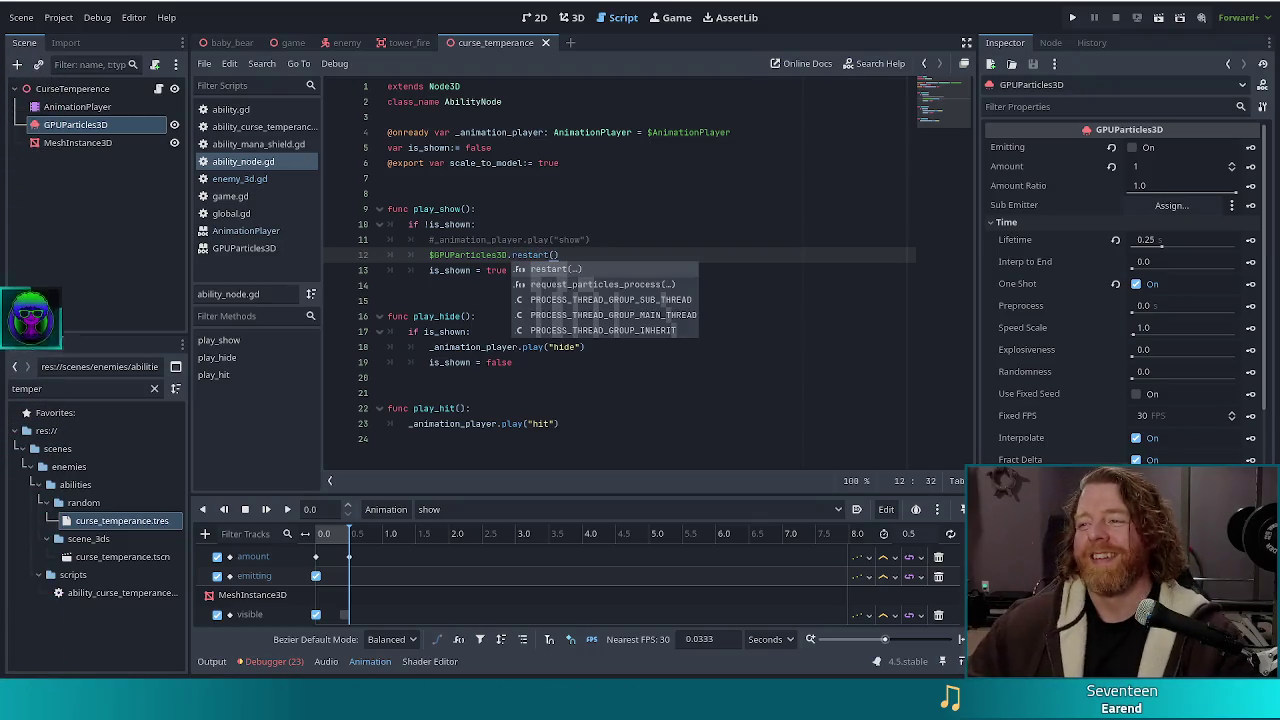
left_click(1079, 20)
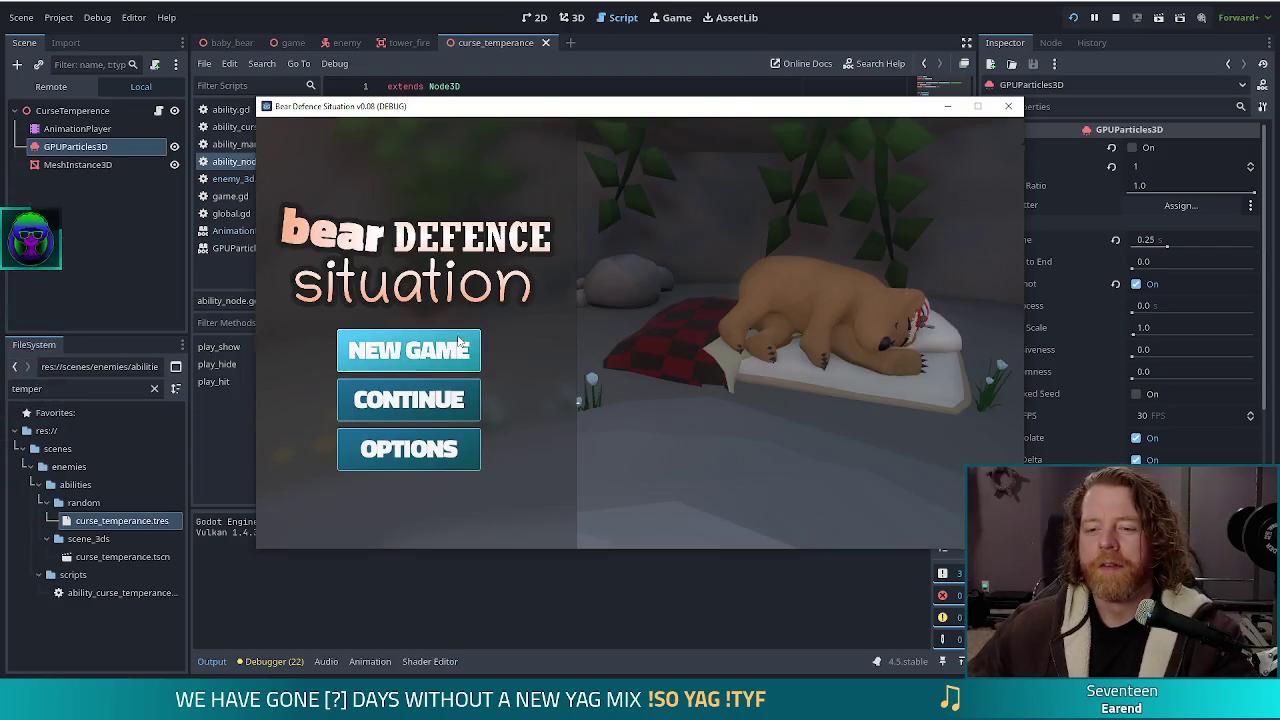
Start a new game and run set_ability curse_temperance, rerunning it on the level map
left_click(458, 342)
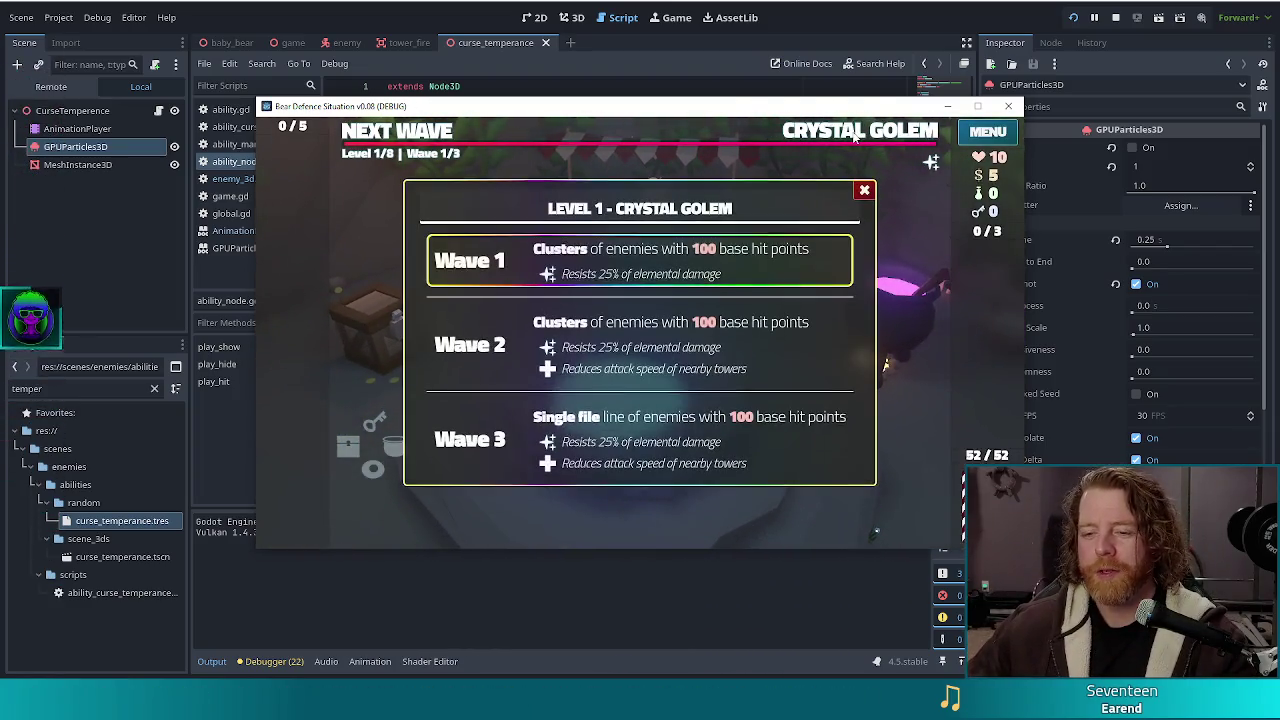
key("grave")
type("se_")
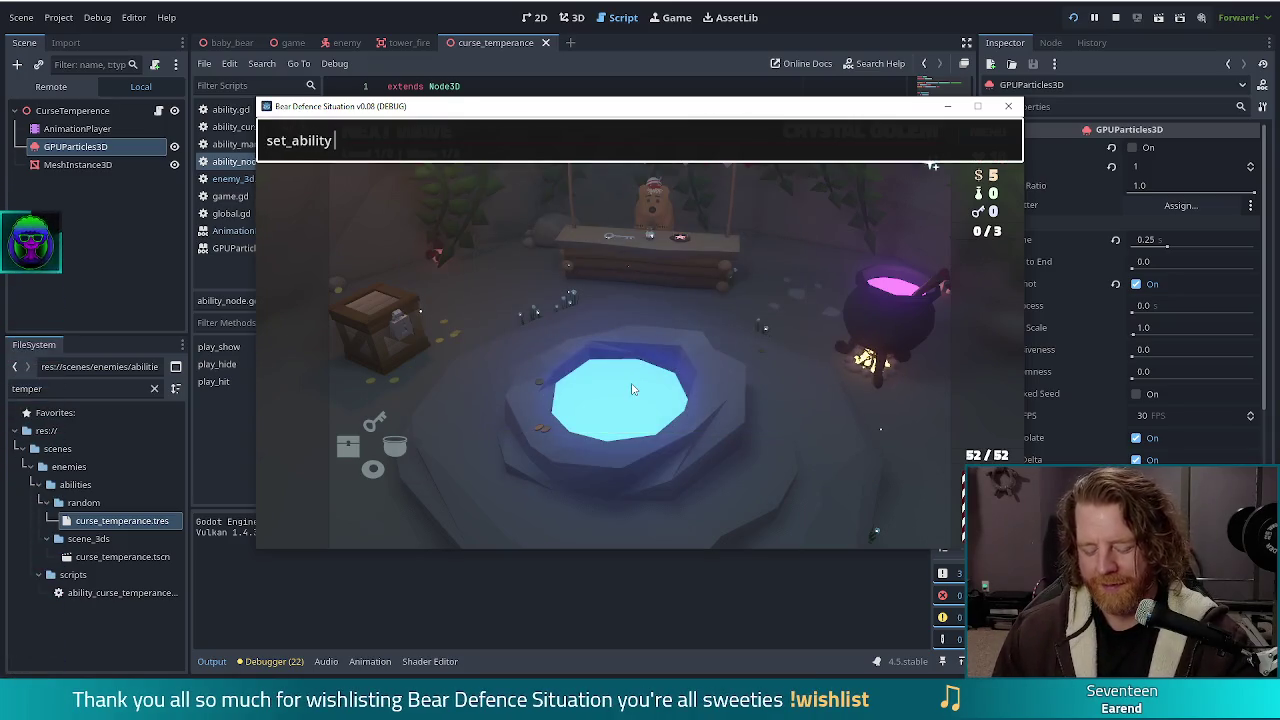
type("temperance")
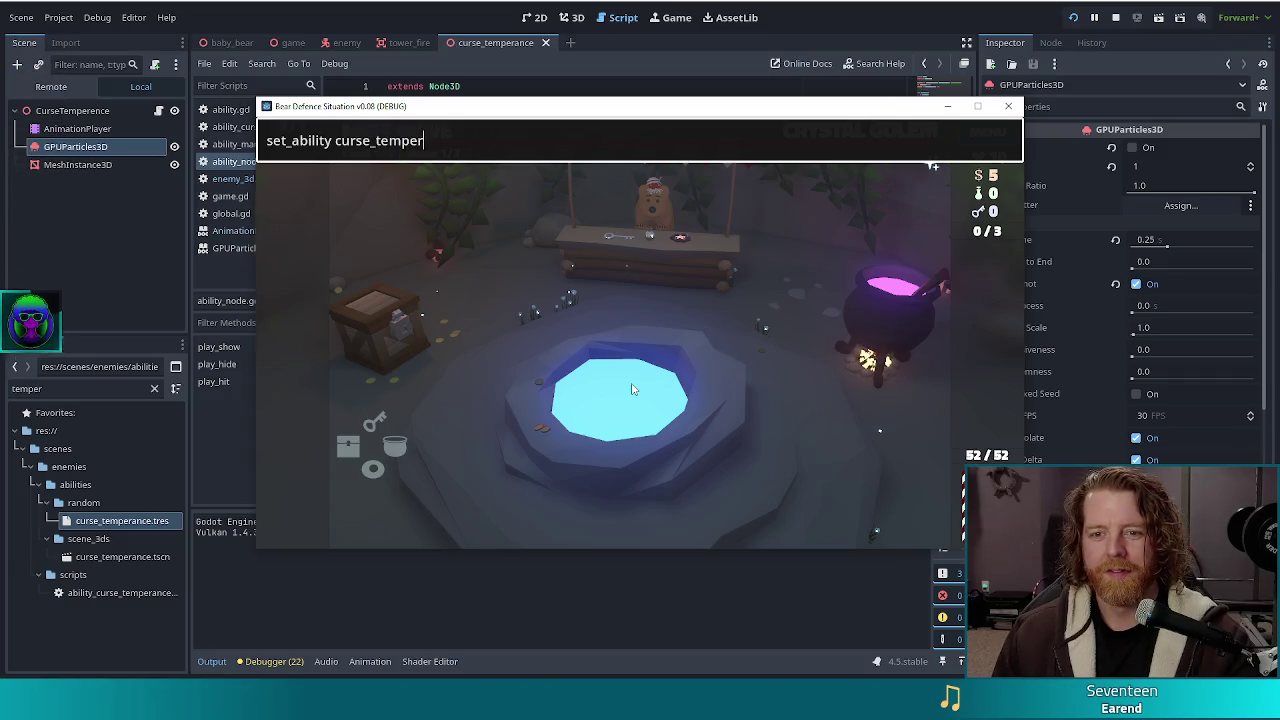
key("Return")
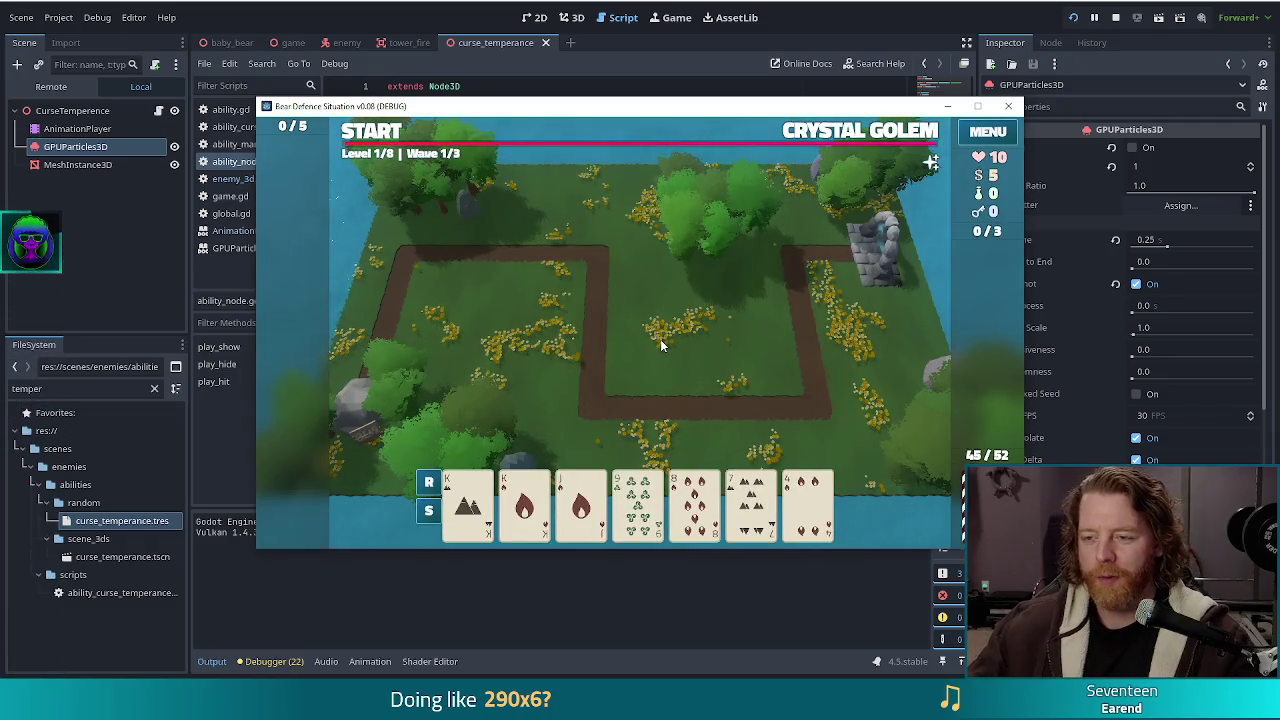
left_click(651, 409)
left_click(798, 139)
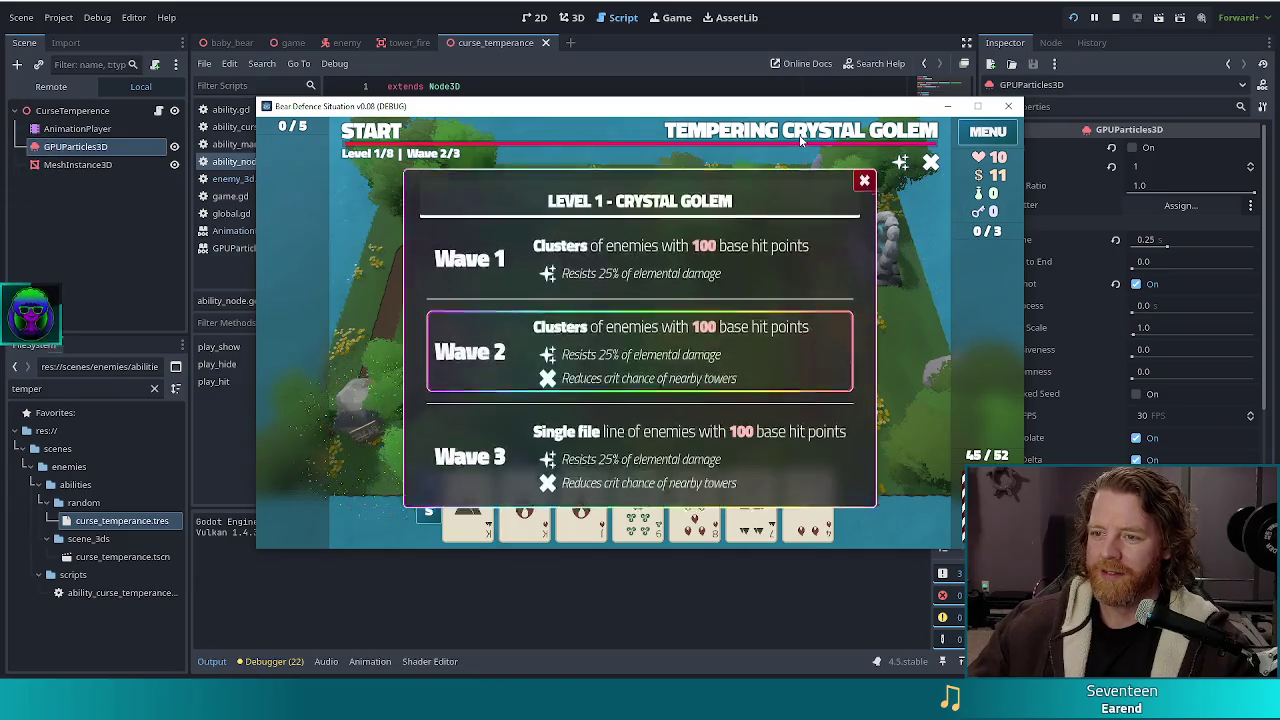
key("grave")
key("Up")
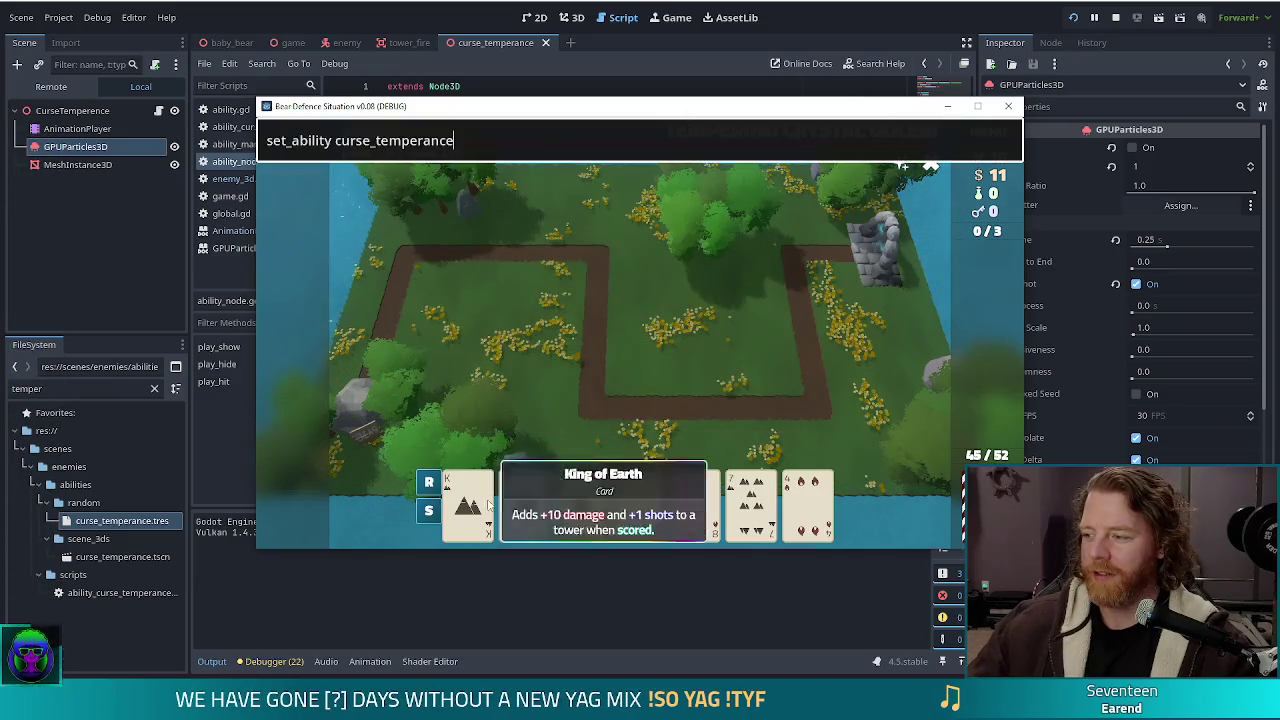
key("Return")
Pair King of Earth and King of Fire into a ballista tower, place it, and start the wave
left_click(468, 500)
left_click(524, 500)
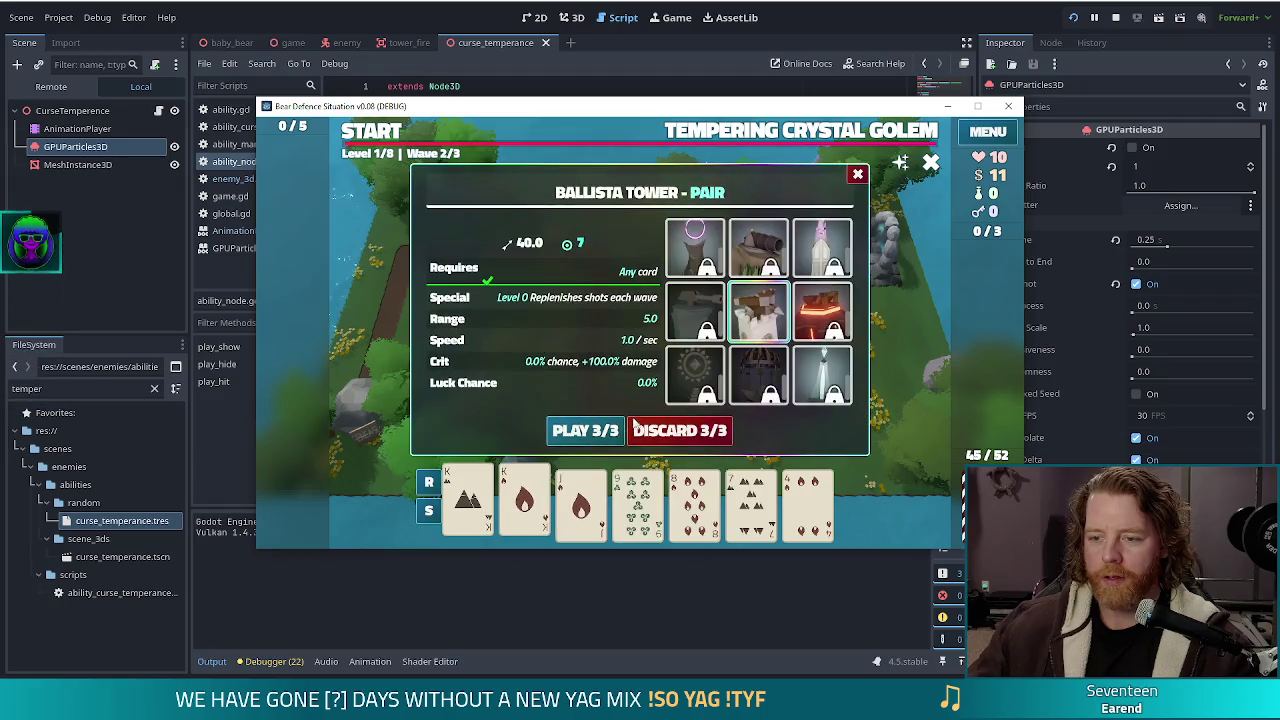
left_click(622, 430)
left_click(790, 368)
left_click(383, 140)
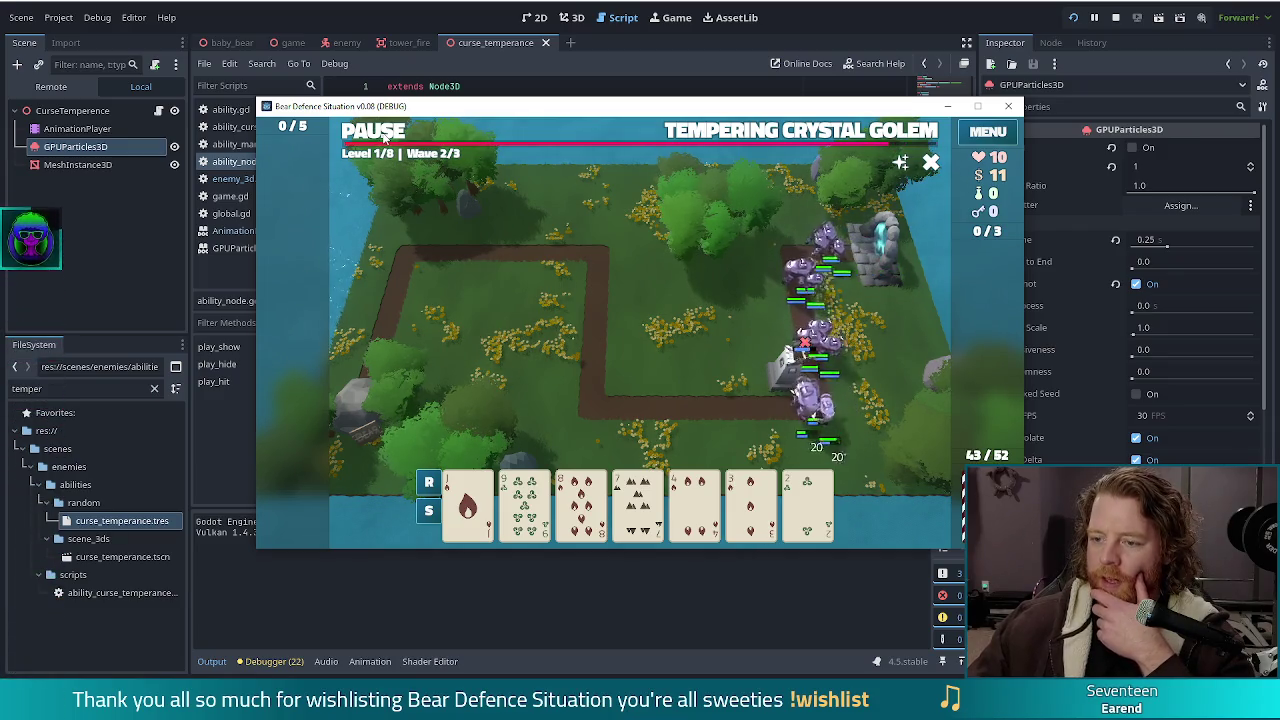
Pause mid-wave to add a tower by the top path, watch the golems, then return to the editor
left_click(755, 368)
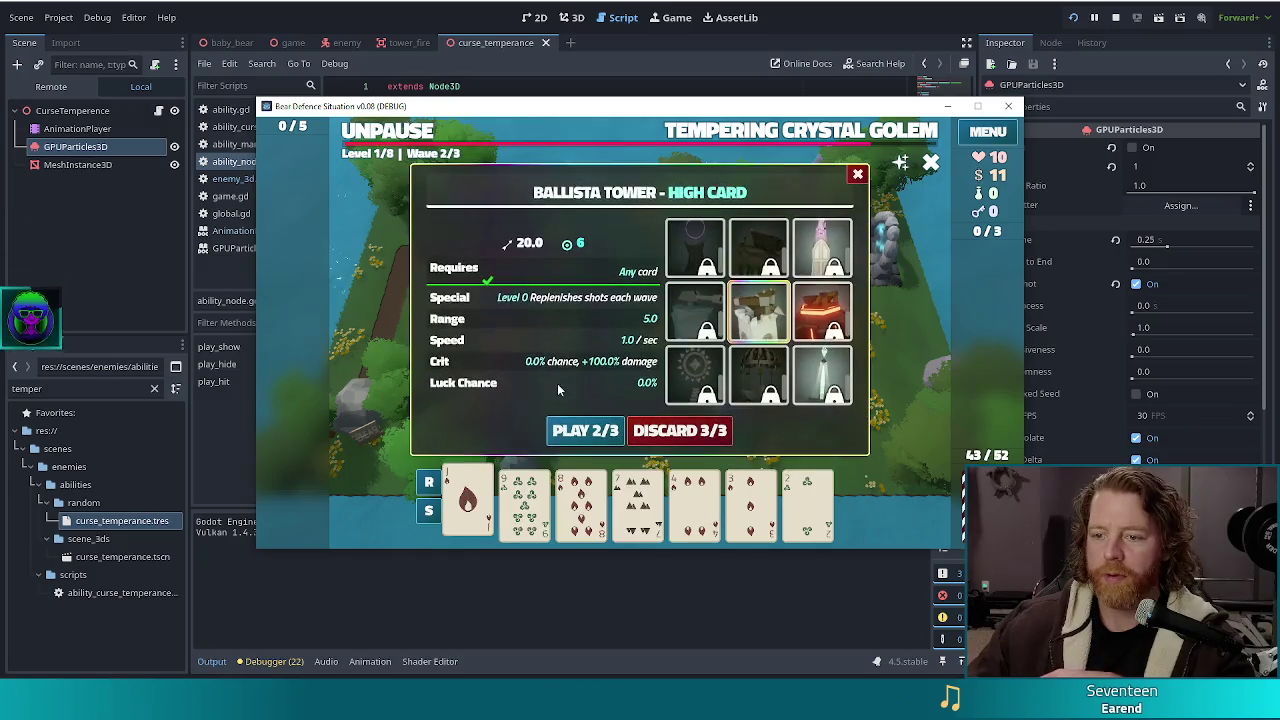
left_click(585, 430)
left_click(578, 270)
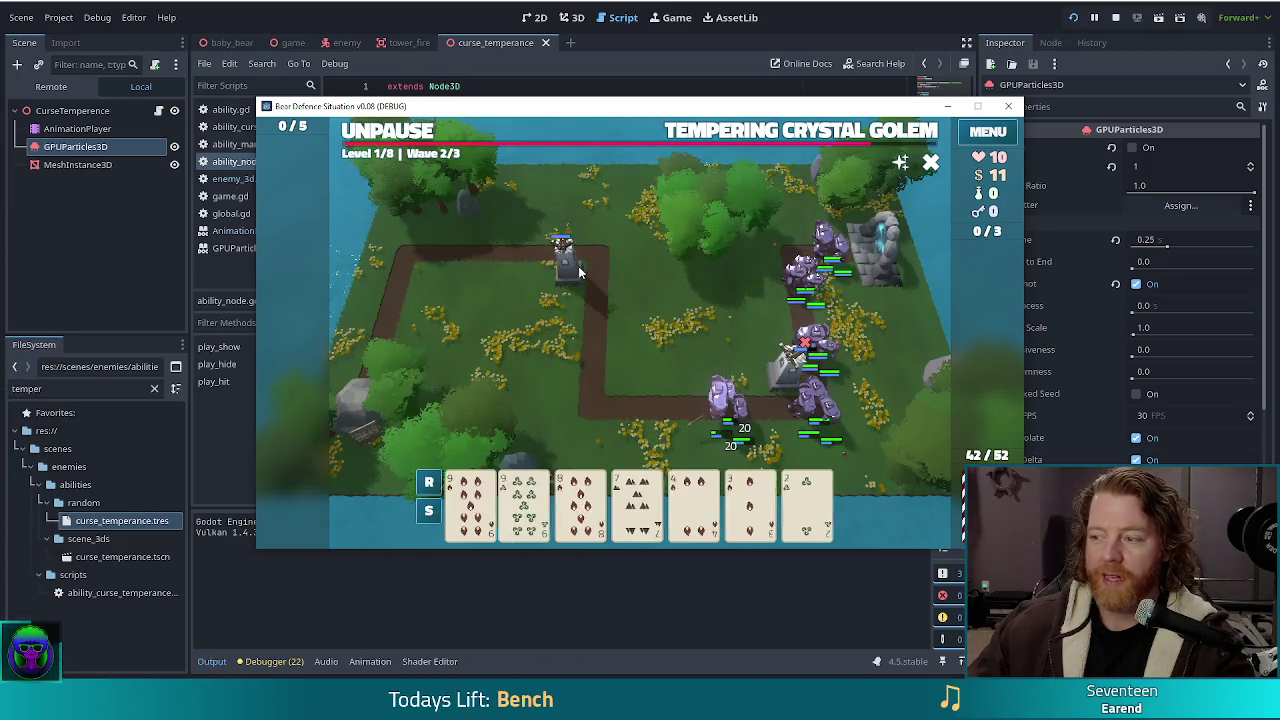
left_click(399, 133)
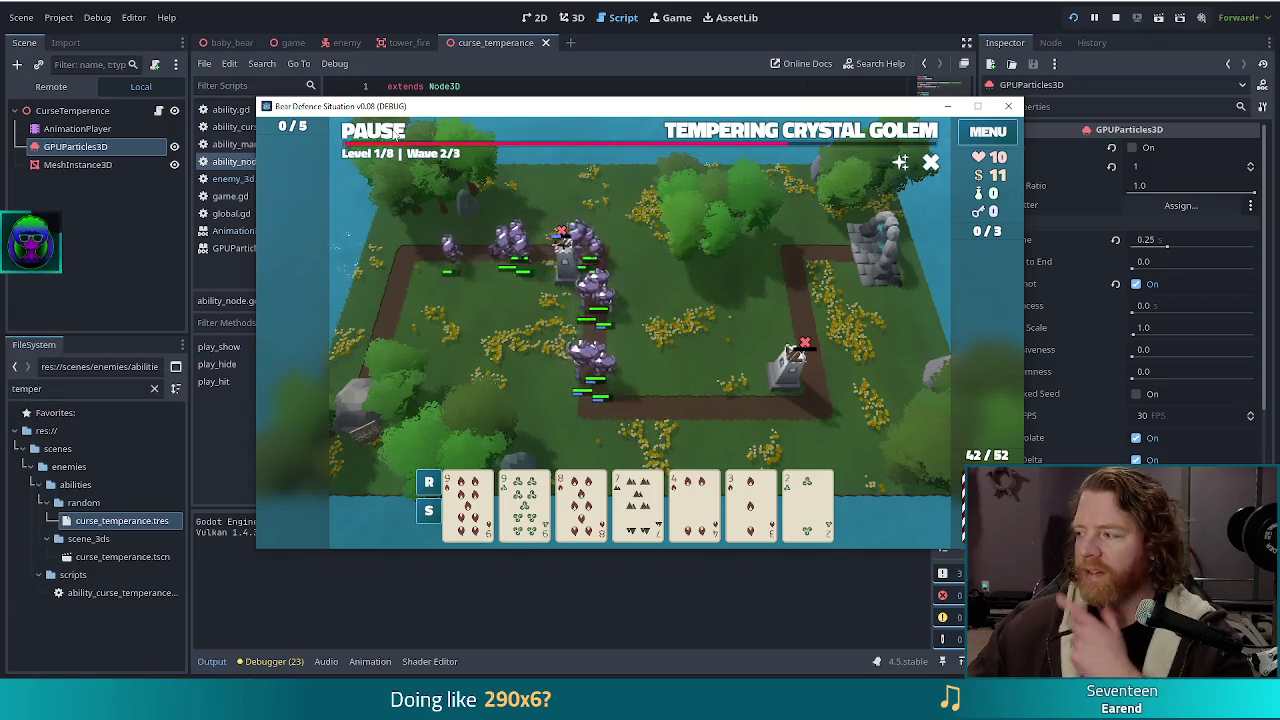
left_click(387, 141)
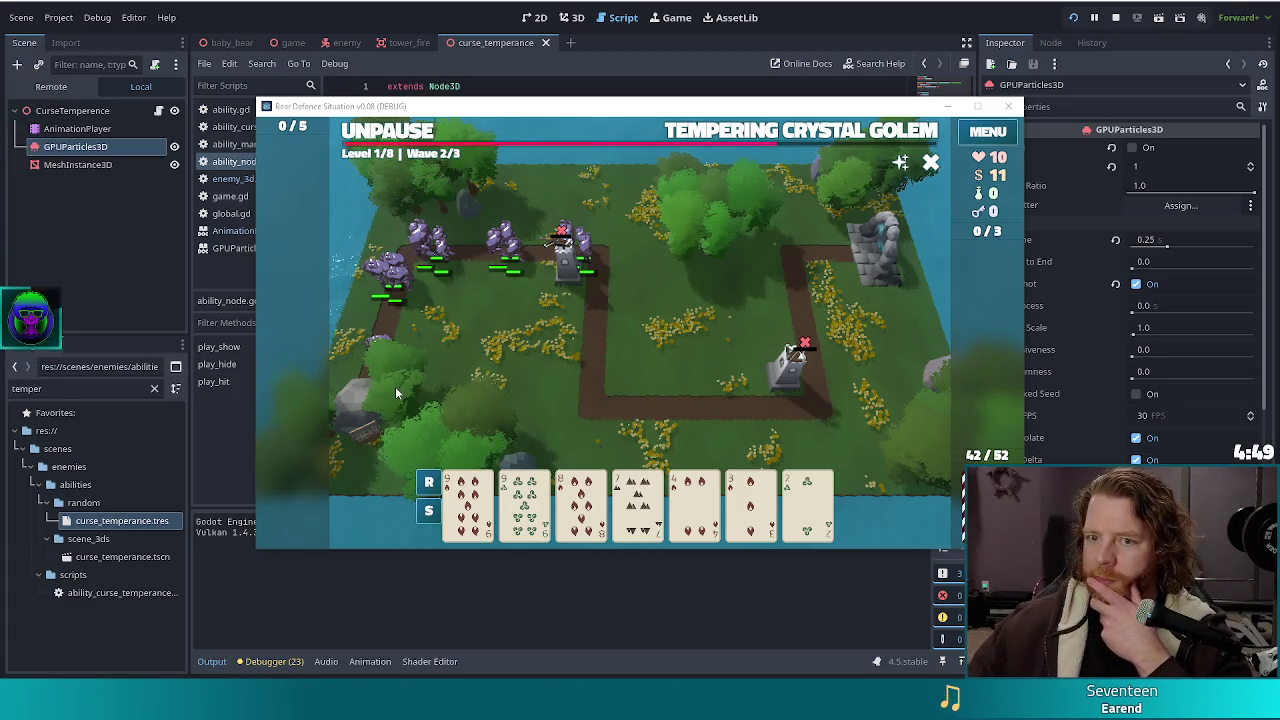
left_click(347, 27)
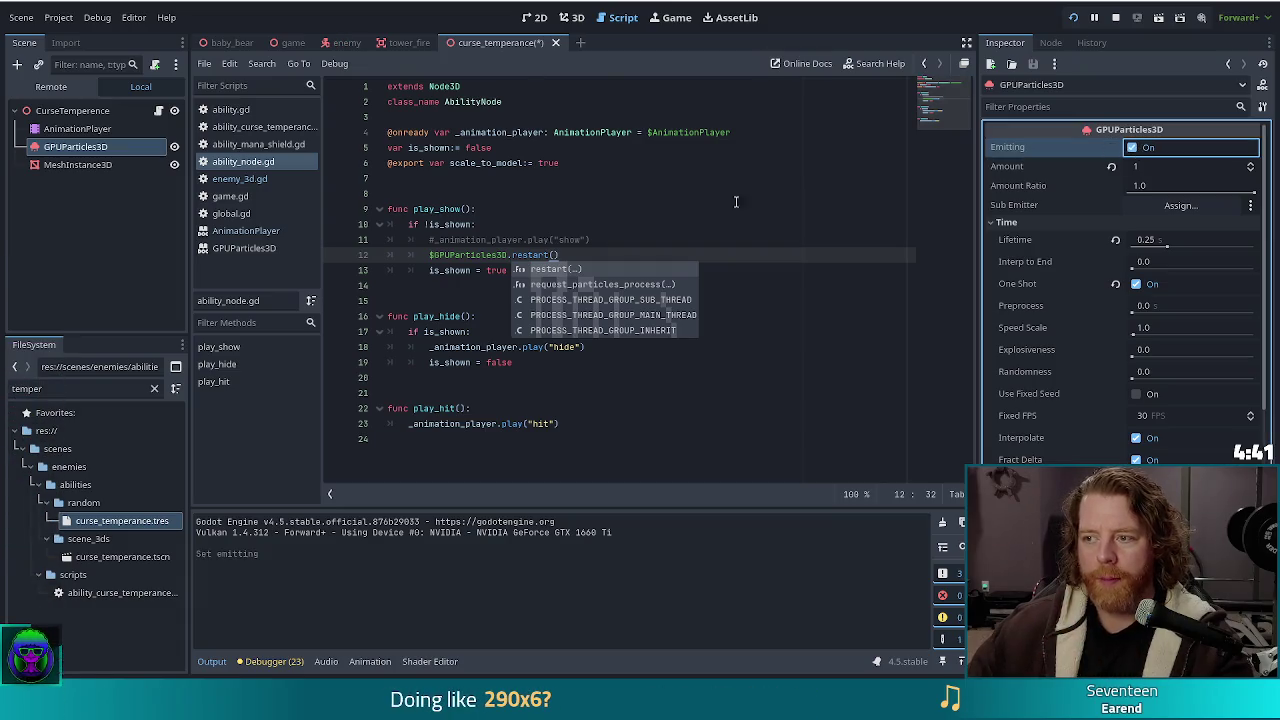
Save the script changes and restart the running game
left_click(528, 241)
key("ctrl+s")
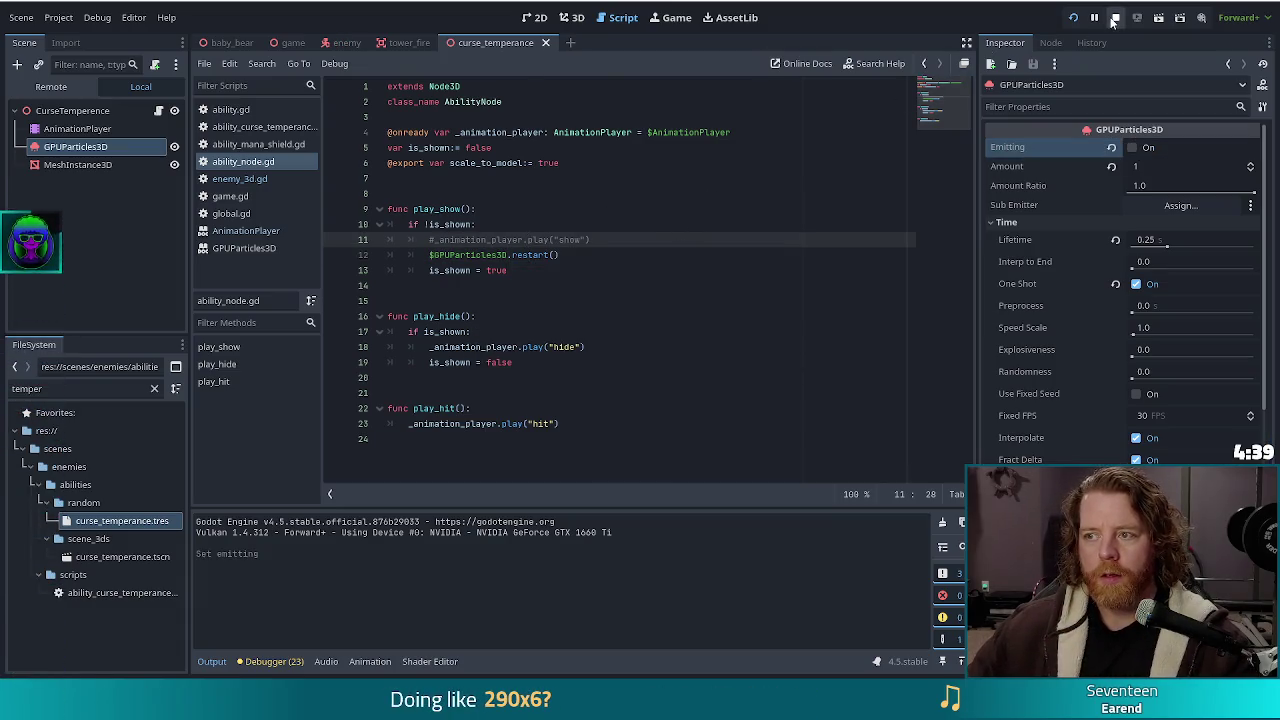
left_click(1073, 17)
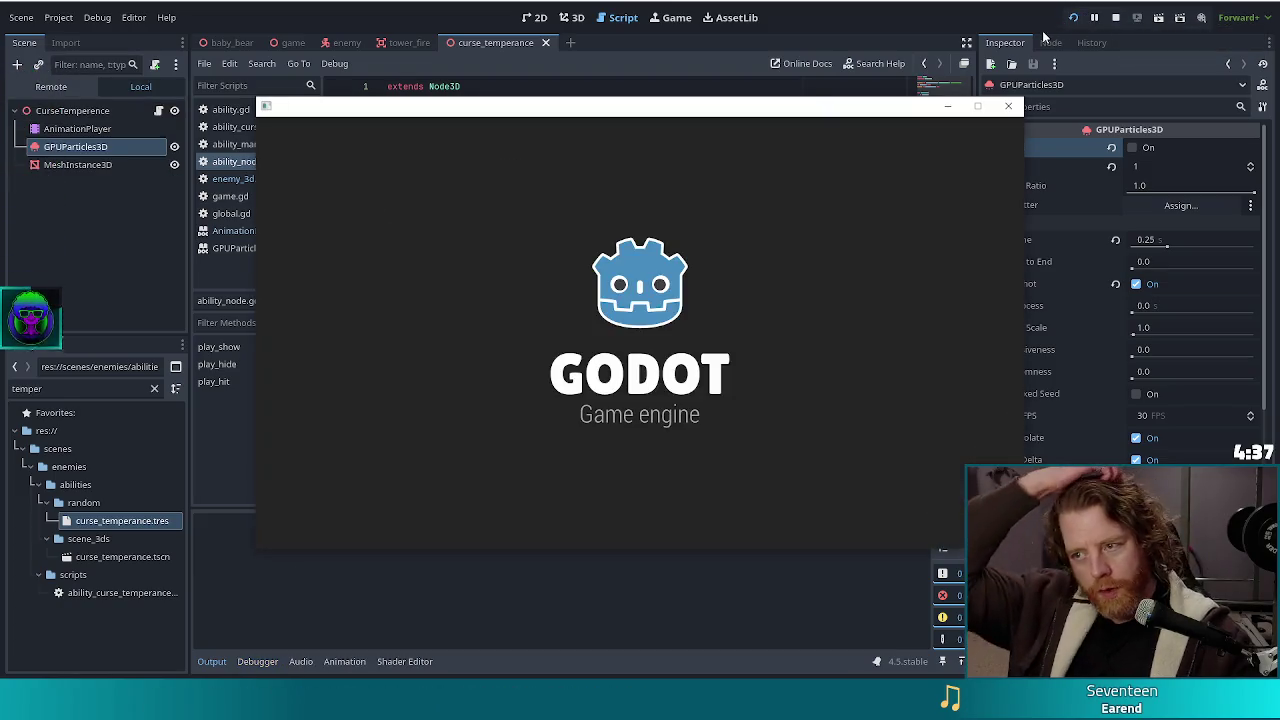
Turn One Shot off and Emitting on for GPUParticles3D, then rerun into a new game
left_click(1136, 284)
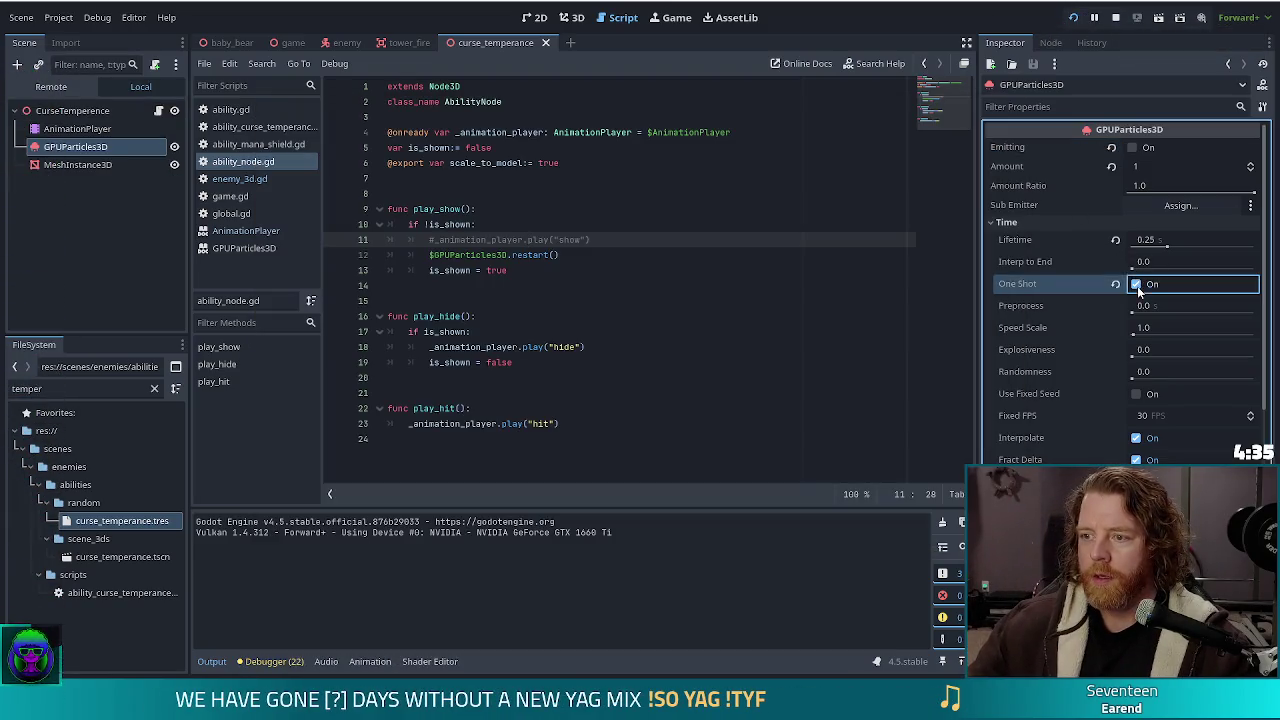
left_click(1133, 148)
key("F5")
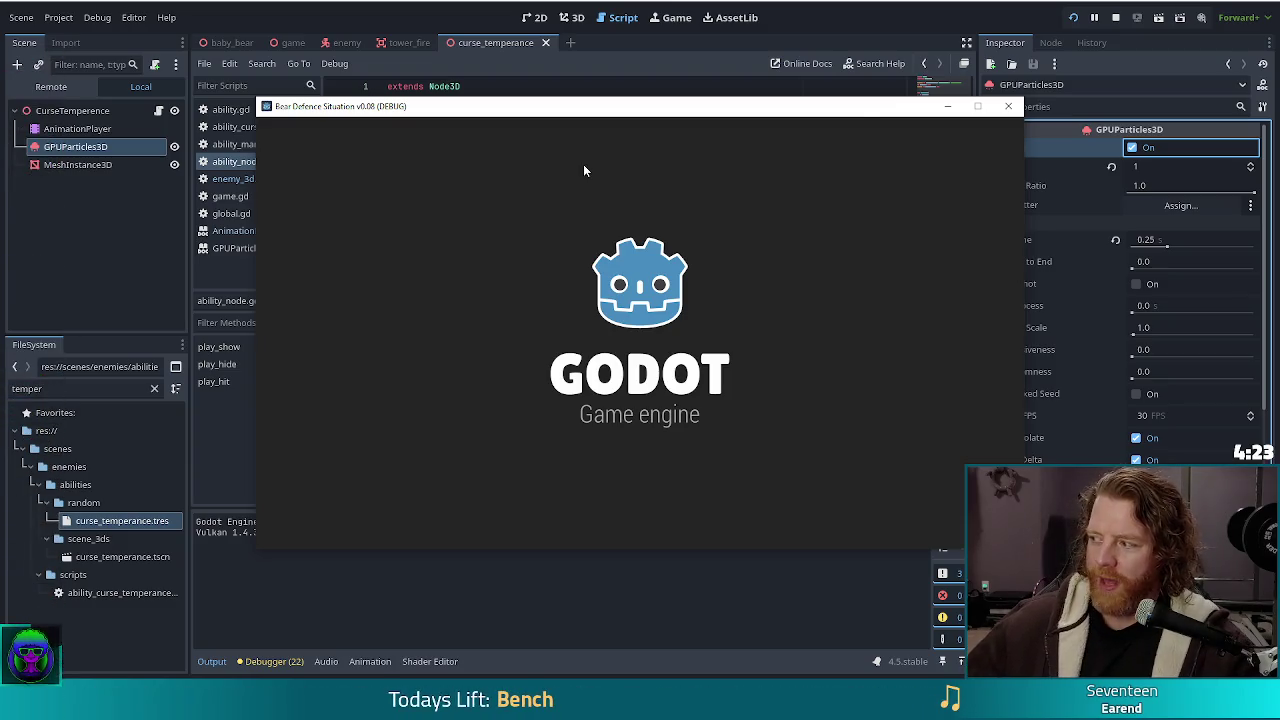
left_click(430, 356)
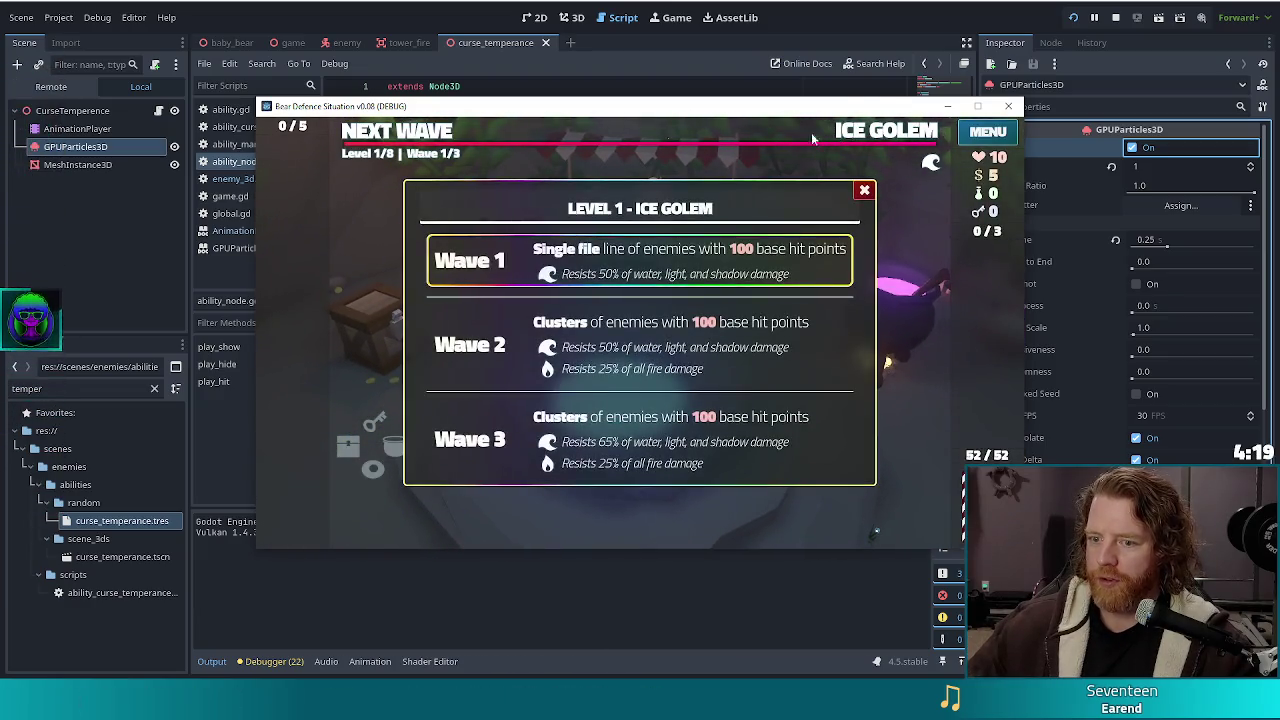
Run set_ability curse_temperance in the console, go to the level map, and place a ballista tower
key("grave")
type("set_ability")
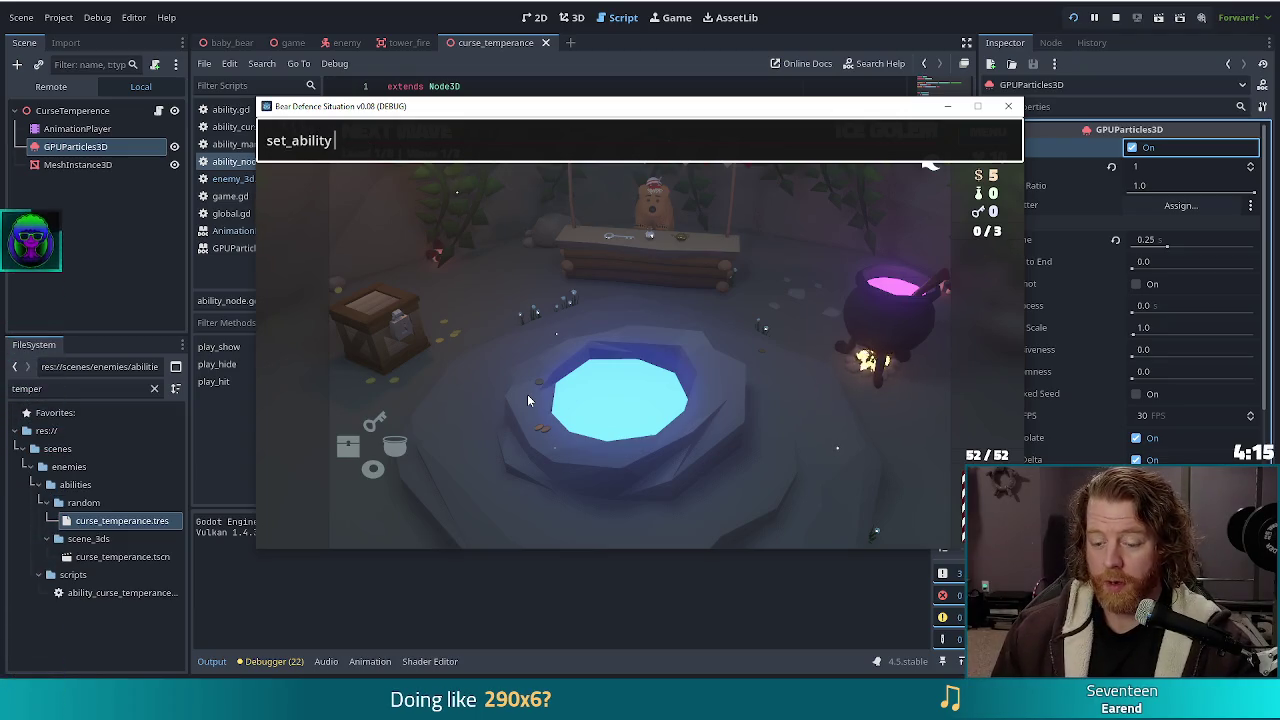
type("emperance")
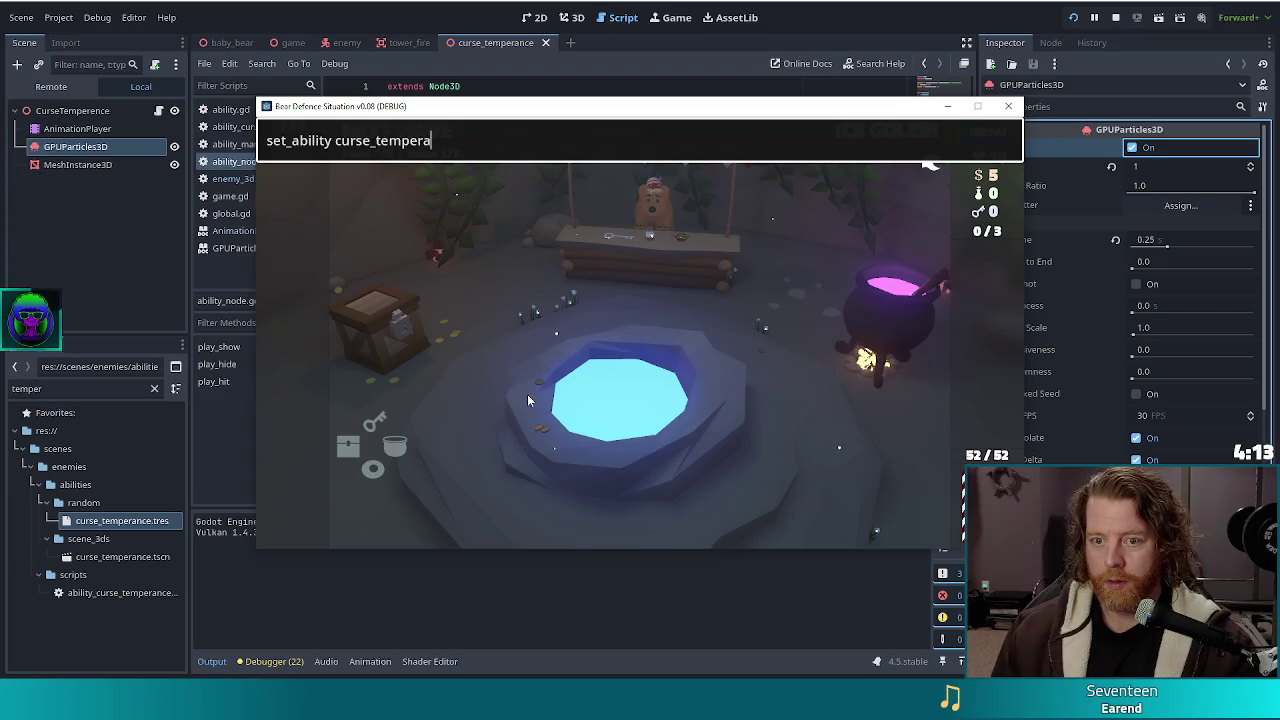
key("Return")
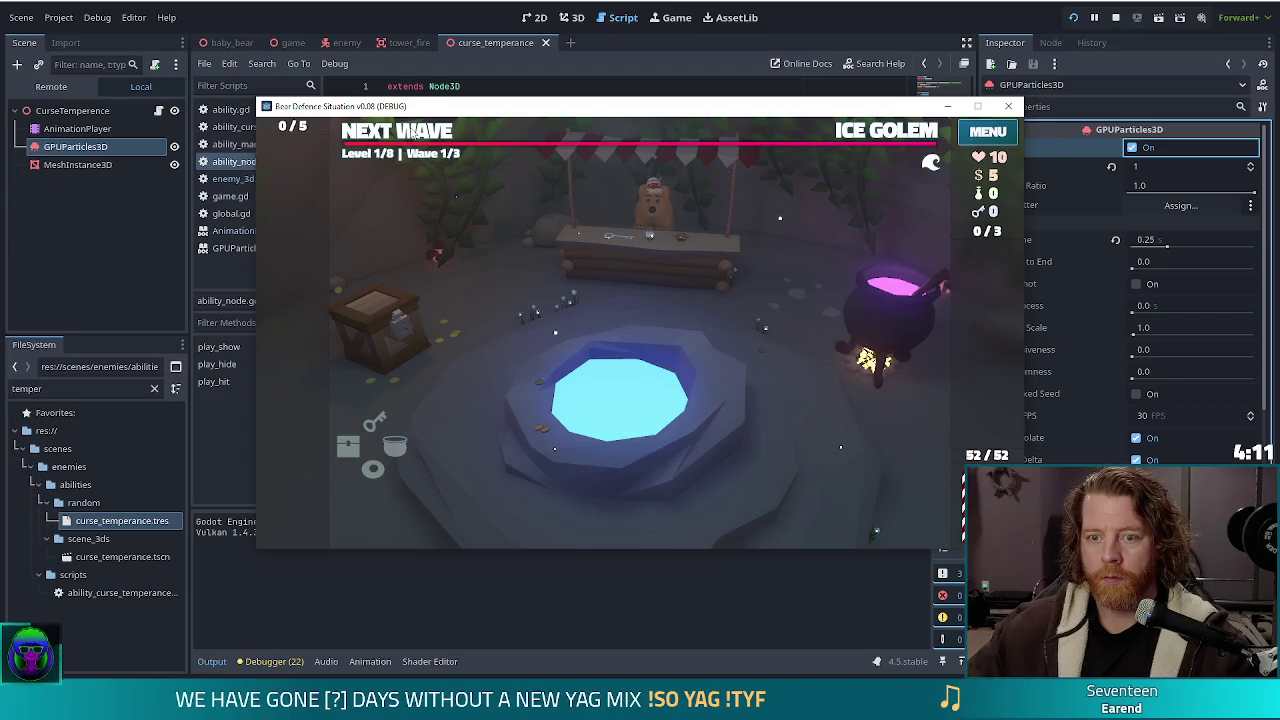
left_click(440, 133)
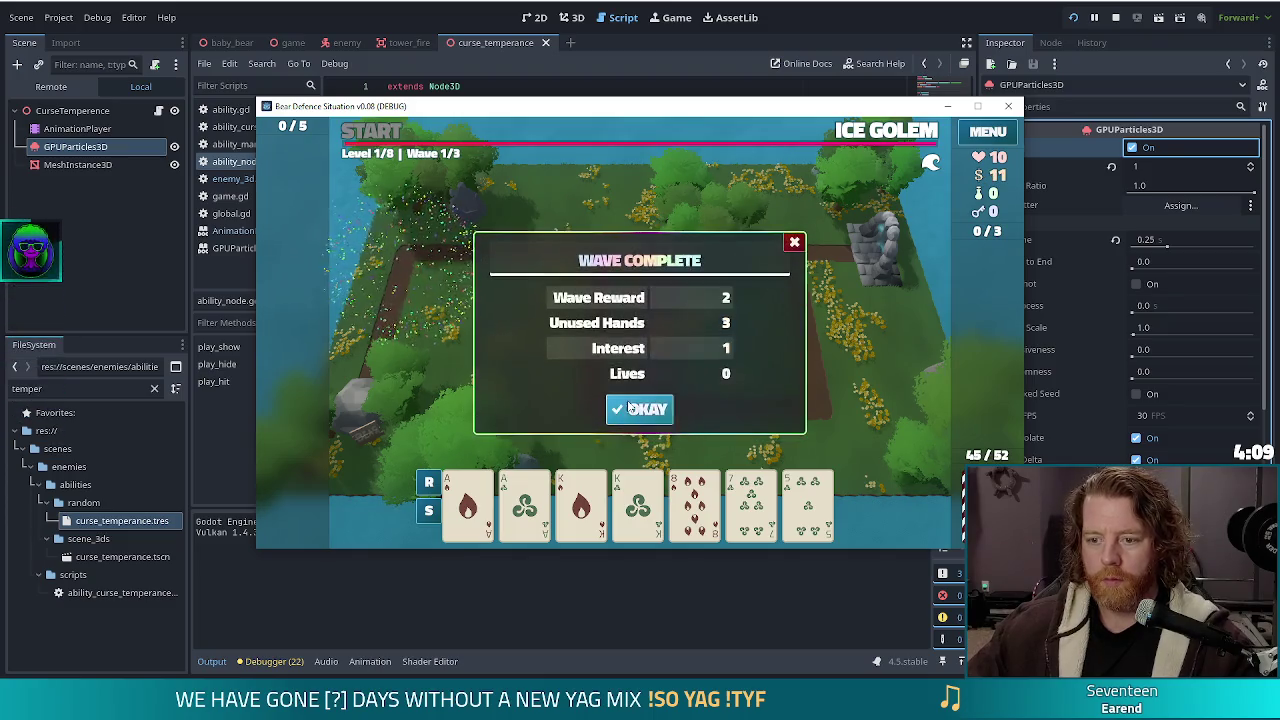
left_click(634, 408)
left_click(585, 430)
left_click(778, 382)
Start the wave, add a King-pair ballista tower at the path's left, then stop the game
left_click(360, 129)
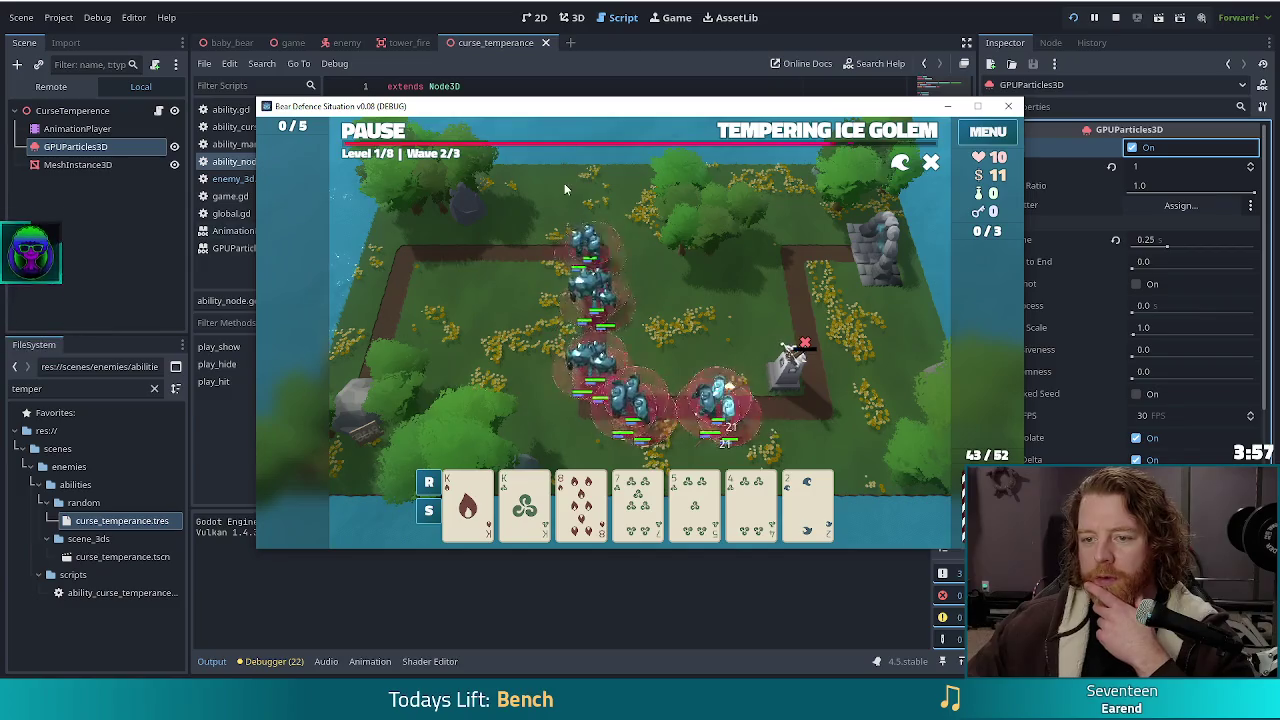
left_click(368, 138)
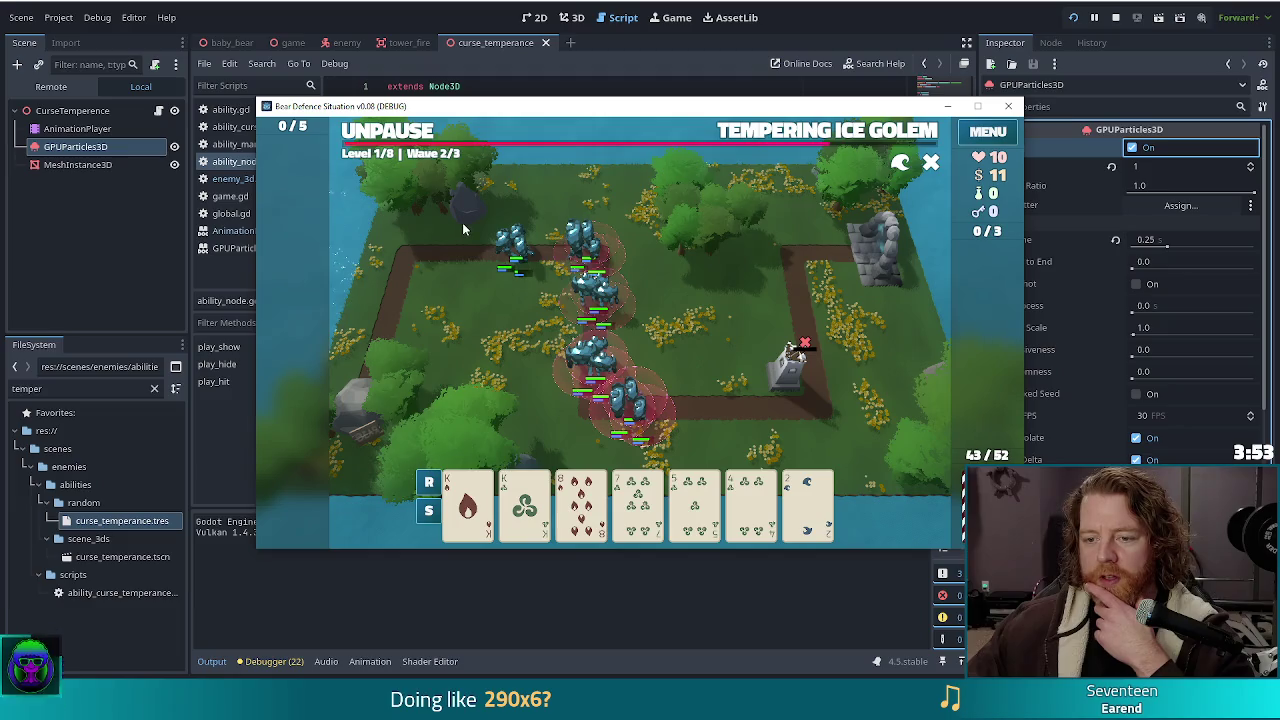
left_click(468, 505)
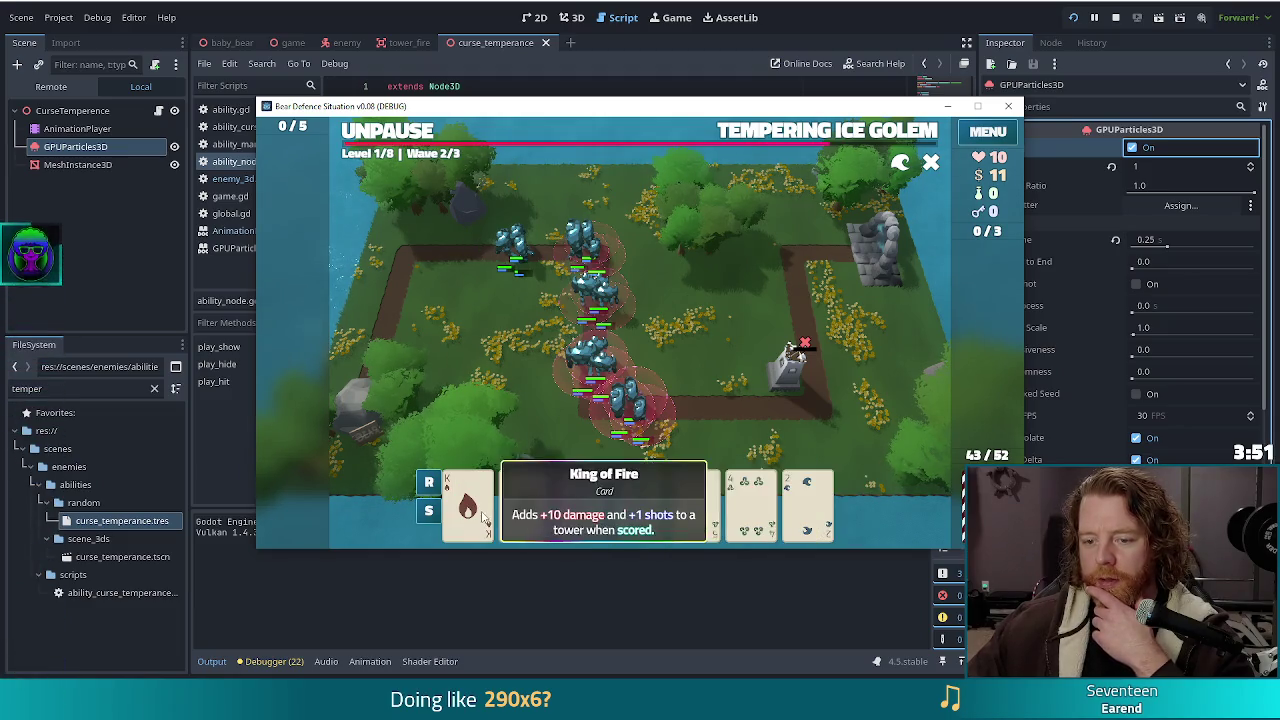
left_click(524, 505)
left_click(614, 432)
left_click(410, 255)
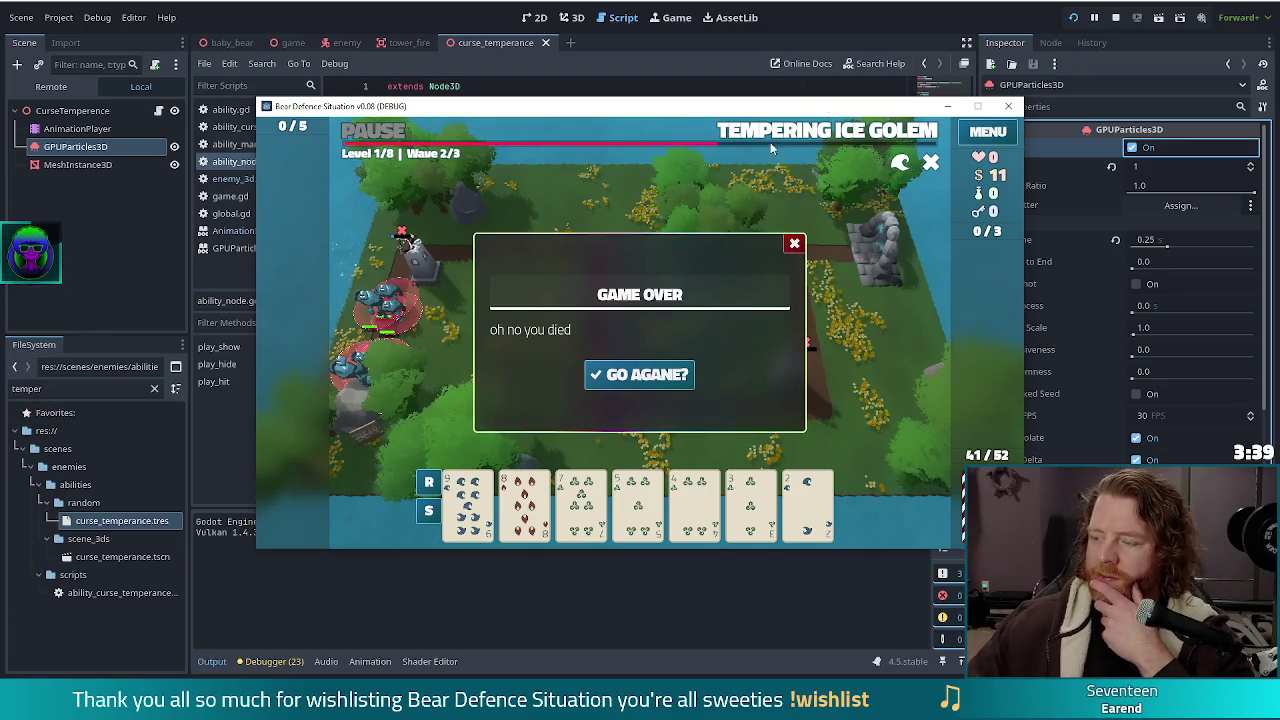
left_click(1116, 18)
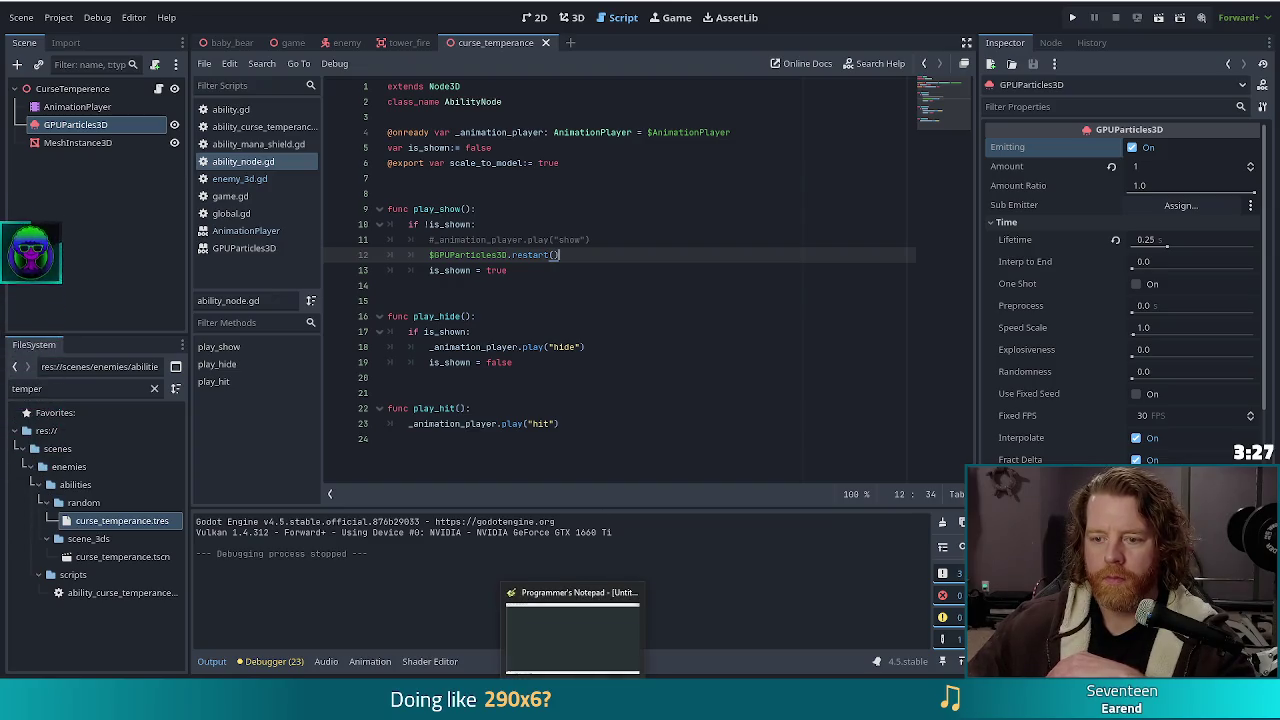
Restore the Godot editor window and reload the current project
key("alt+Tab")
mouse_move(466, 620)
left_click(205, 632)
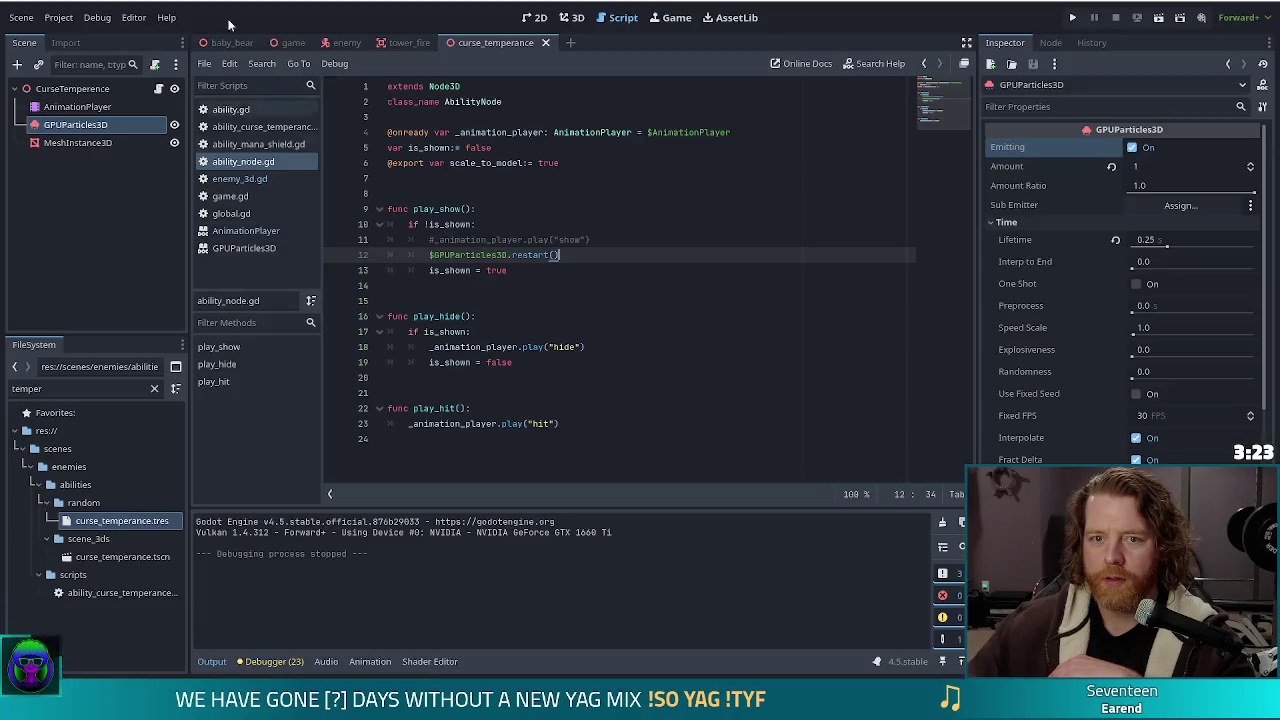
left_click(58, 17)
left_click(90, 203)
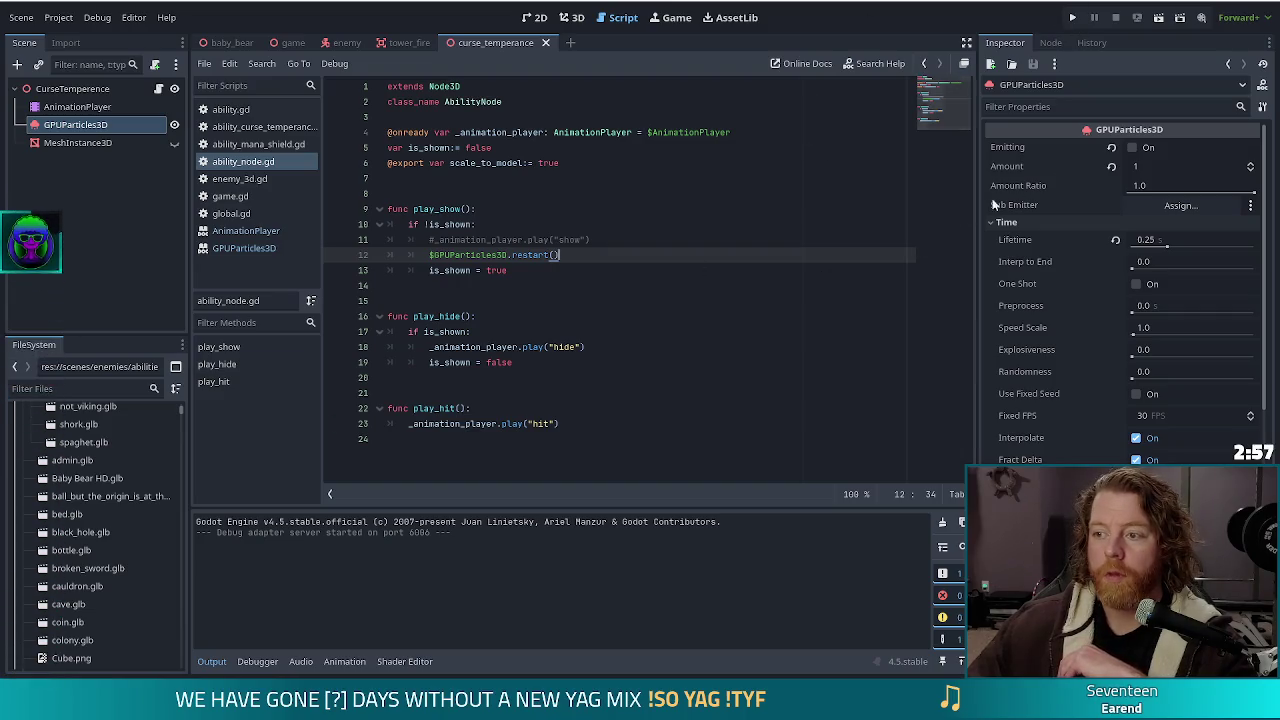
Turn One Shot back on for the particles, save the scene, and run the project
left_click(1135, 285)
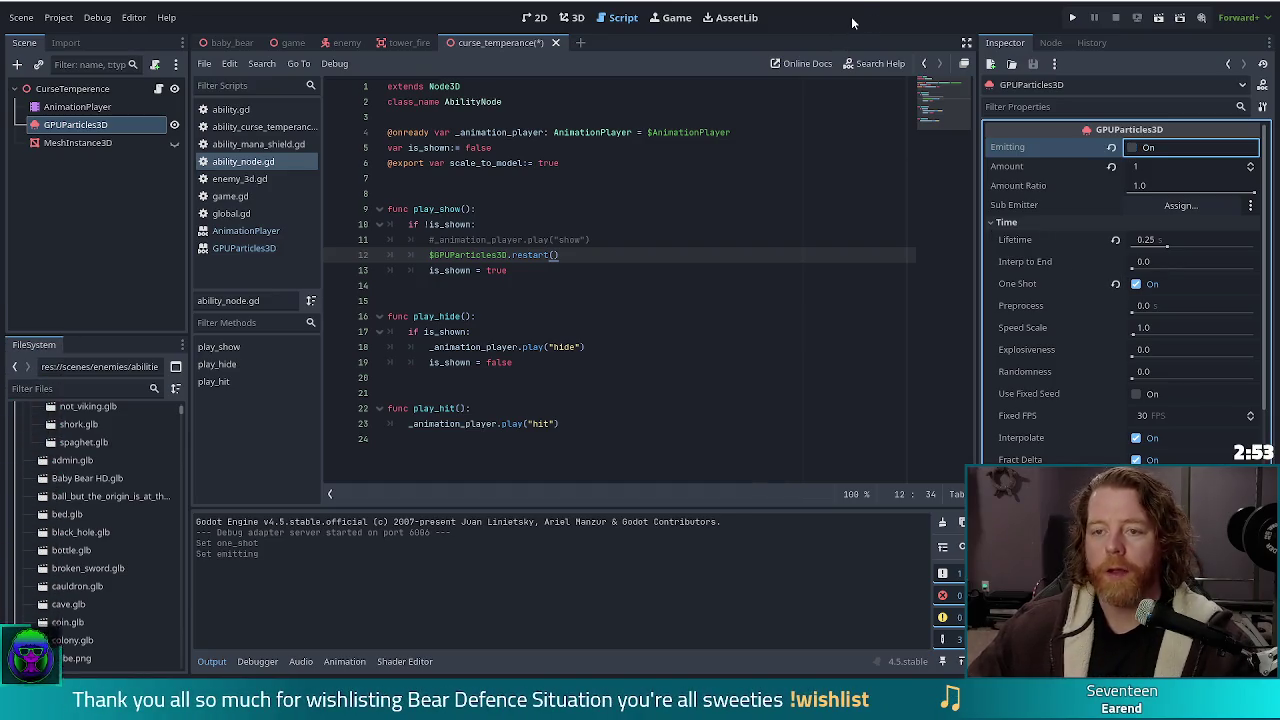
key("ctrl+s")
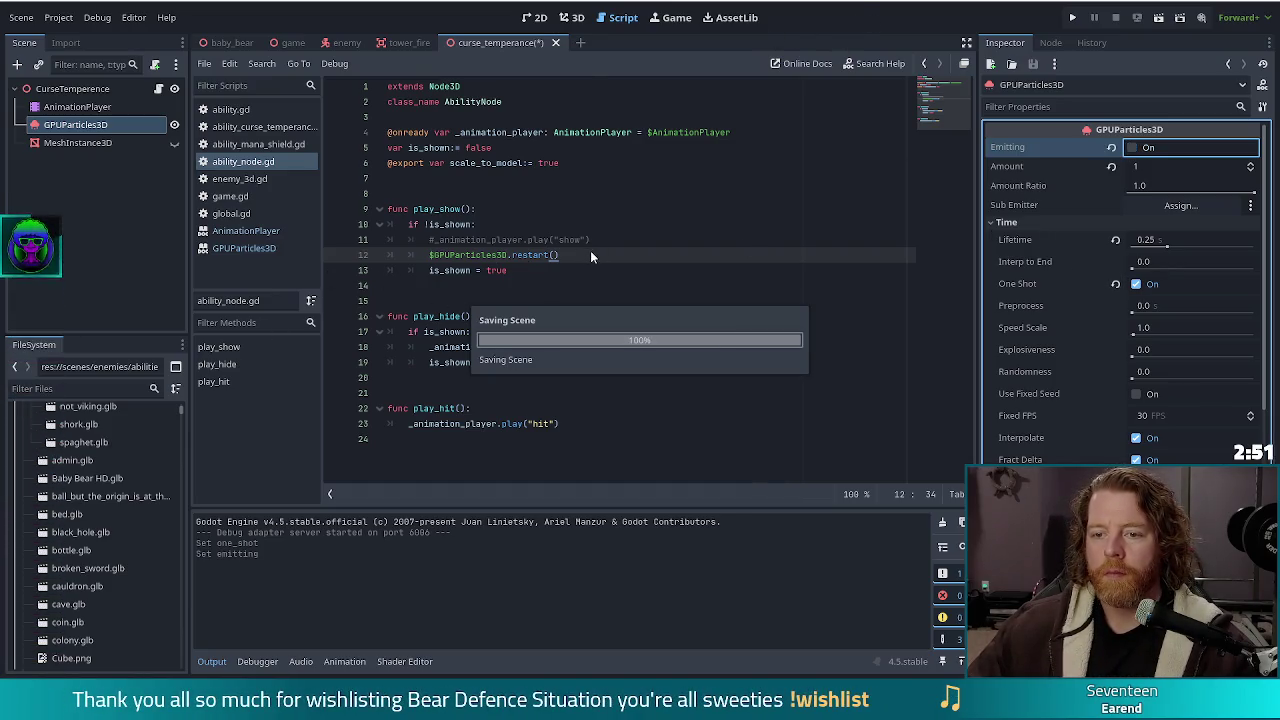
left_click(1072, 18)
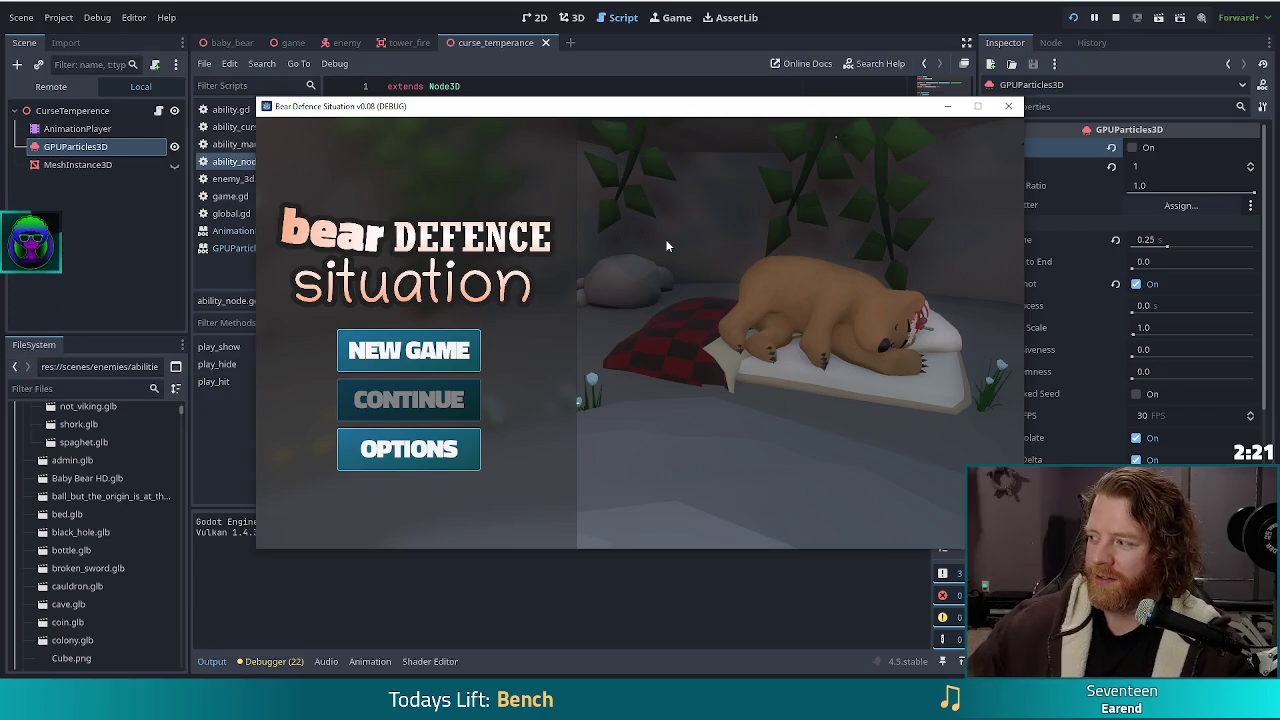
Start a new game and run 'set_ability curse_temperance' in the in-game console
left_click(451, 367)
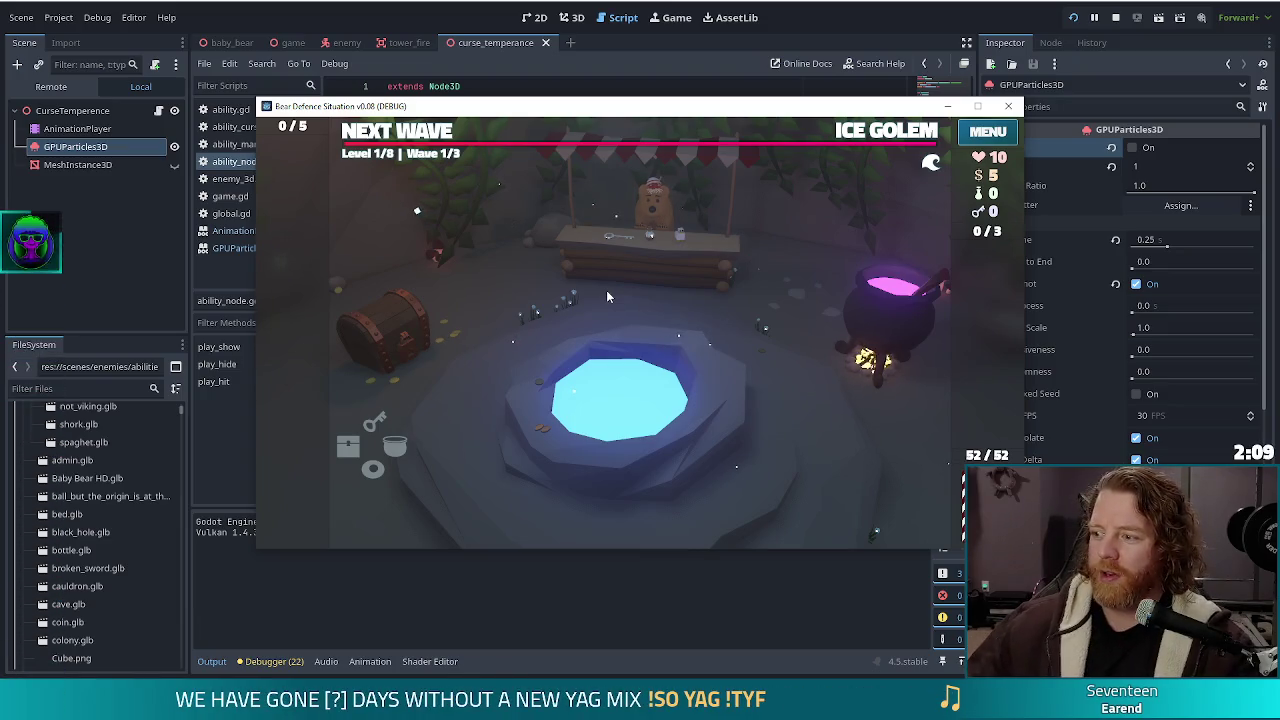
left_click(905, 130)
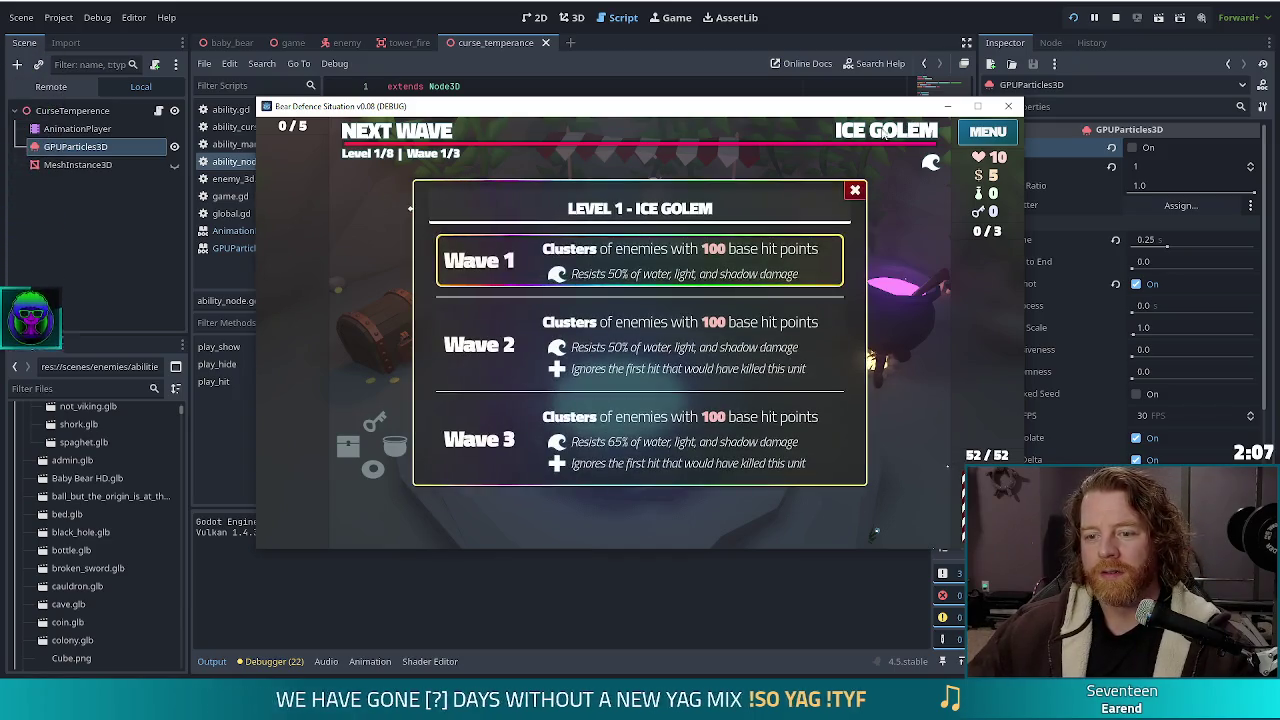
key("grave")
type("set_a")
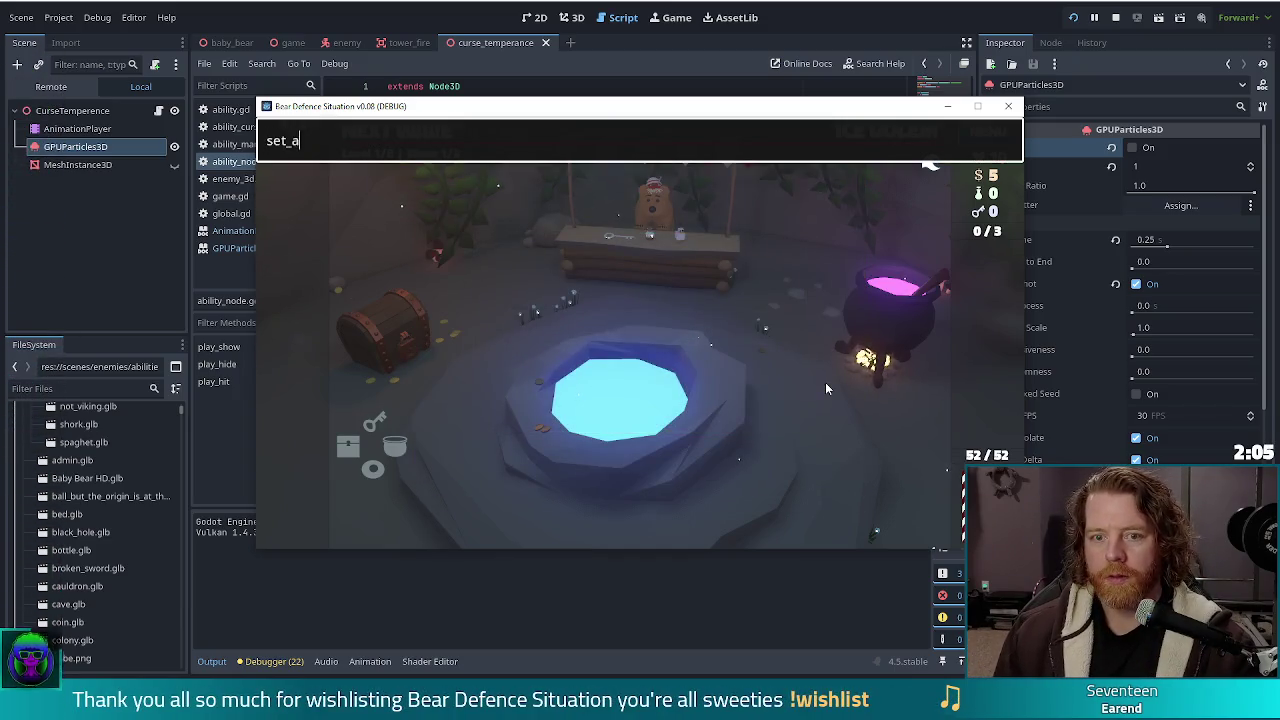
type("bility curse_")
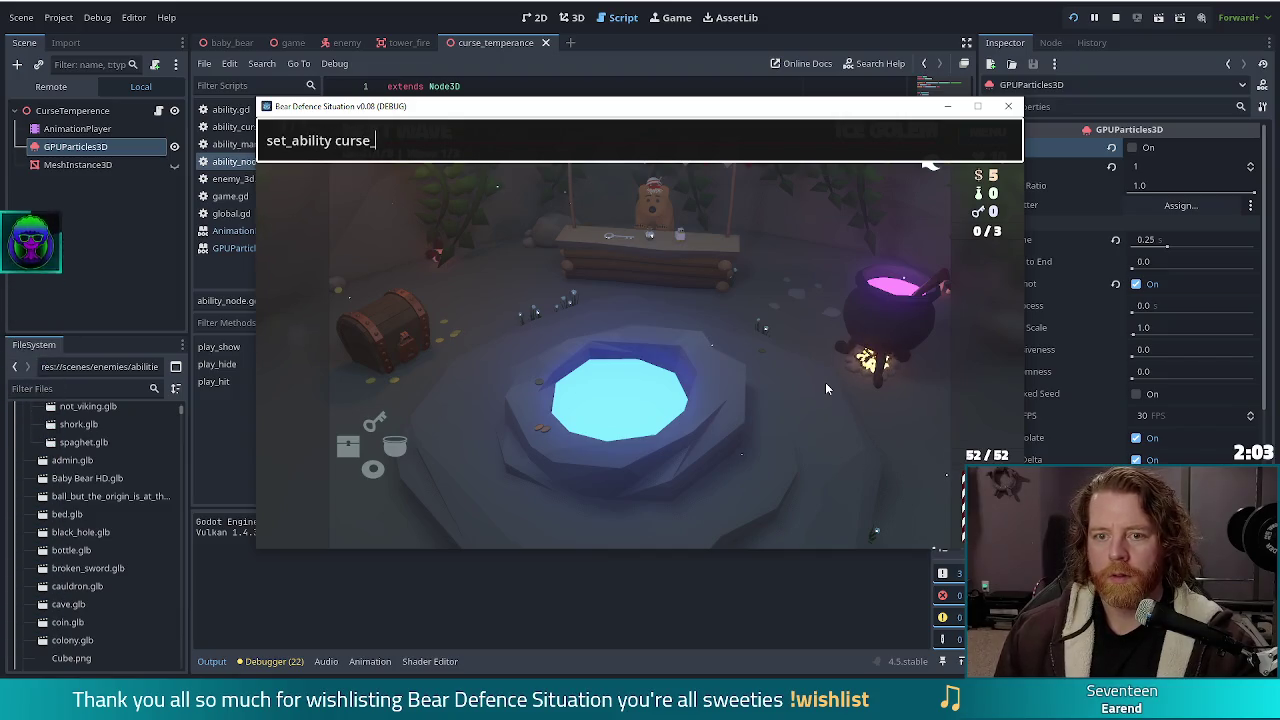
type("temperance")
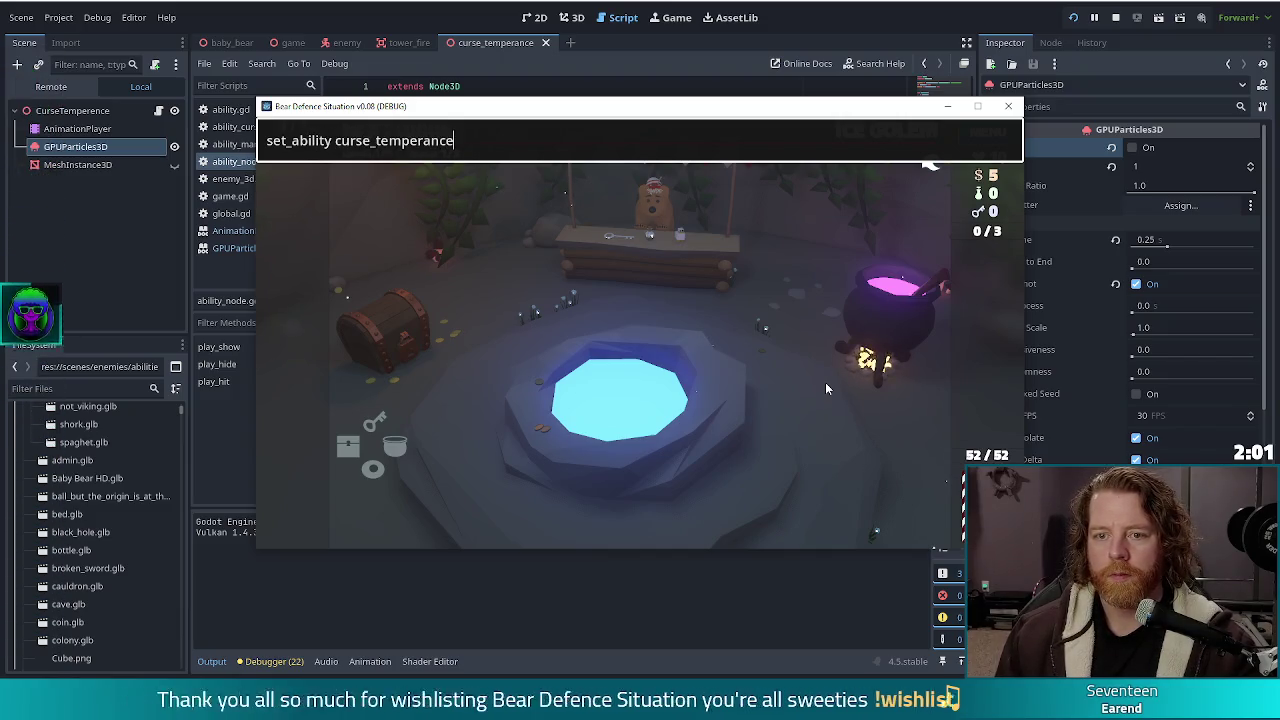
key("Return")
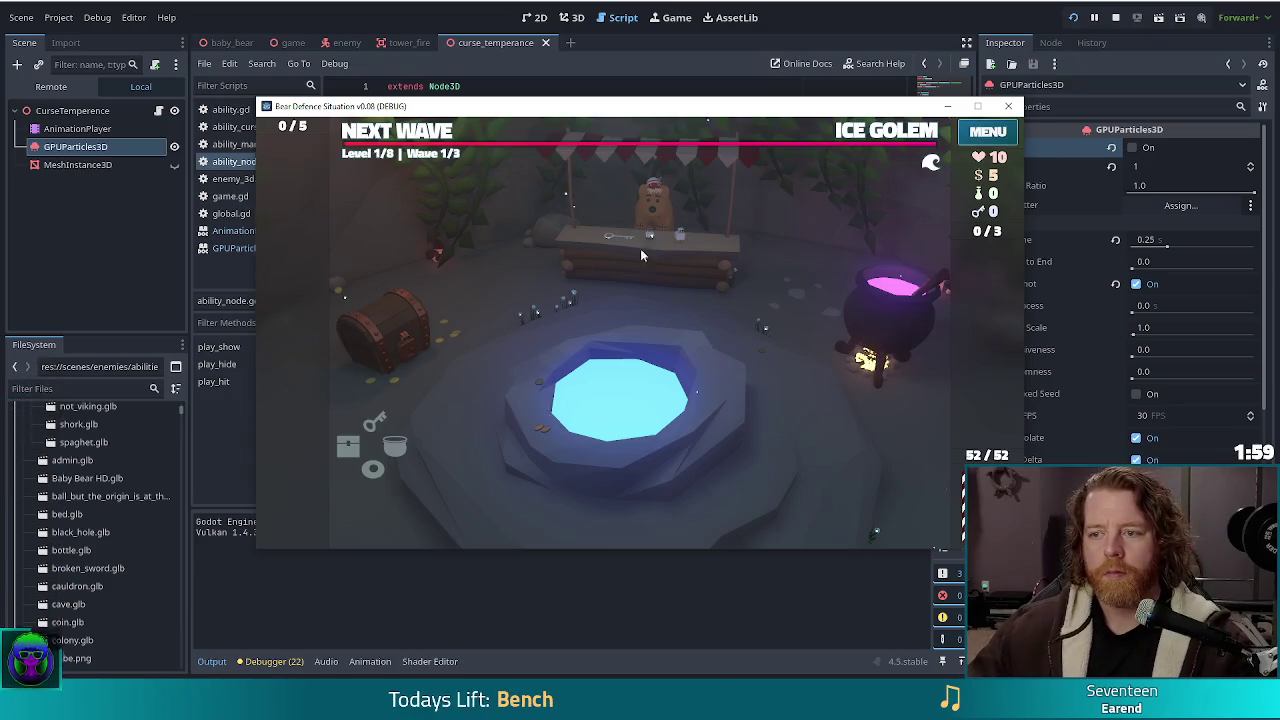
Review the Level 1 Ice Golem wave info, then leave the shop for the map
left_click(876, 140)
left_click(855, 193)
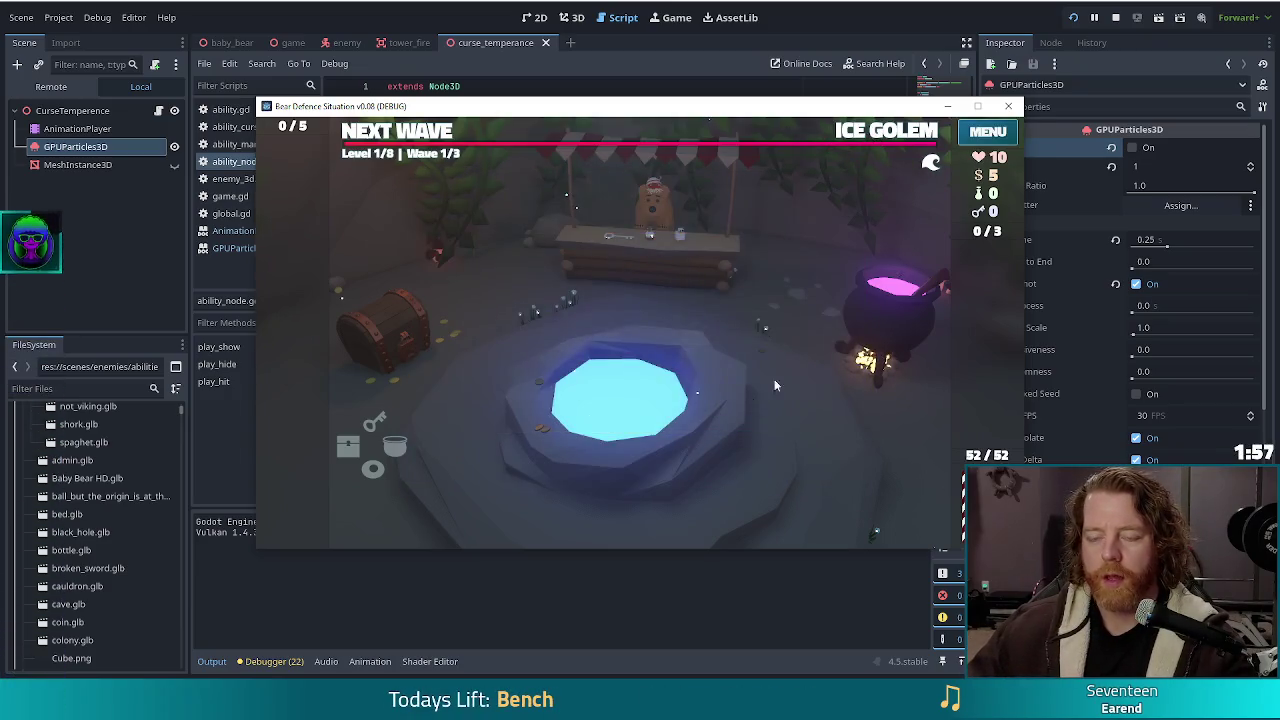
left_click(866, 140)
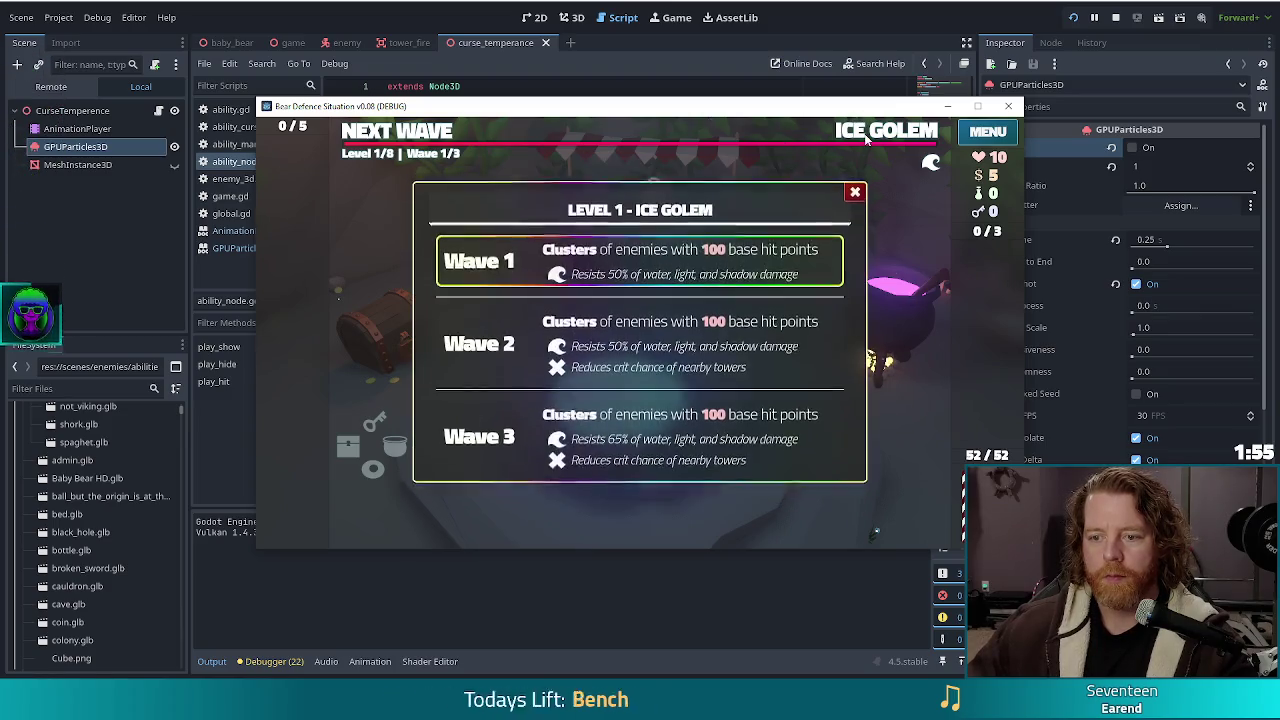
left_click(866, 140)
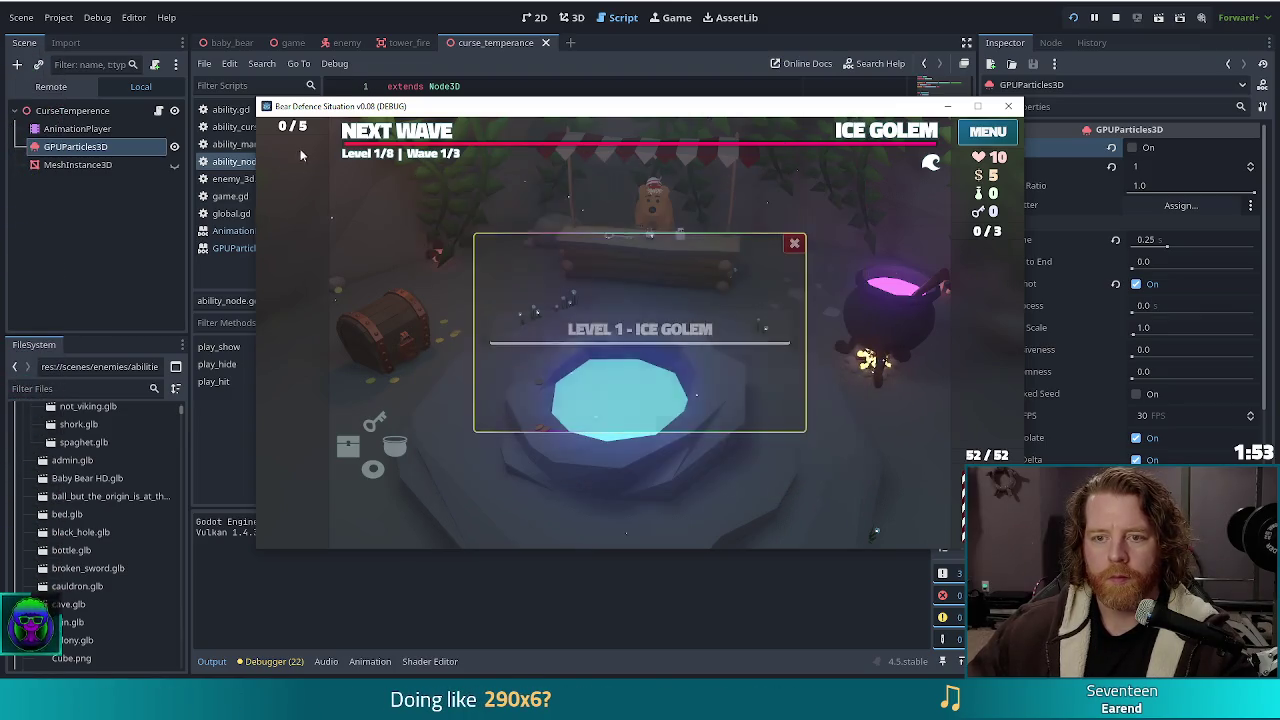
left_click(420, 140)
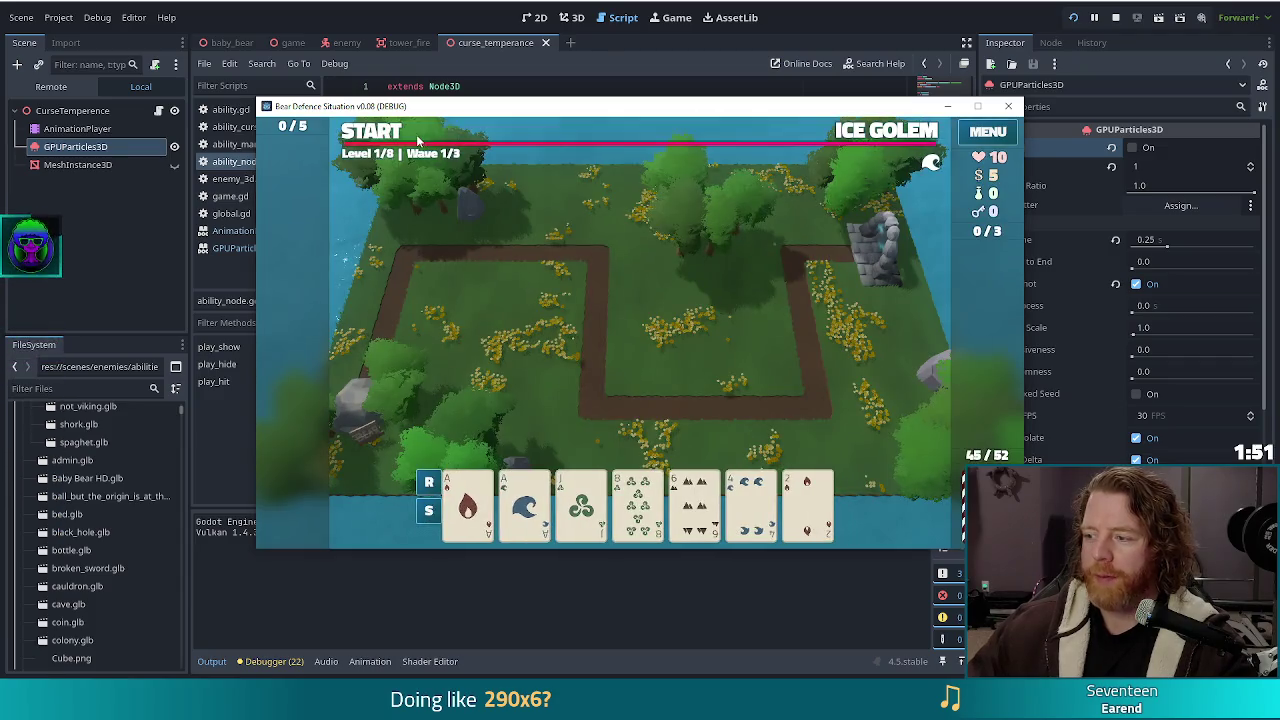
Place two ballista towers: a pair on the path corner and a high card by the top path
left_click(467, 505)
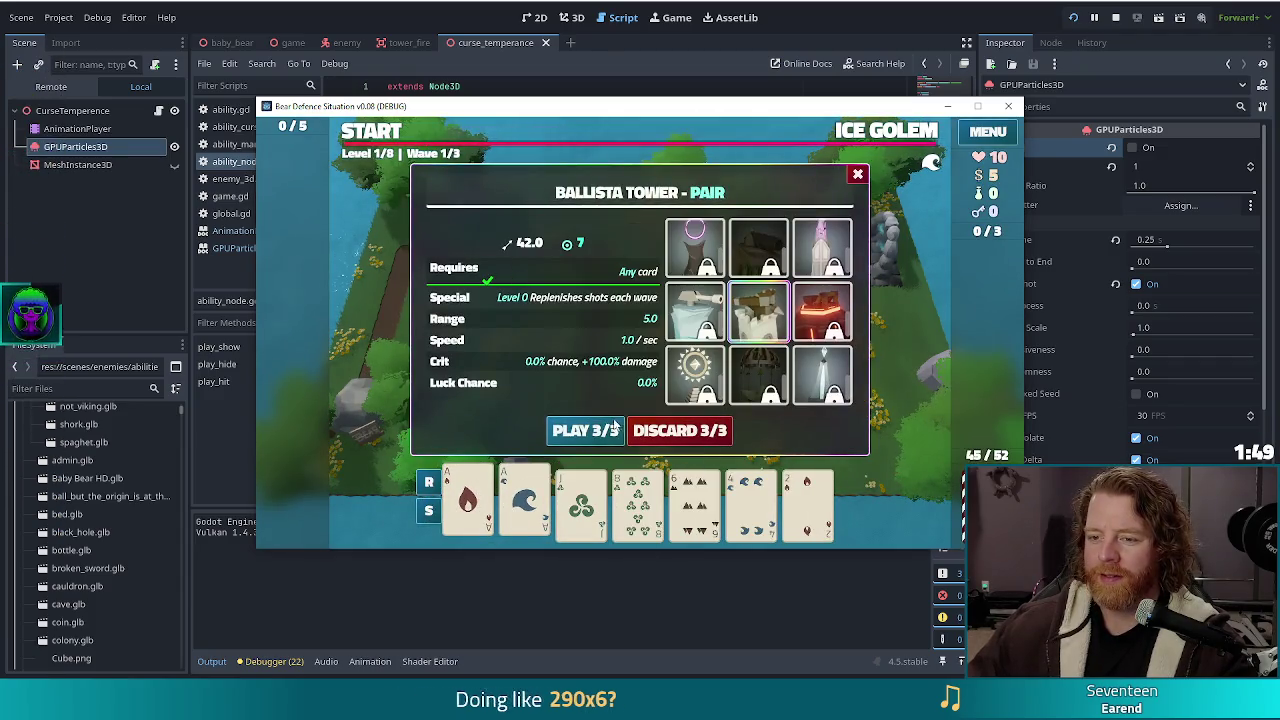
left_click(589, 431)
left_click(754, 403)
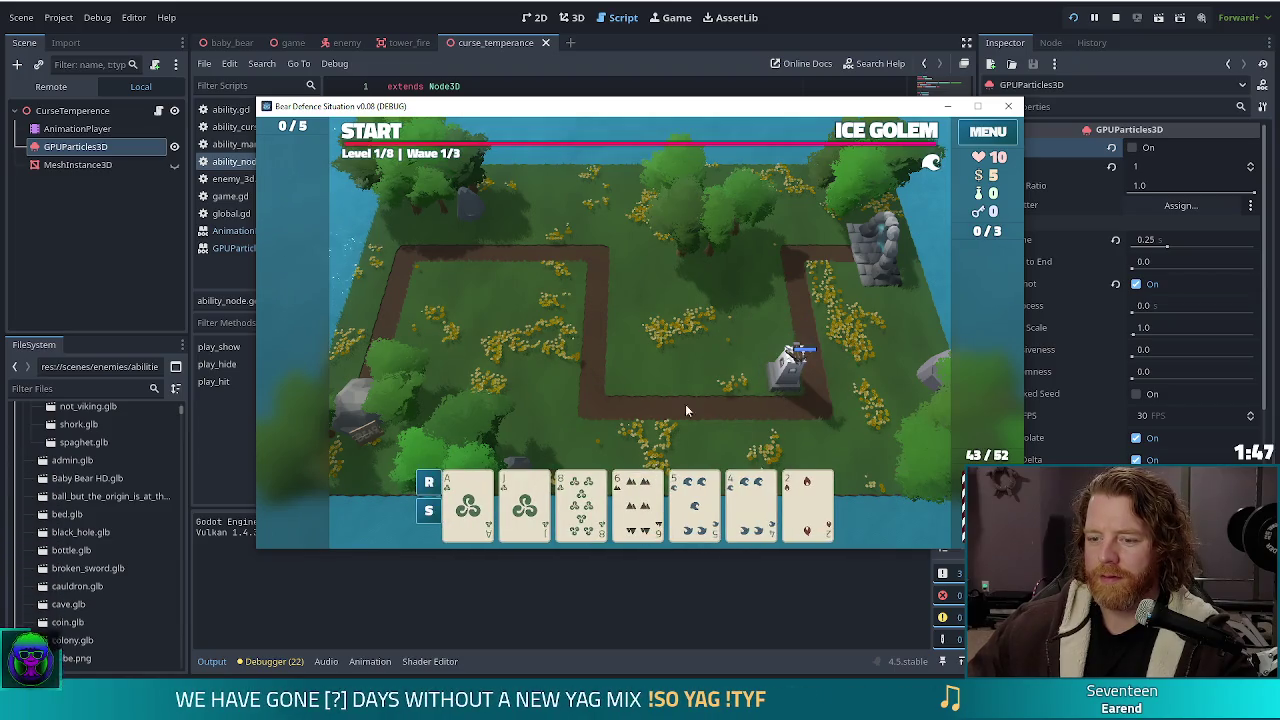
left_click(467, 505)
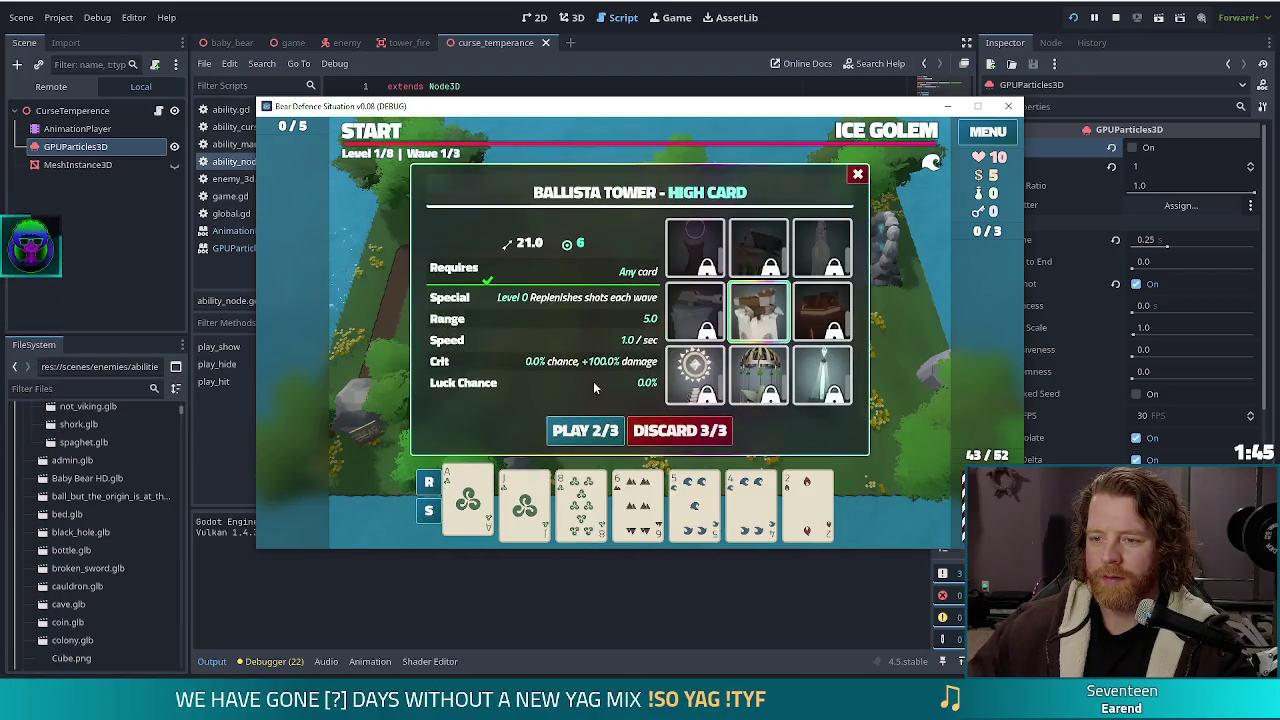
left_click(585, 431)
left_click(563, 258)
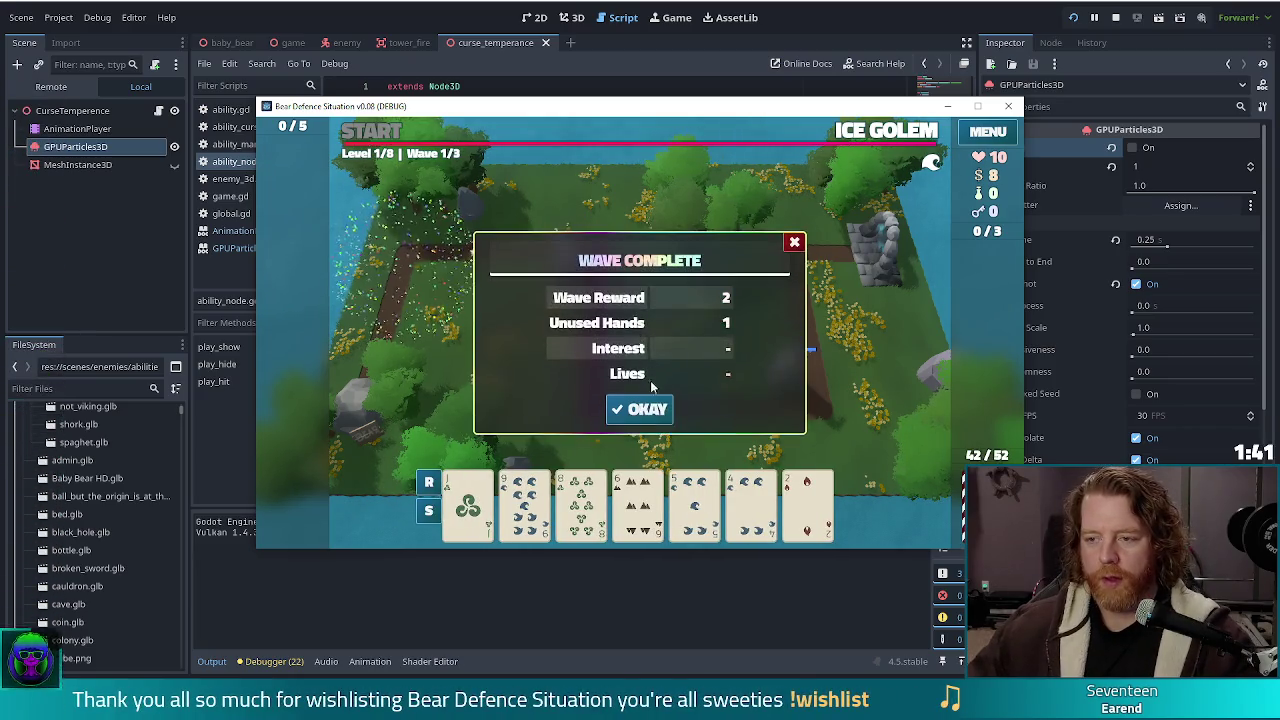
Dismiss the wave summary, start the next wave, then stop the running game
left_click(640, 409)
left_click(371, 131)
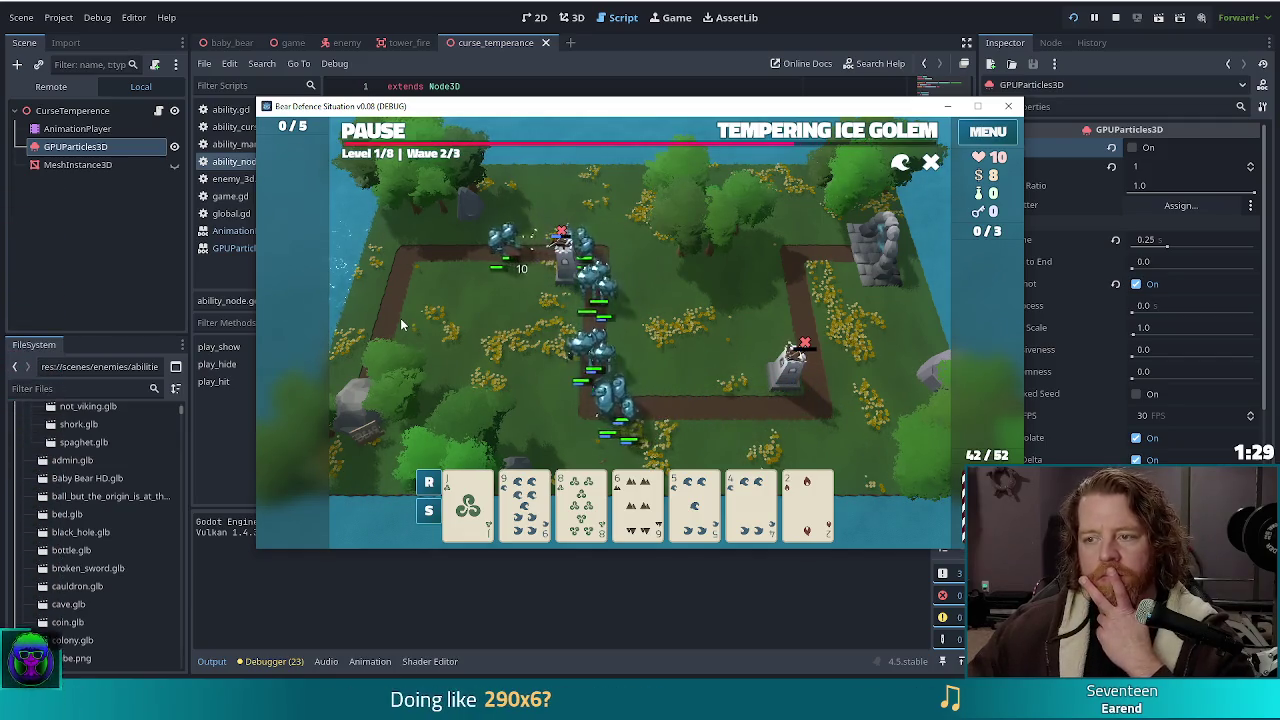
left_click(1114, 18)
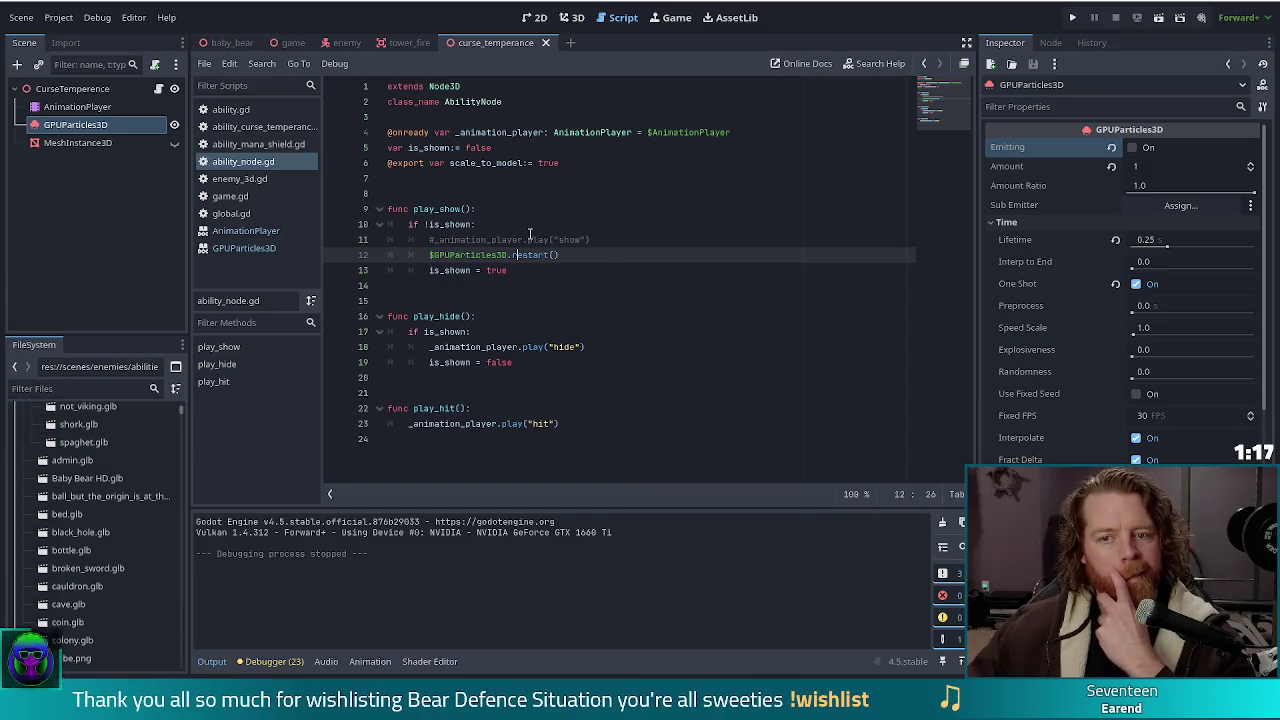
Uncomment _animation_player.play("show") on line 11 of play_show in ability_node.gd
left_click(437, 226)
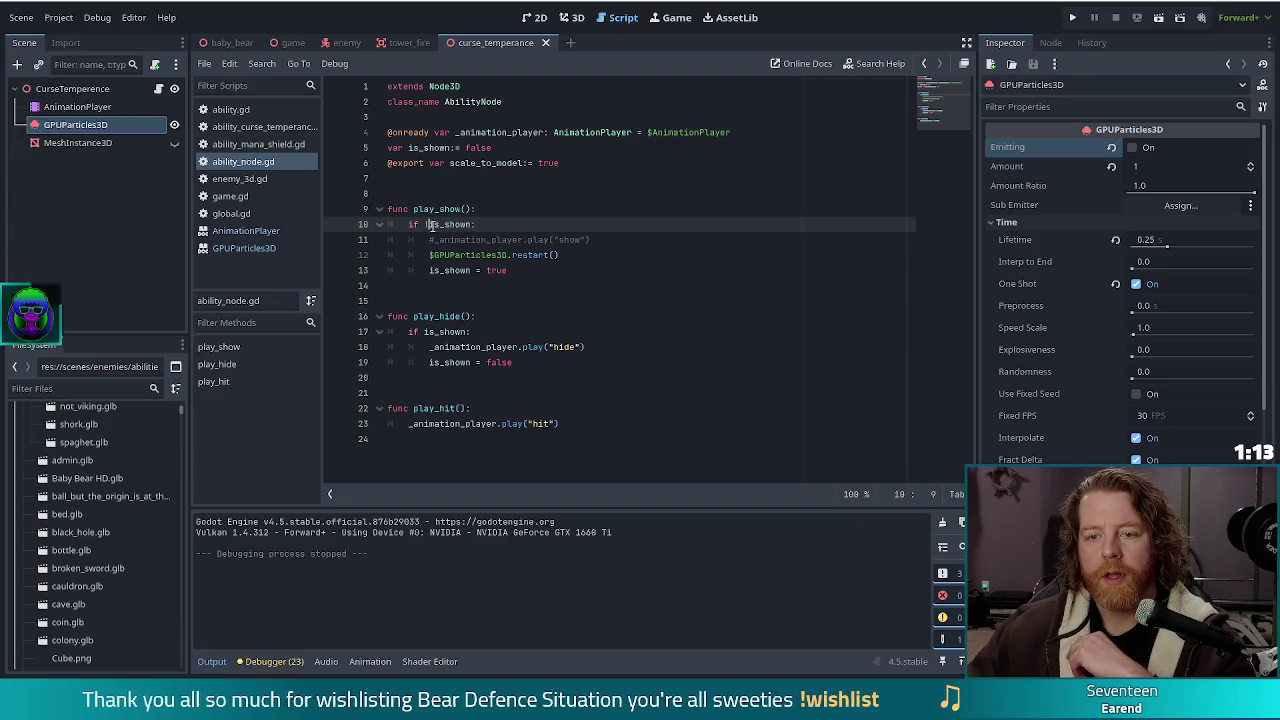
left_click(458, 225)
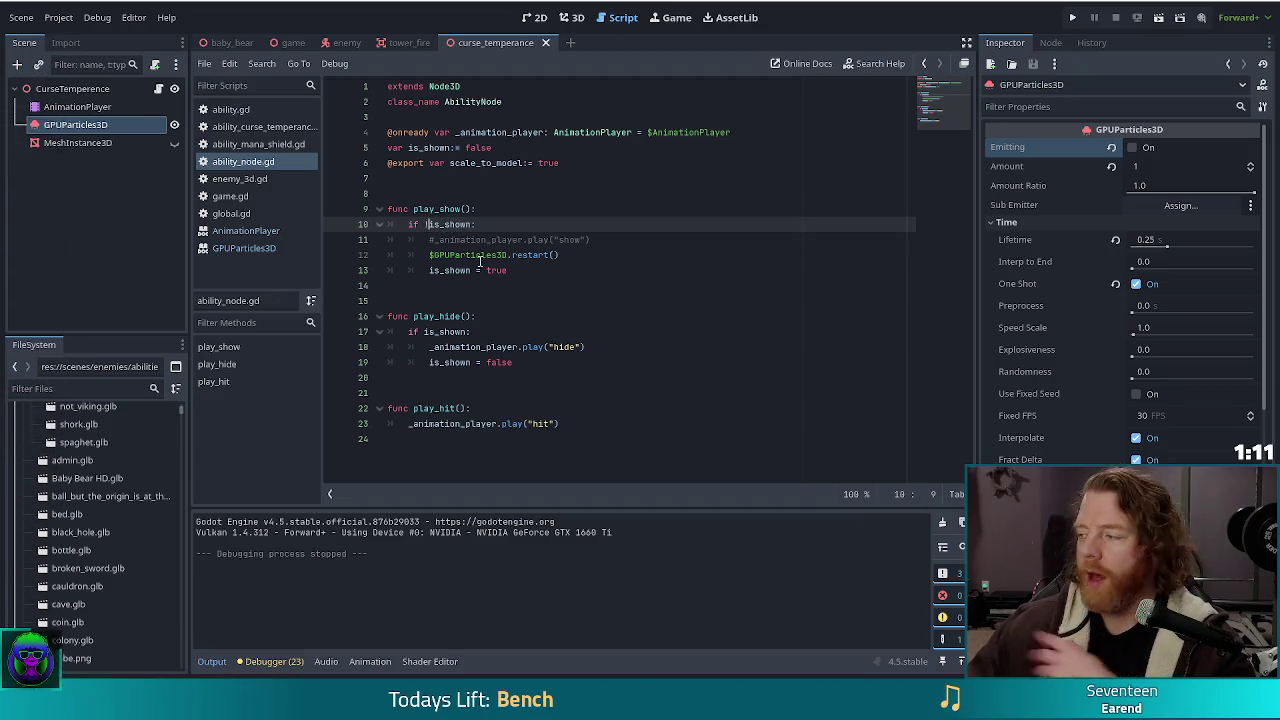
mouse_move(464, 263)
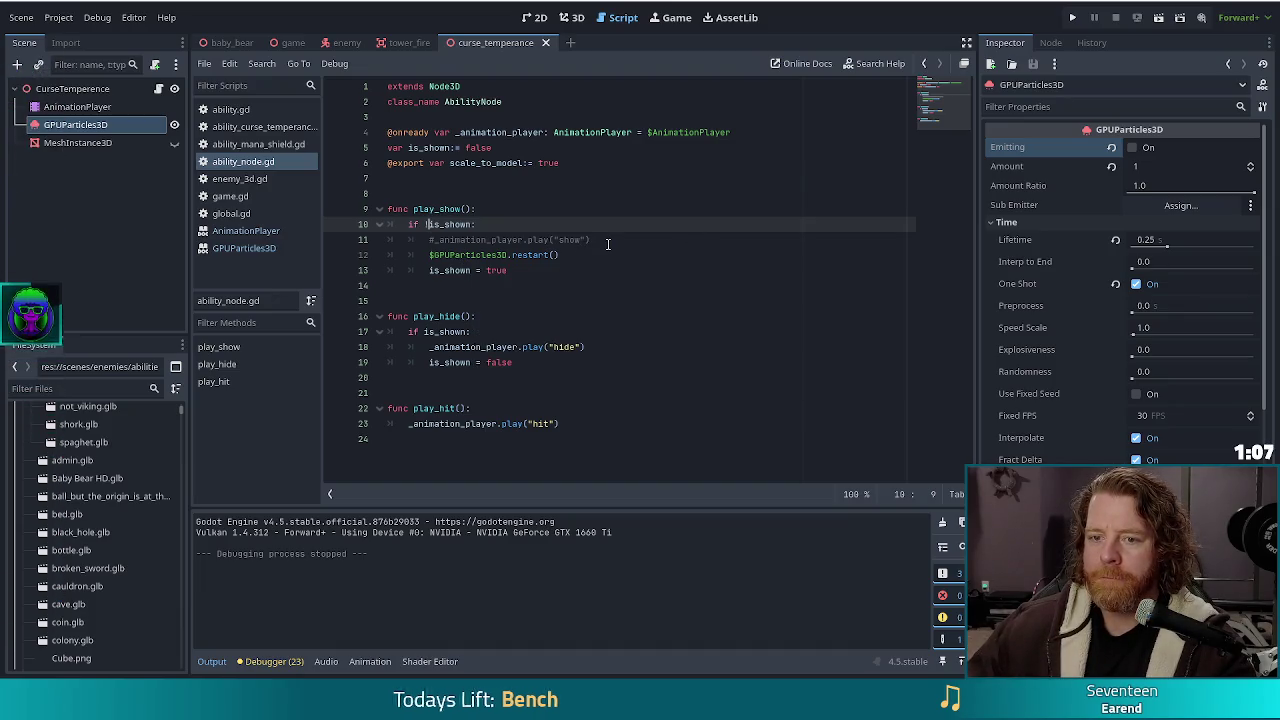
right_click(607, 244)
left_click(491, 236)
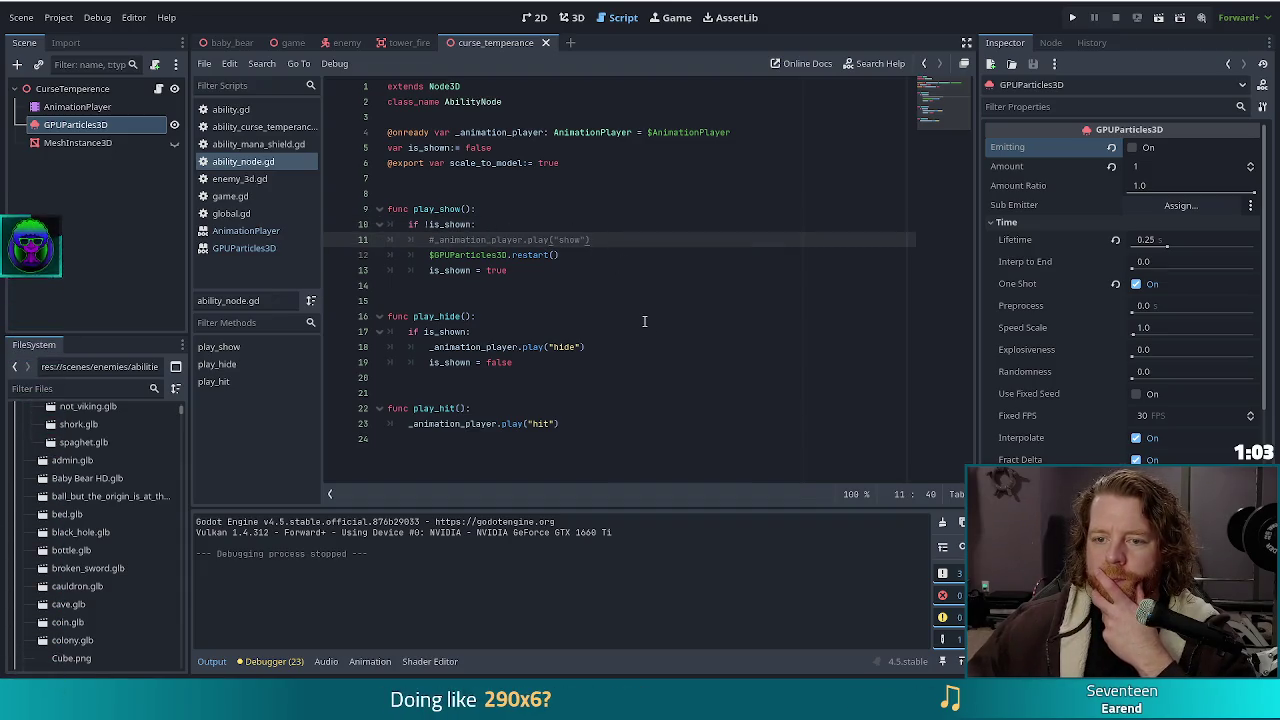
left_click(531, 271)
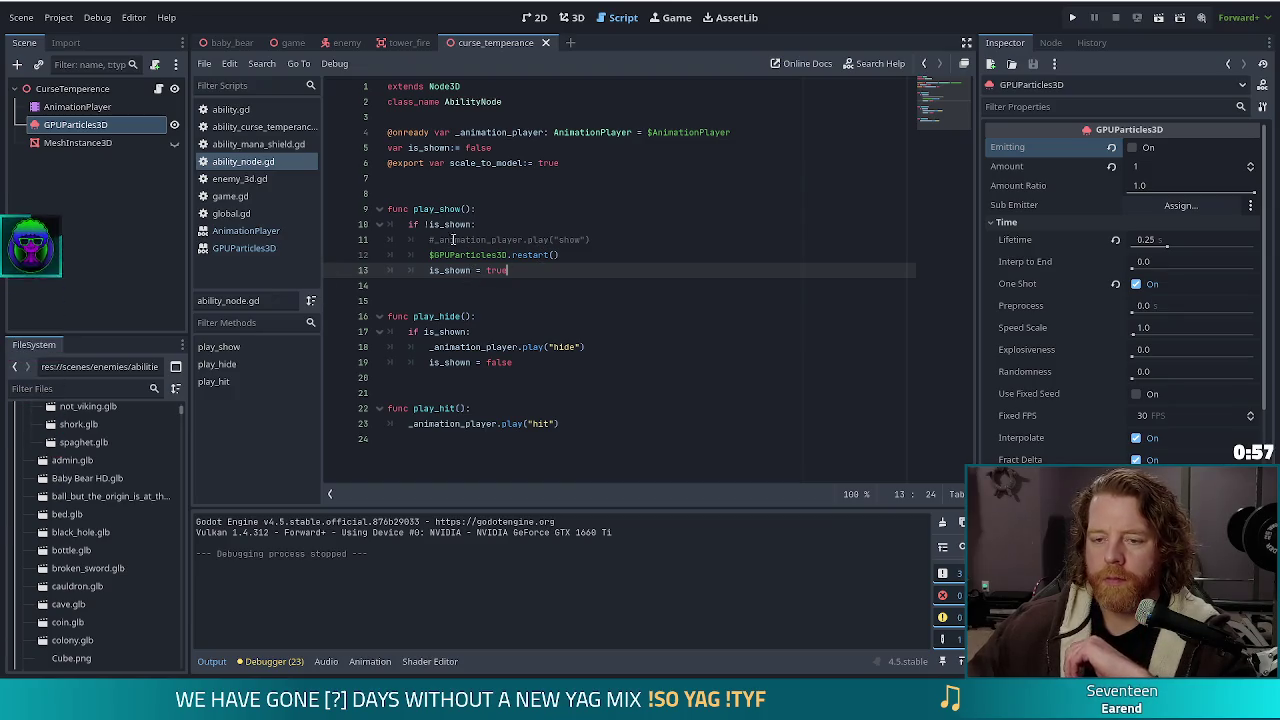
left_click_drag(436, 207, 510, 272)
left_click(480, 254)
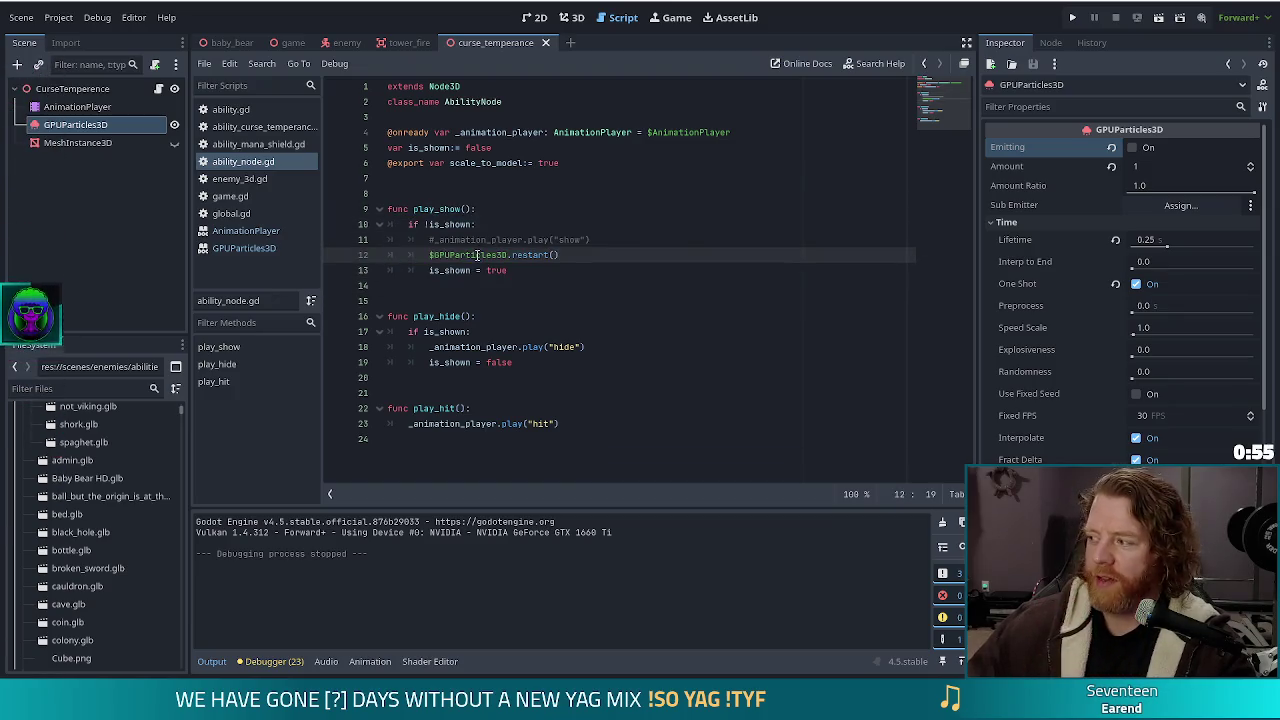
left_click(580, 240)
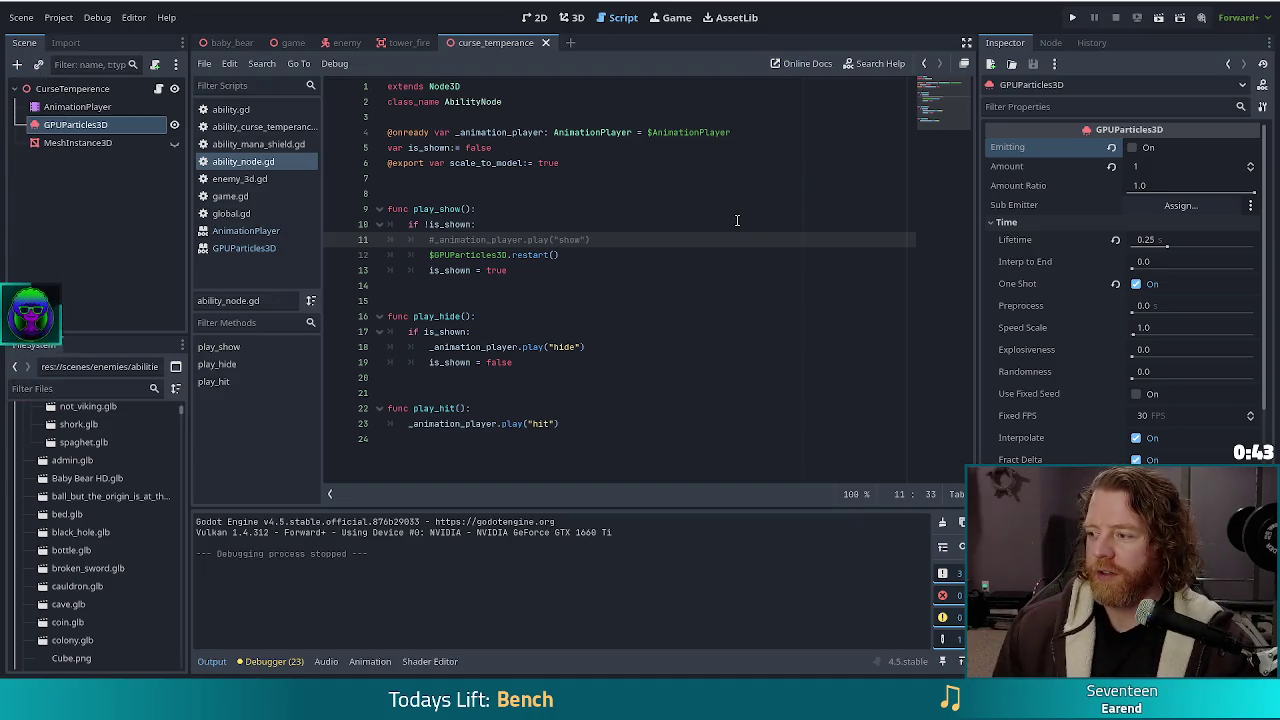
left_click(432, 241)
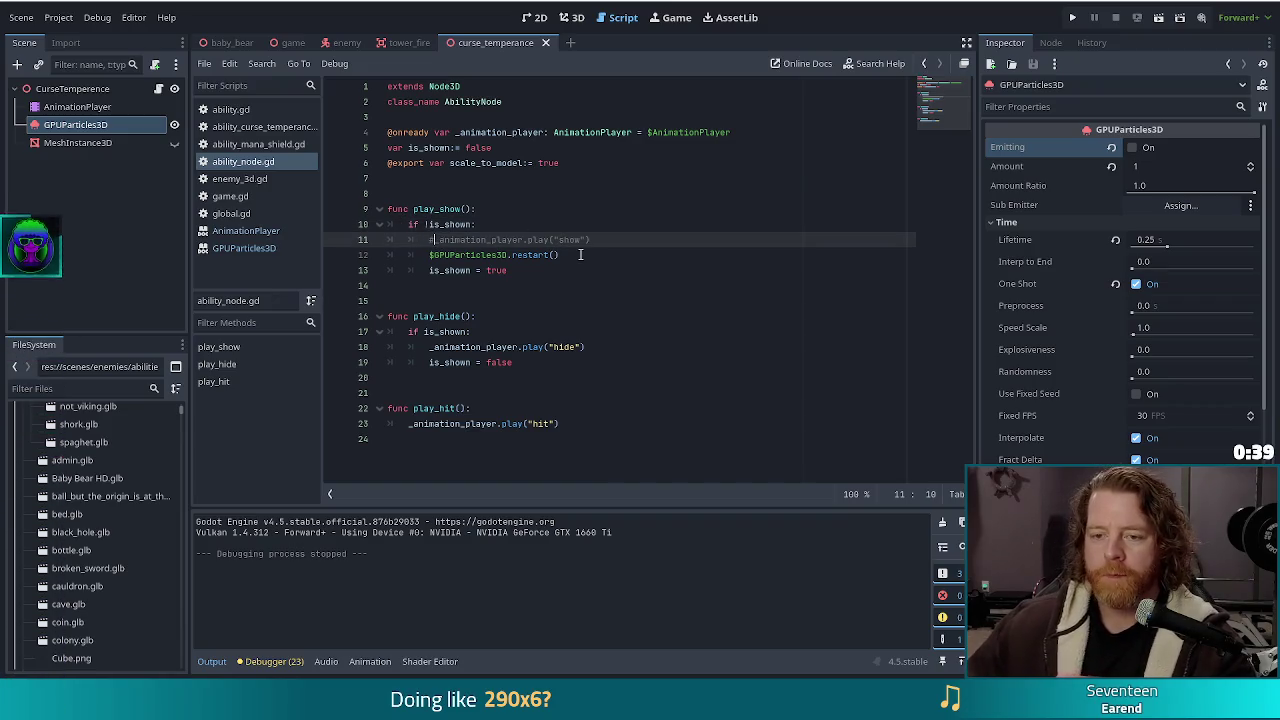
key("ctrl+k")
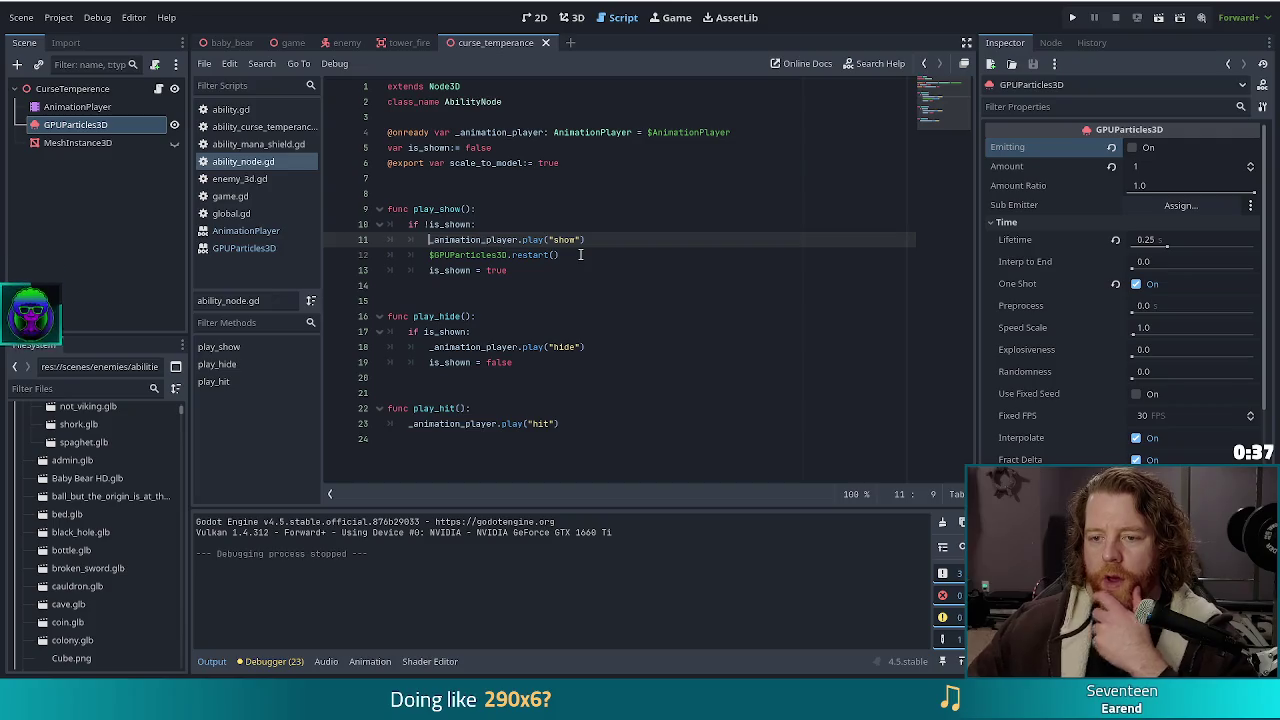
Delete the $GPUParticles3D.restart() line from play_show and save ability_node.gd
left_click_drag(580, 254, 614, 245)
key("Delete")
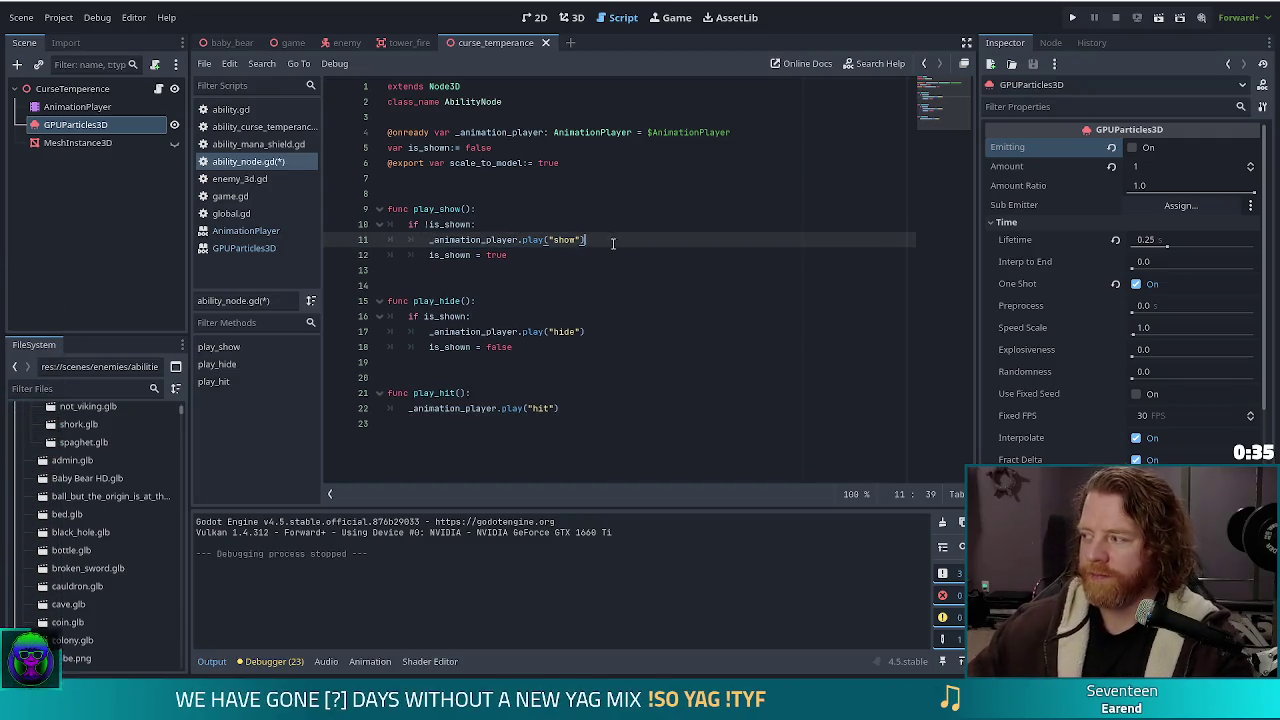
key("ctrl+s")
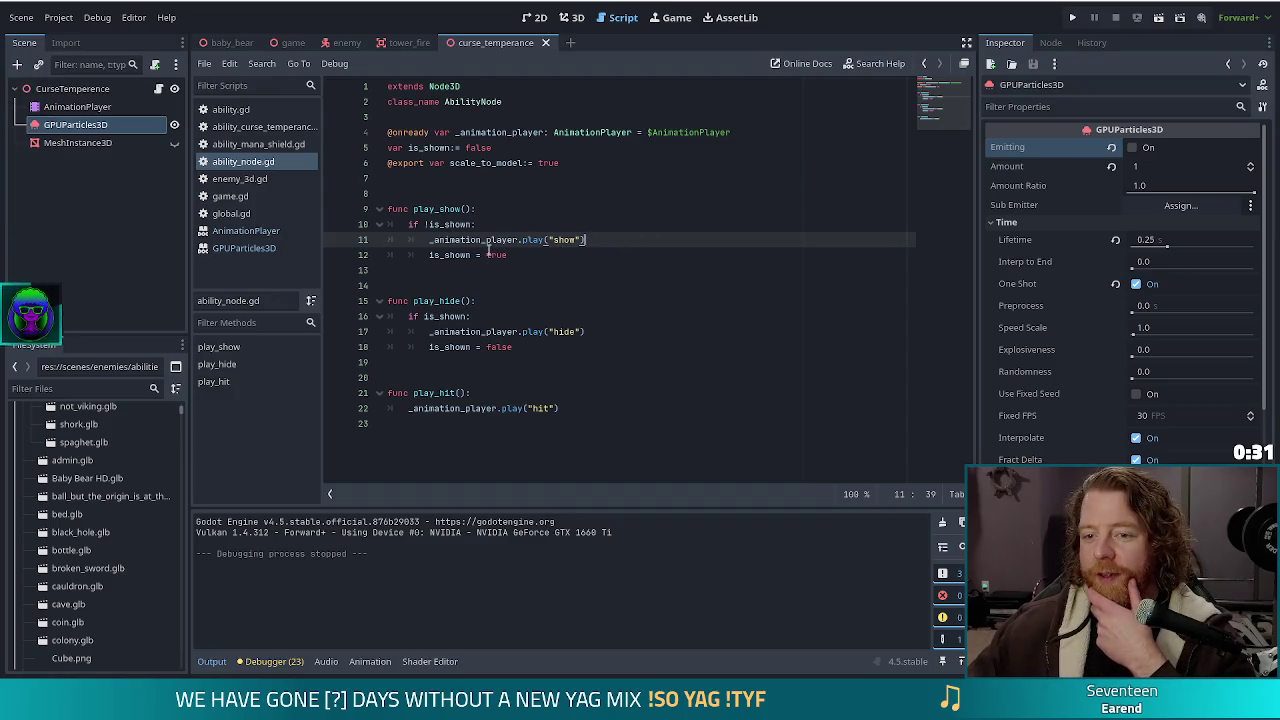
key("Down")
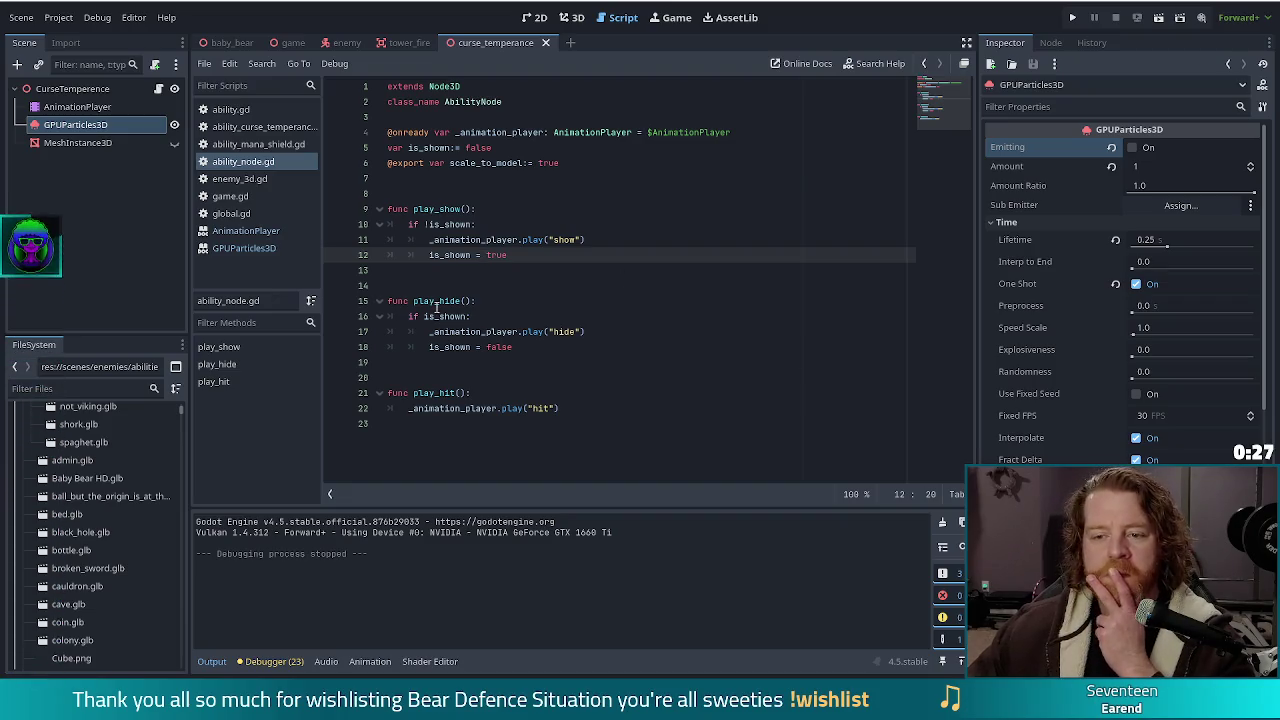
key("Up")
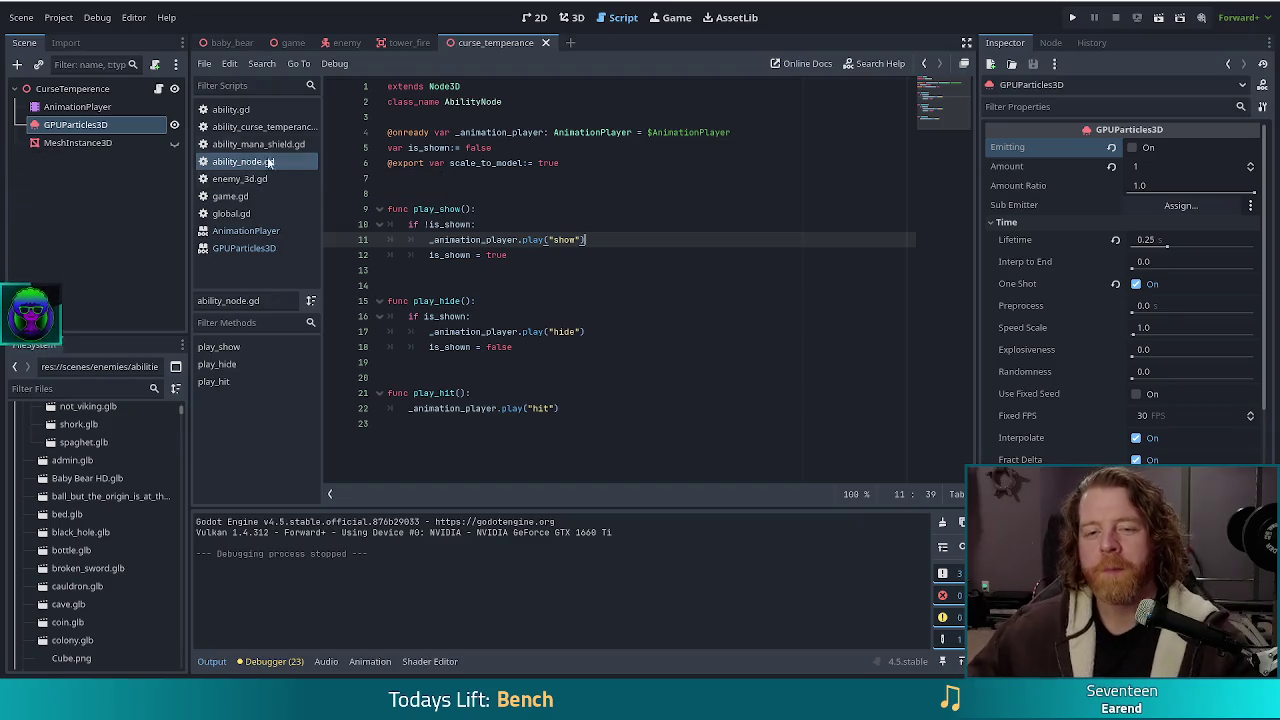
left_click(255, 127)
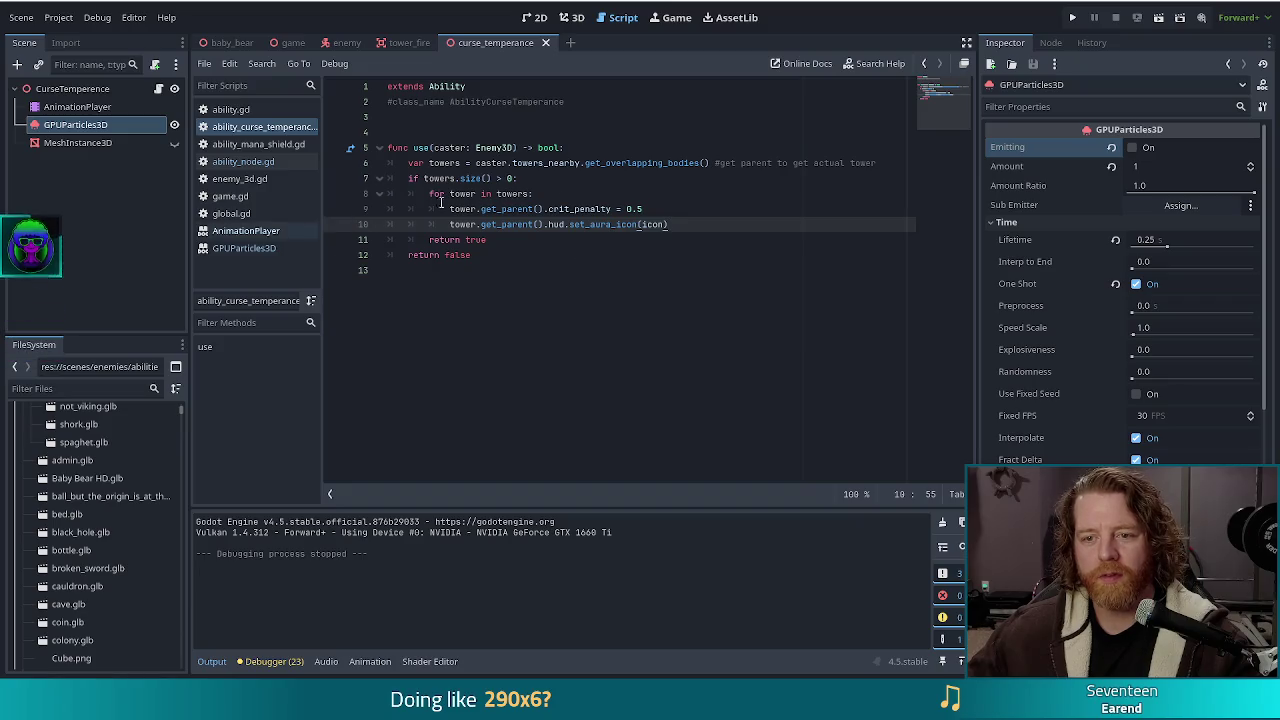
left_click(241, 180)
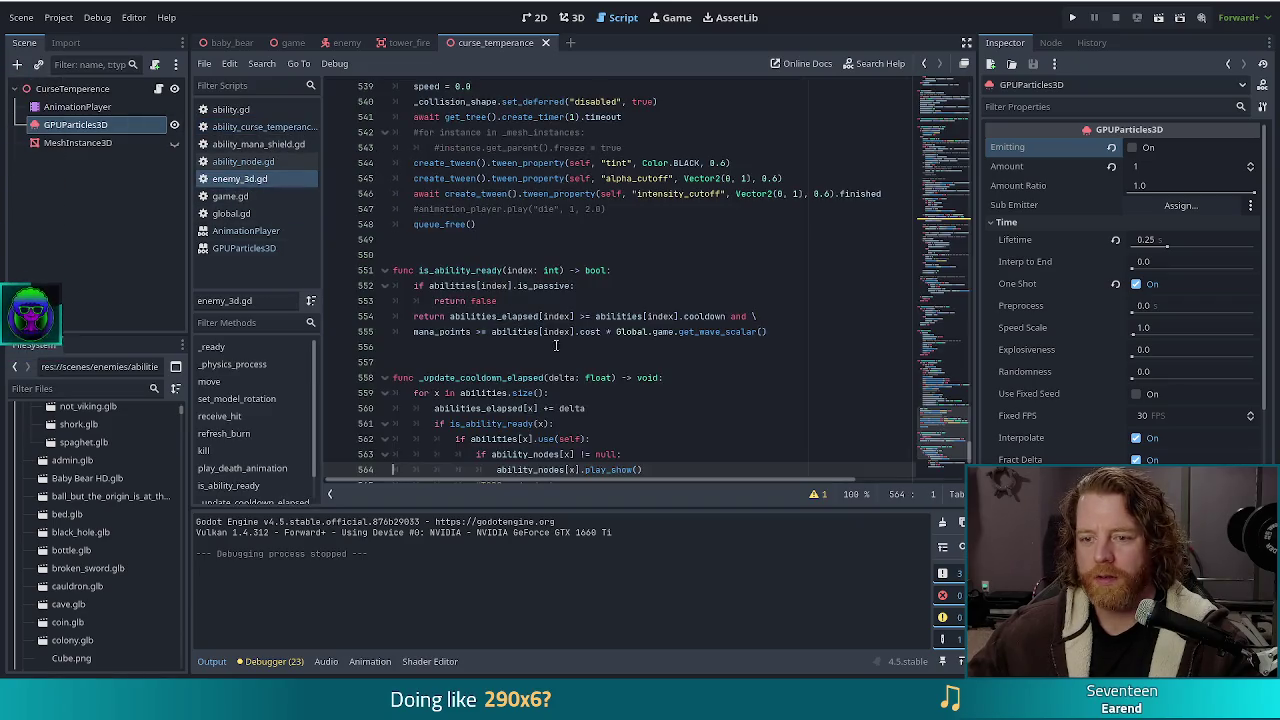
scroll(543, 330, "down", 3)
left_click(570, 331)
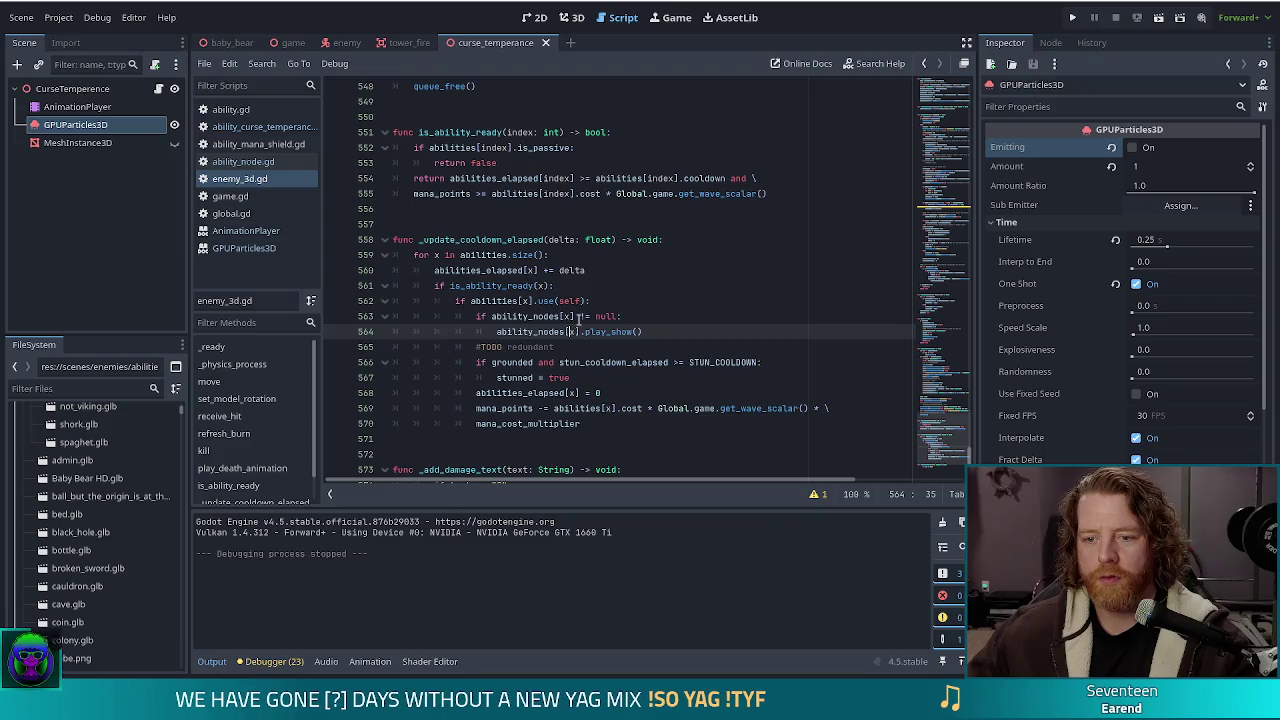
left_click(553, 300)
left_click(607, 331)
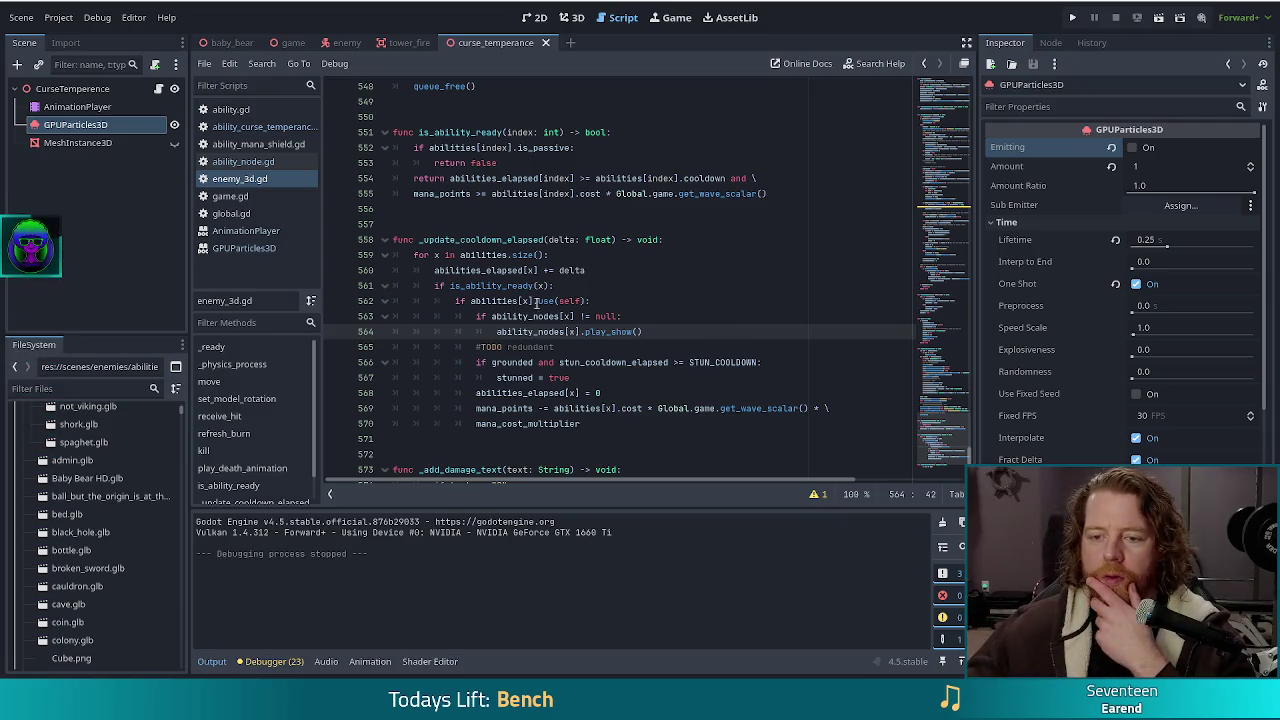
left_click(727, 331)
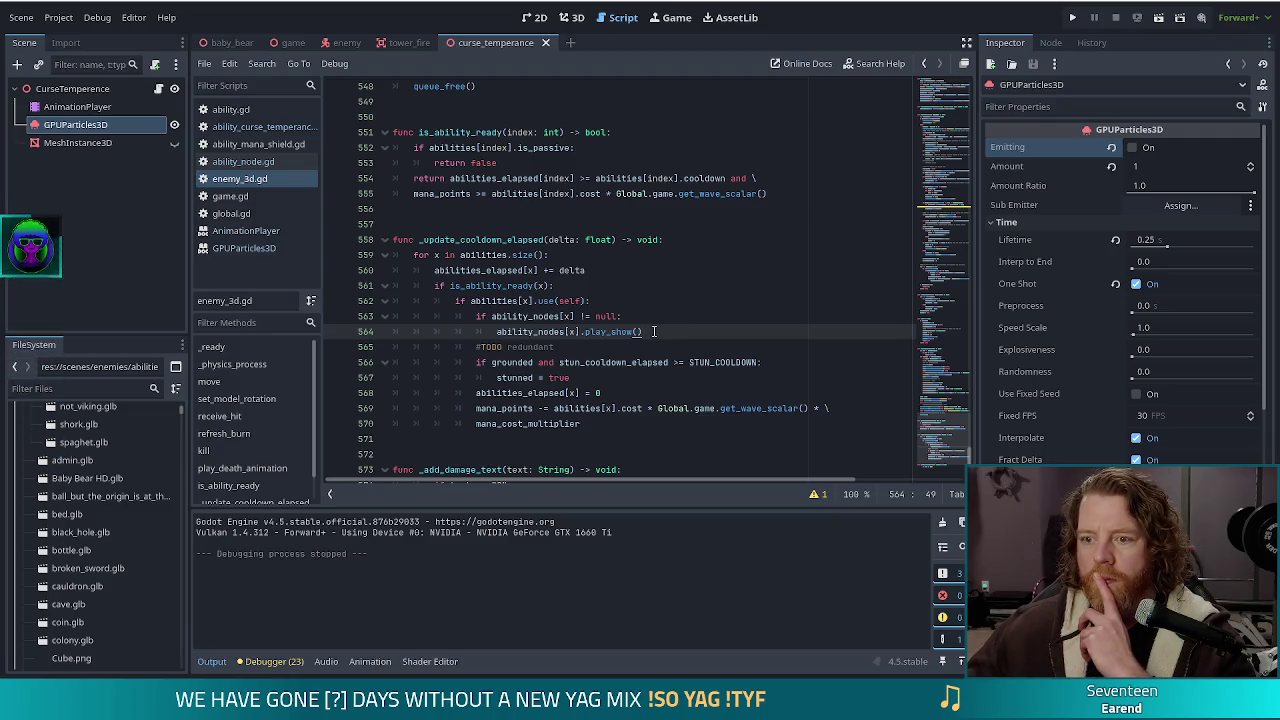
left_click(601, 331)
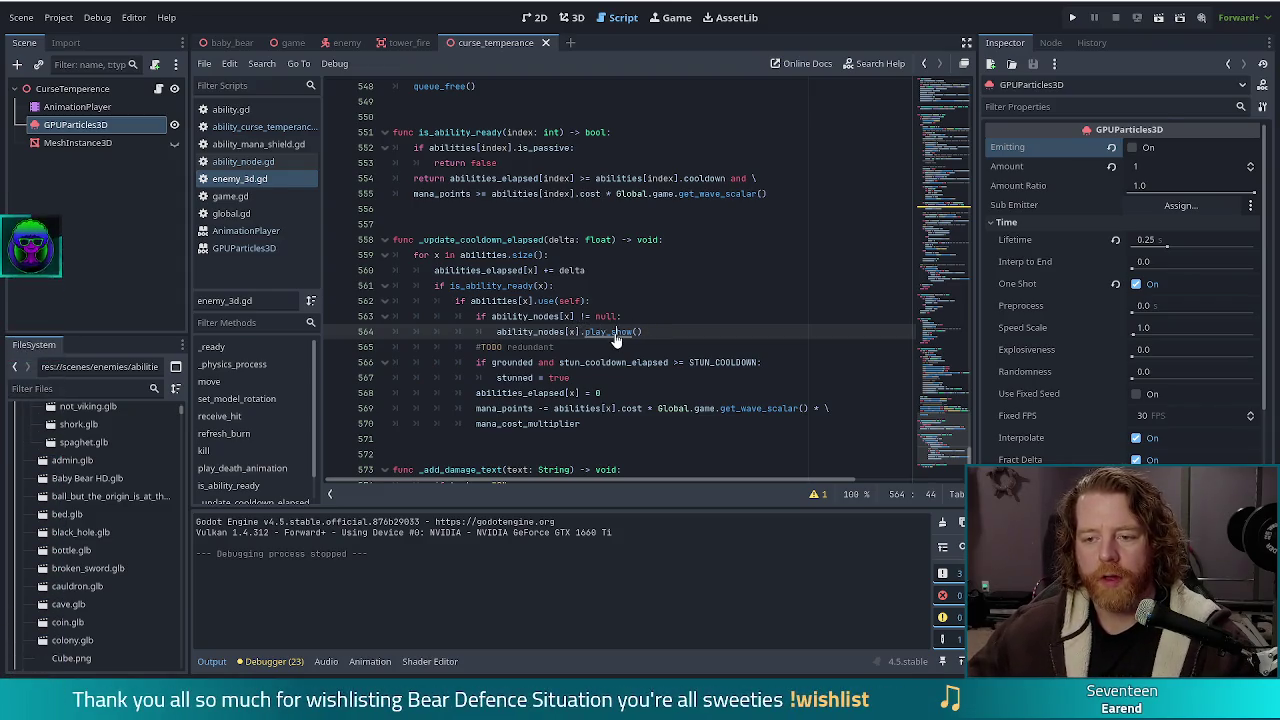
left_click(615, 334, "ctrl")
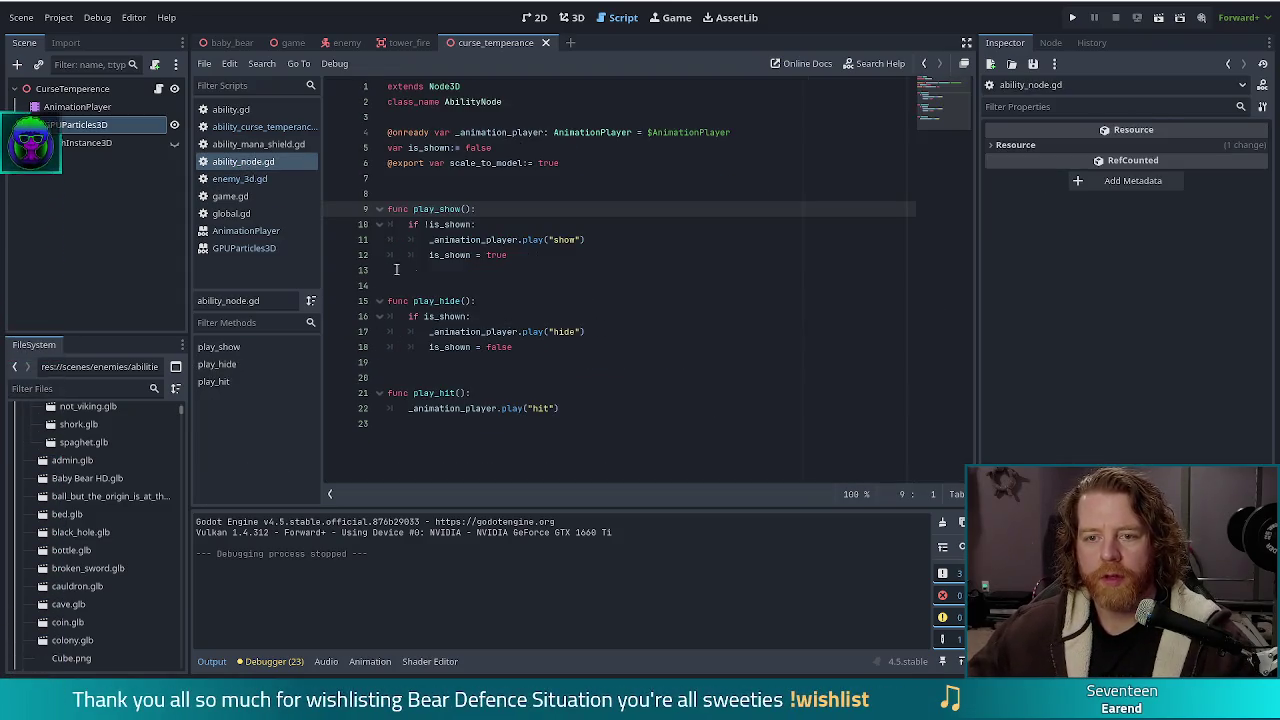
In ability.gd, add 'export var one_shot:= false' below the scene_3d export
left_click(588, 258)
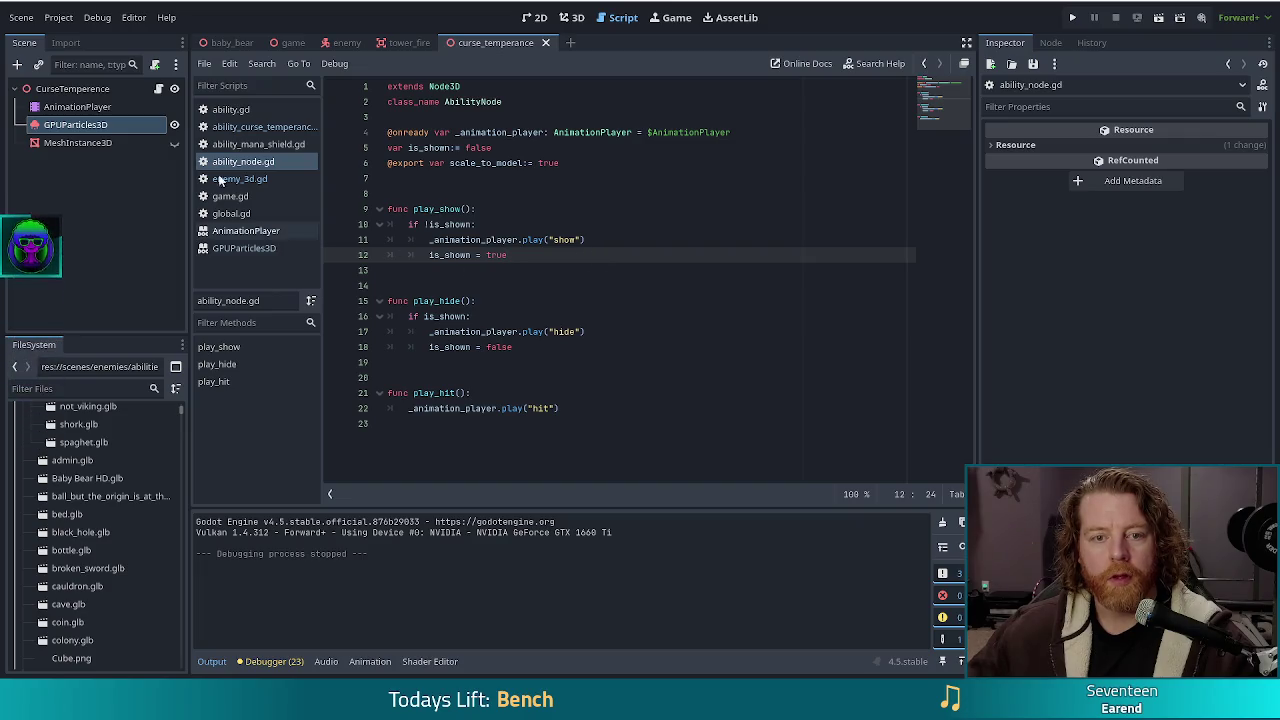
left_click(230, 109)
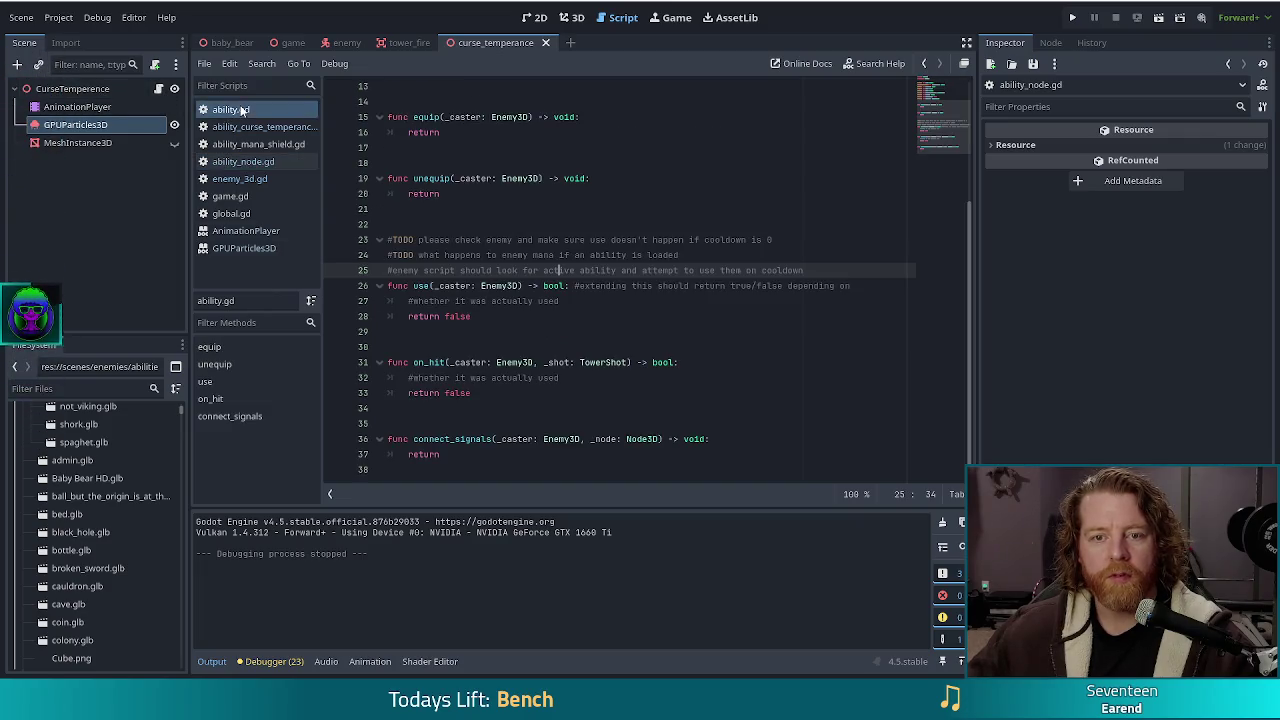
scroll(527, 259, "up", 3)
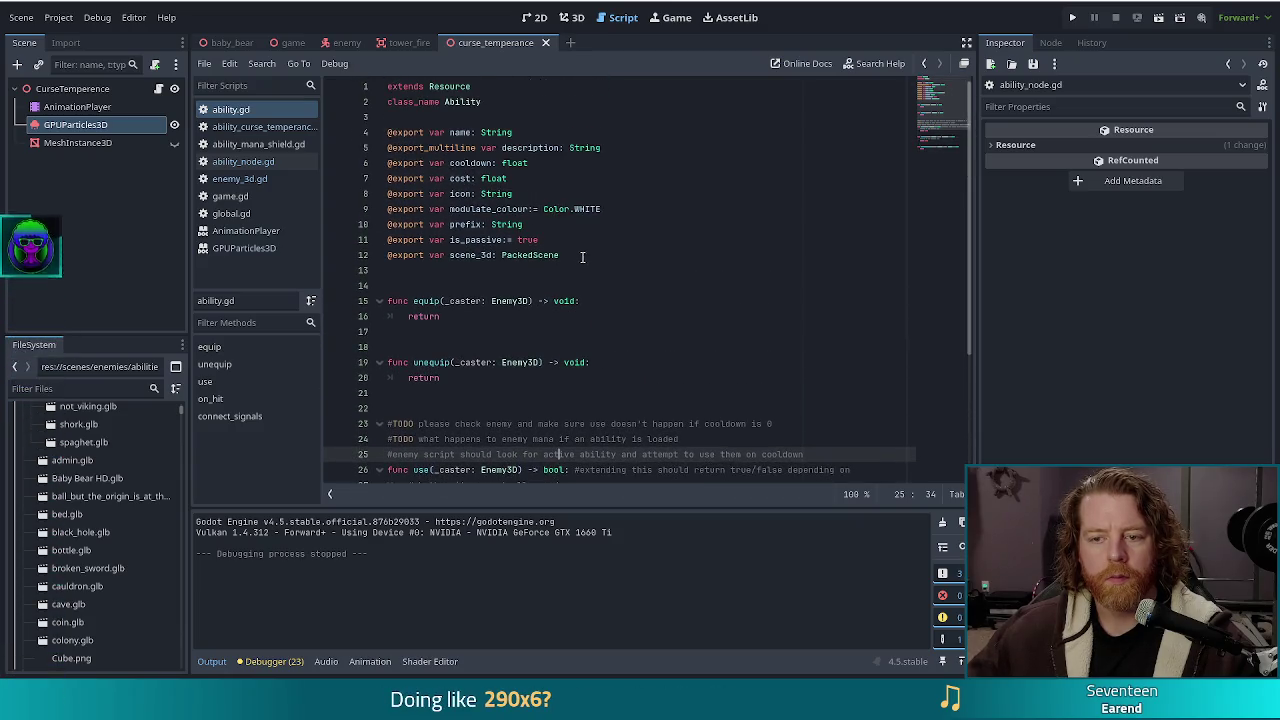
left_click(582, 256)
key("Return")
type("e")
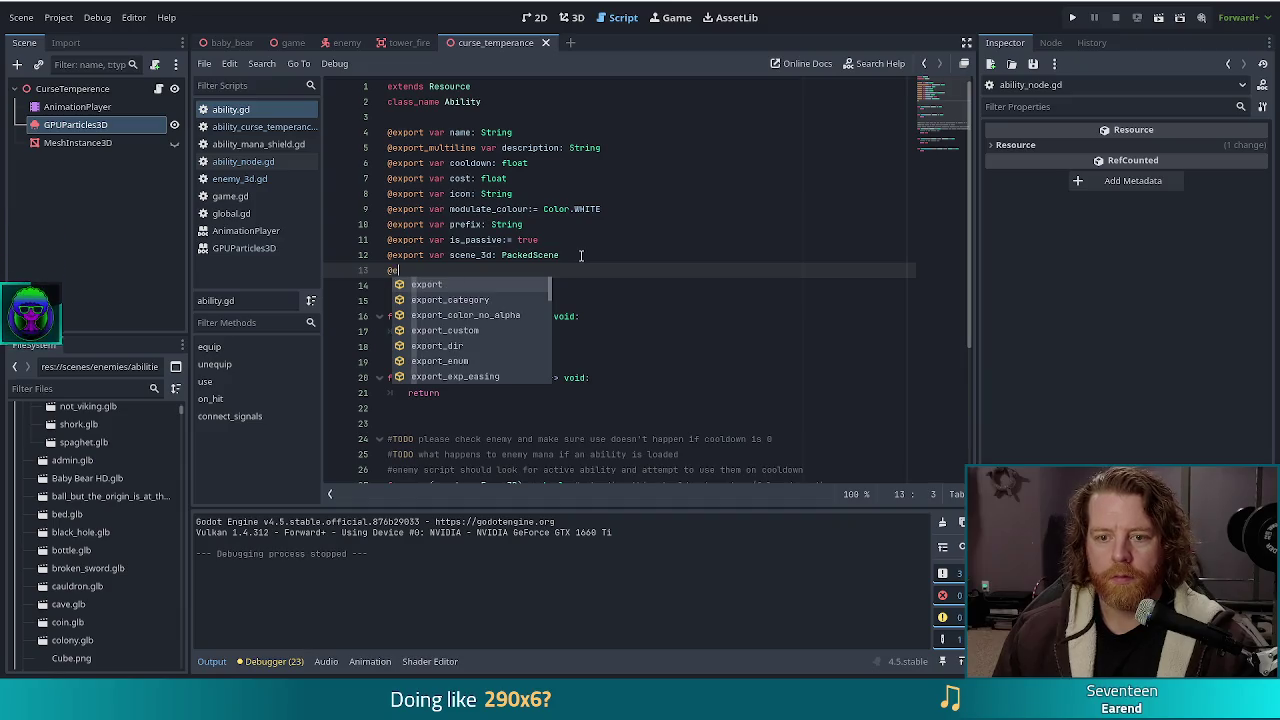
type("xport var one")
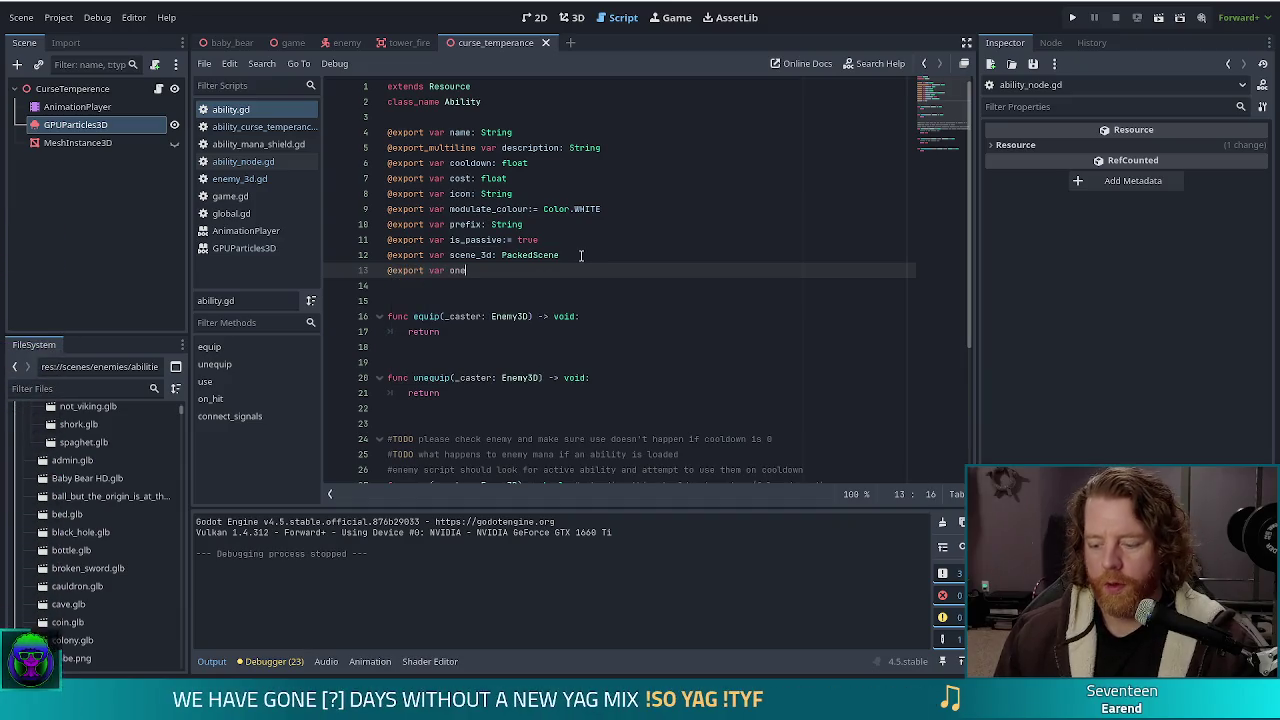
type("_shot:= false")
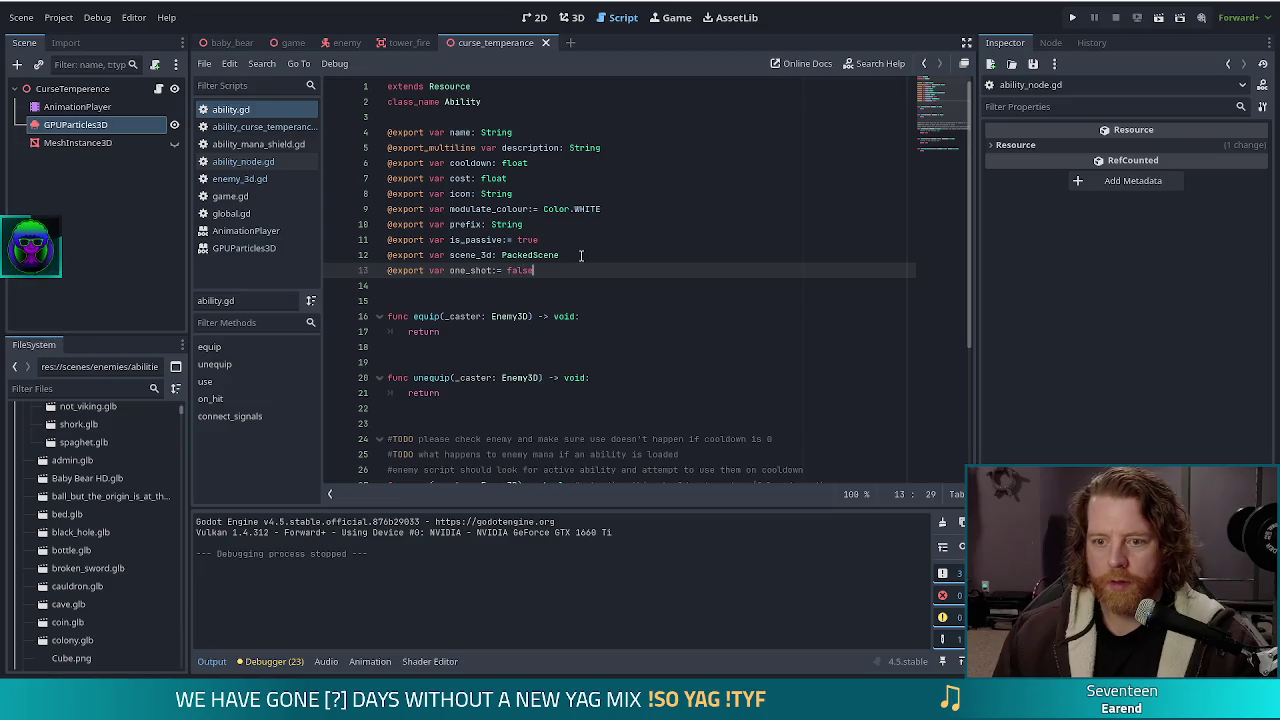
Check CurseTemperence's properties, delete the one_shot line, and return to ability_node.gd
left_click(85, 90)
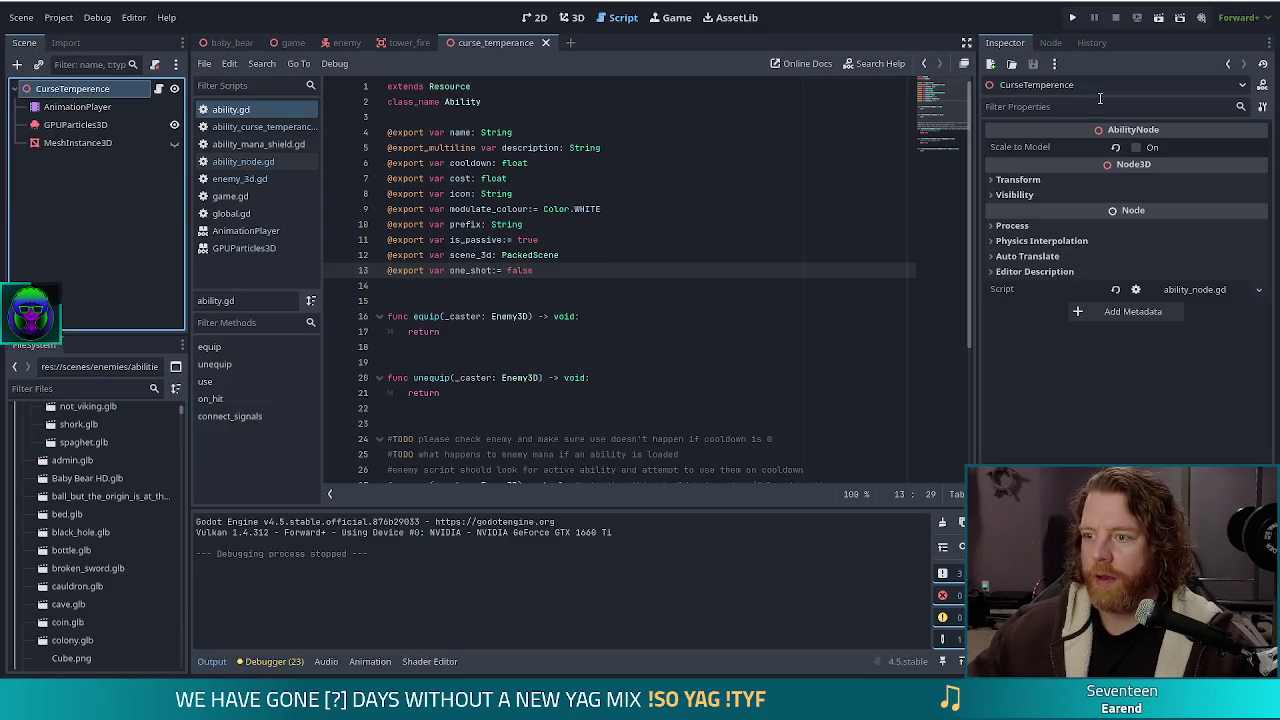
left_click(512, 224)
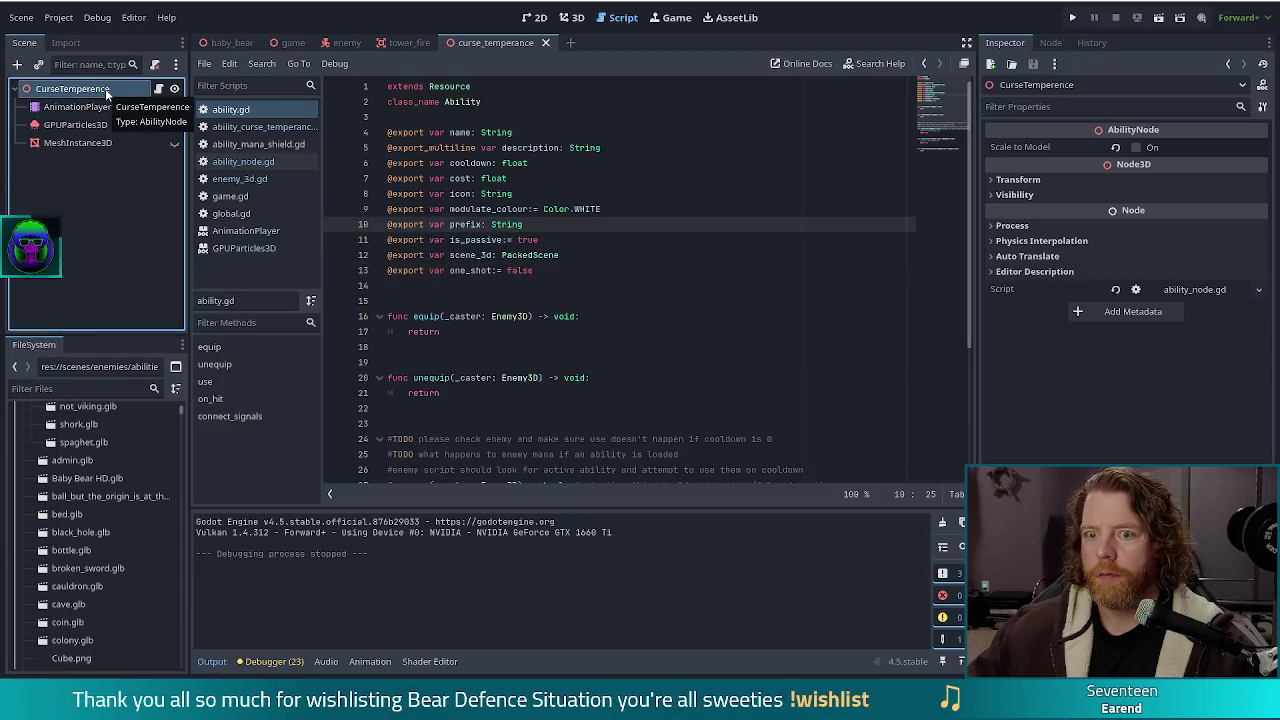
left_click(459, 255)
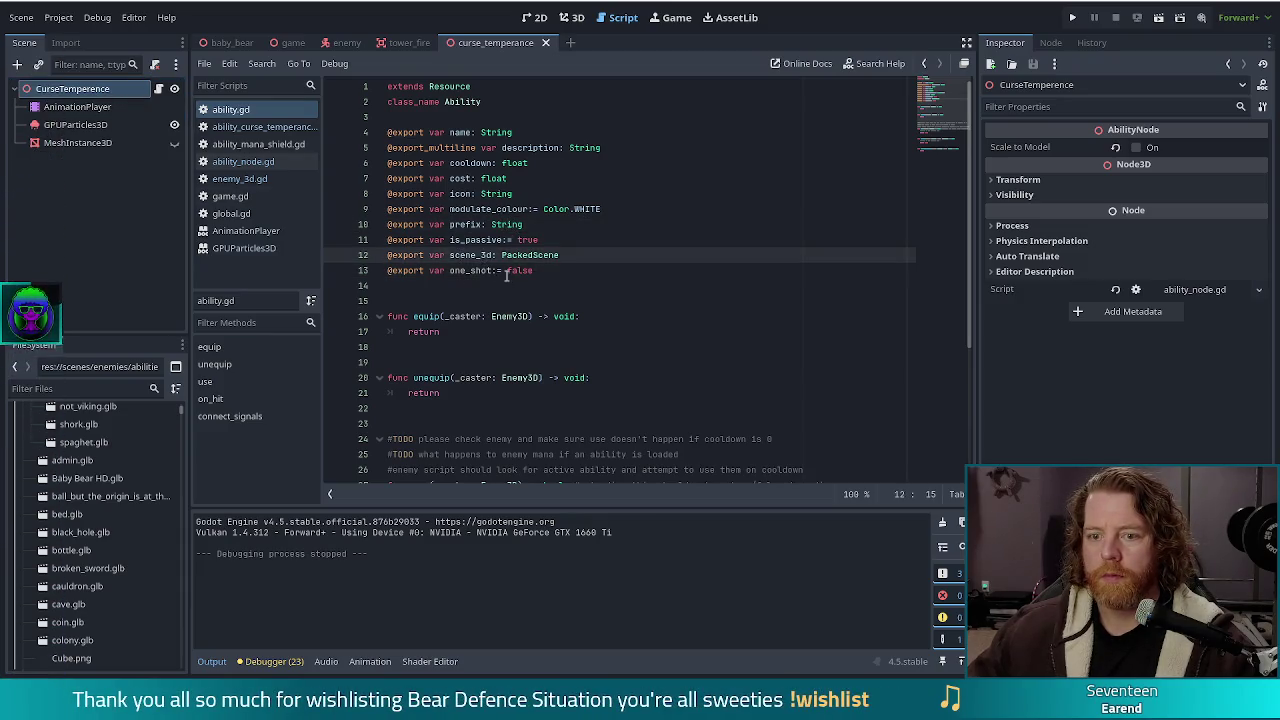
left_click(598, 270)
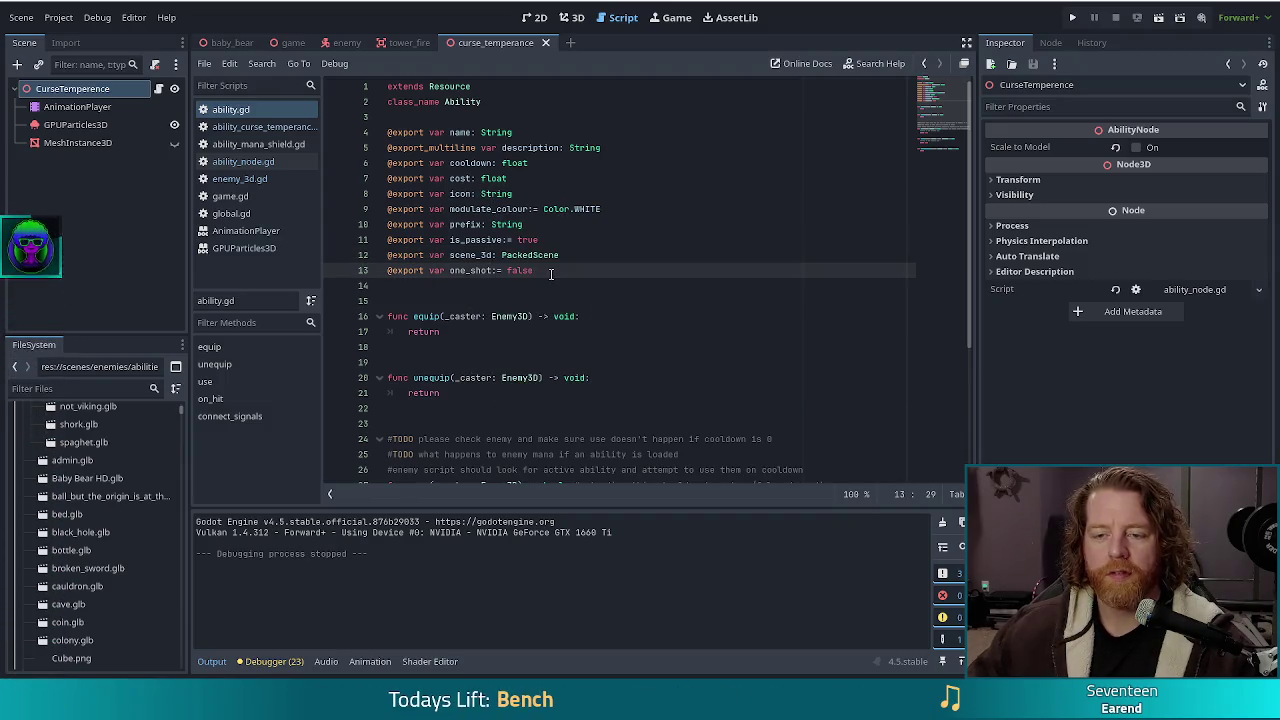
left_click_drag(549, 270, 562, 255)
key("BackSpace")
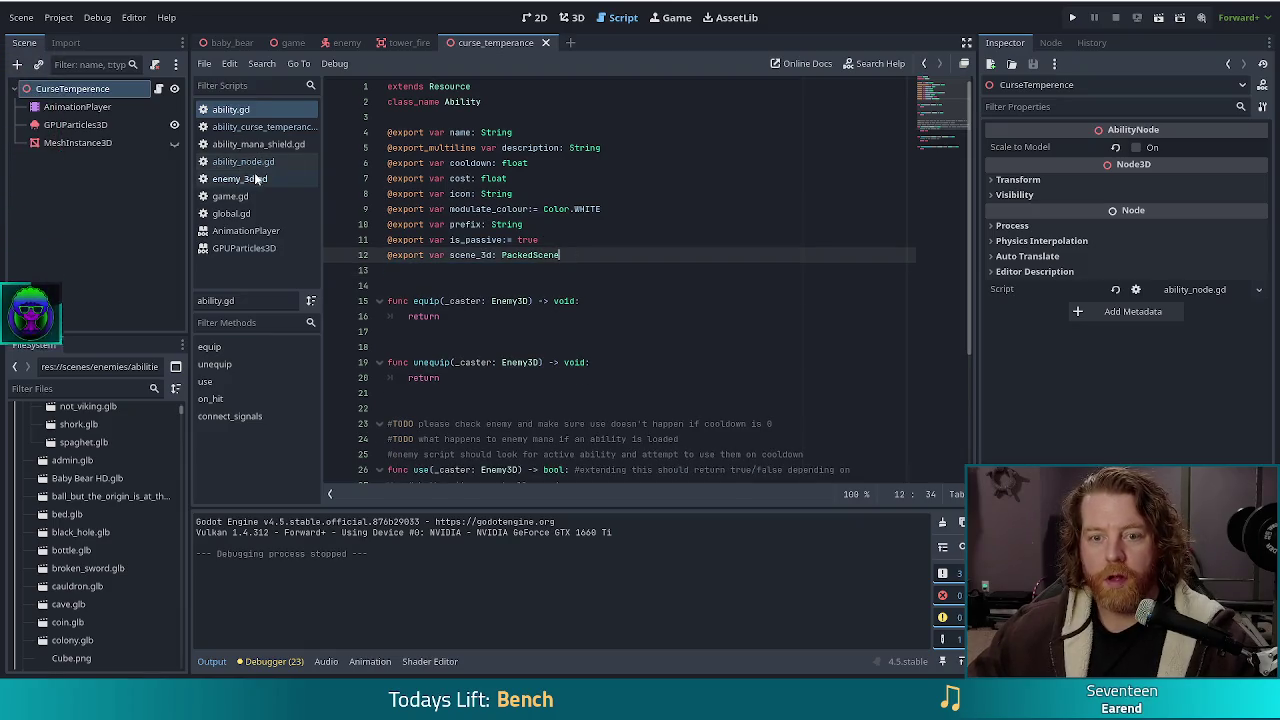
left_click(237, 161)
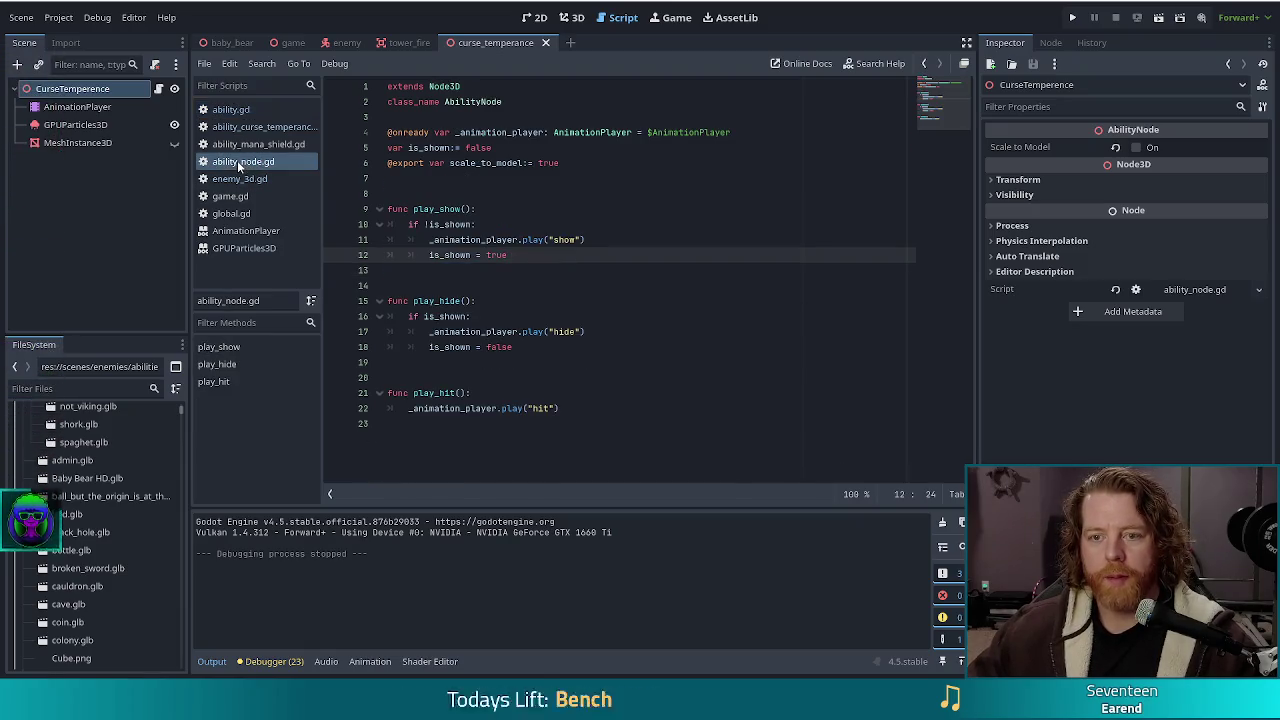
Paste the one_shot export after scale_to_model, enable One Shot on CurseTemperence, and save
left_click(590, 163)
type("@export var one_shot:= false")
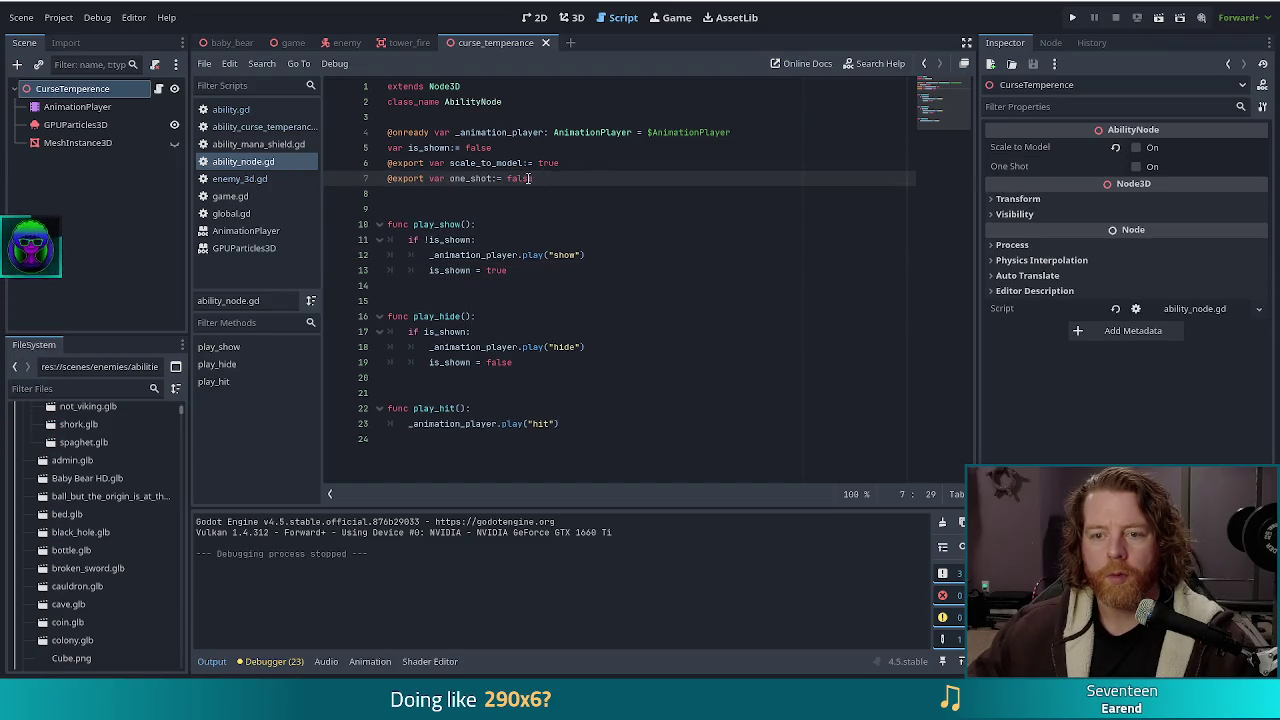
left_click(1136, 167)
left_click(596, 206)
key("ctrl+s")
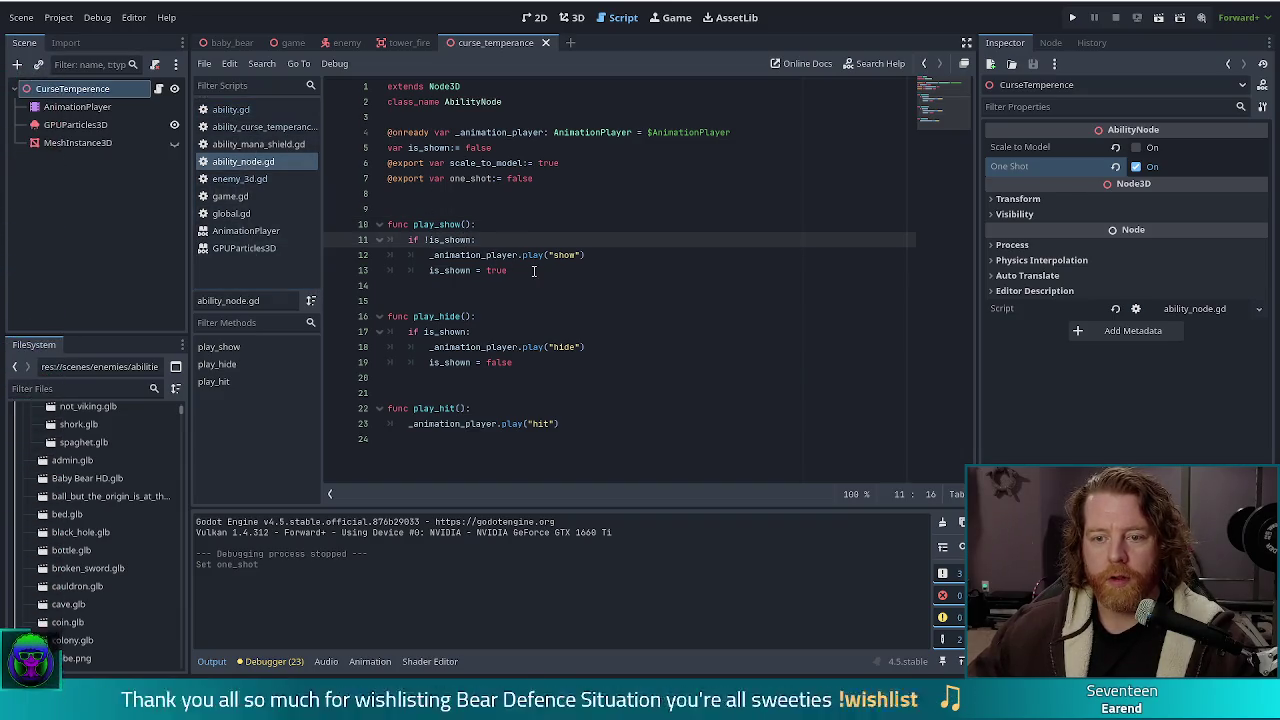
Wrap is_shown = true in play_show inside an 'if !one_shot:' check
left_click(428, 270)
type("if !on")
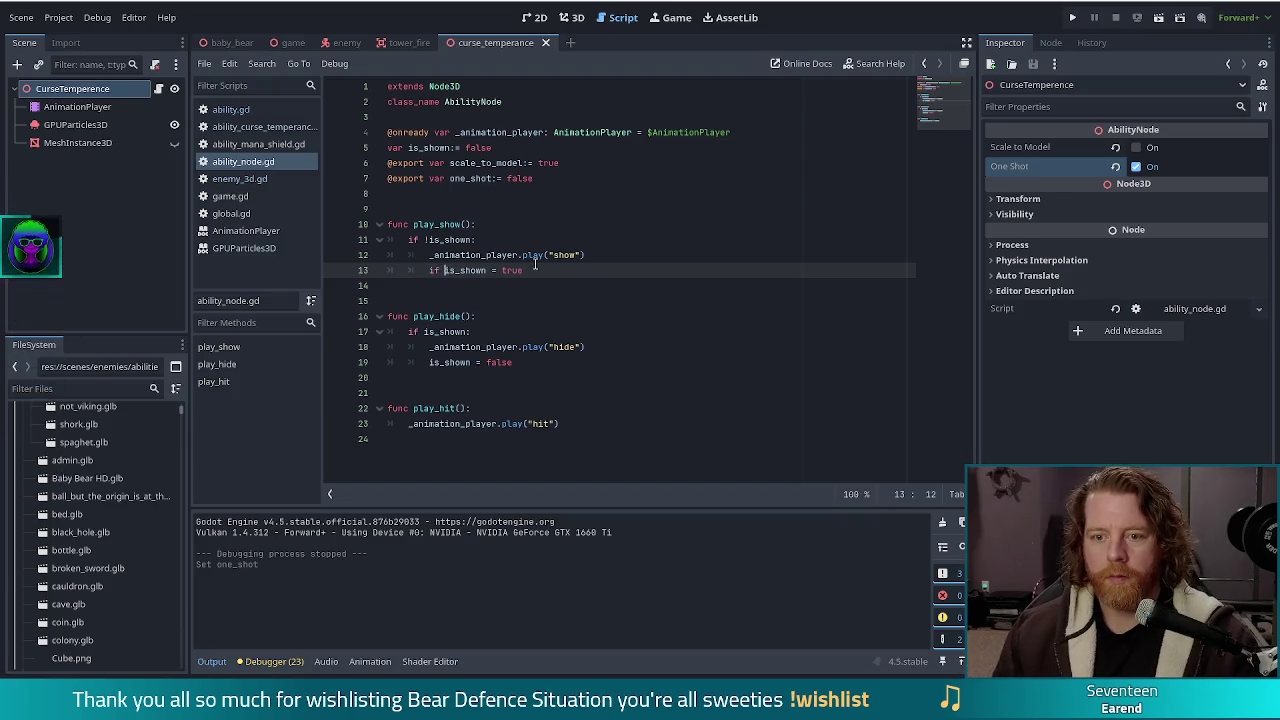
type("e_shot")
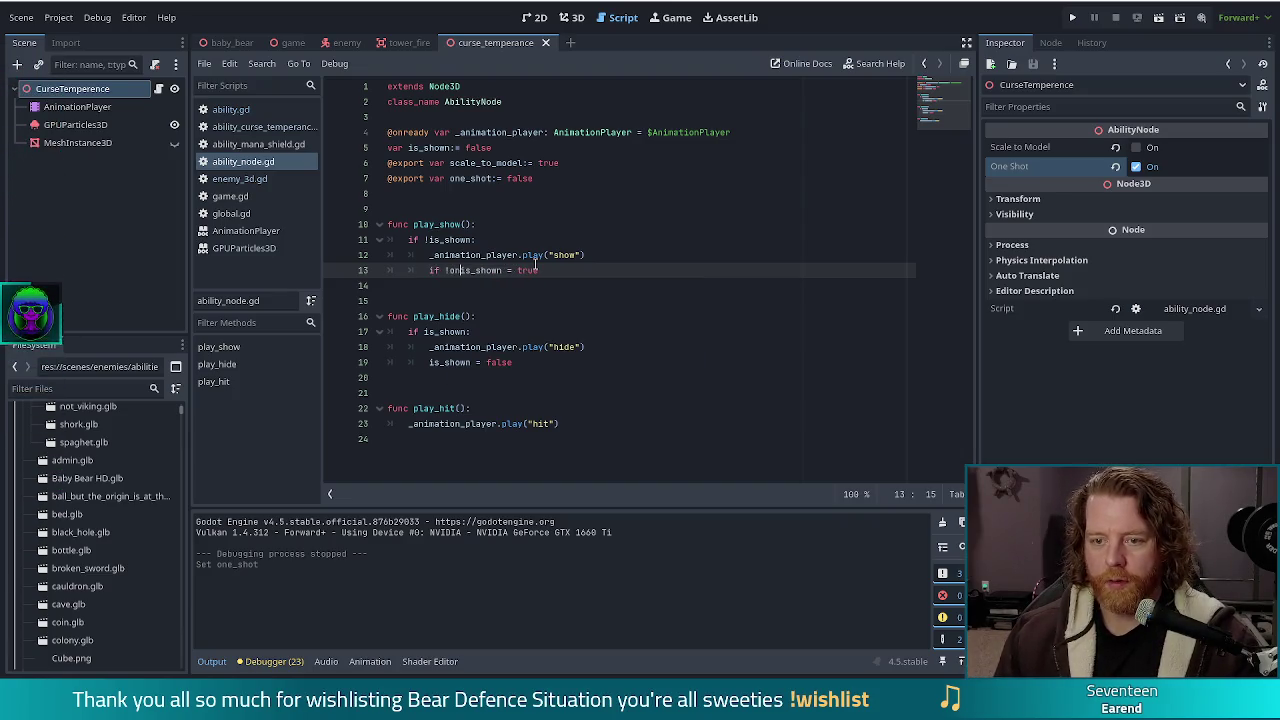
type(":")
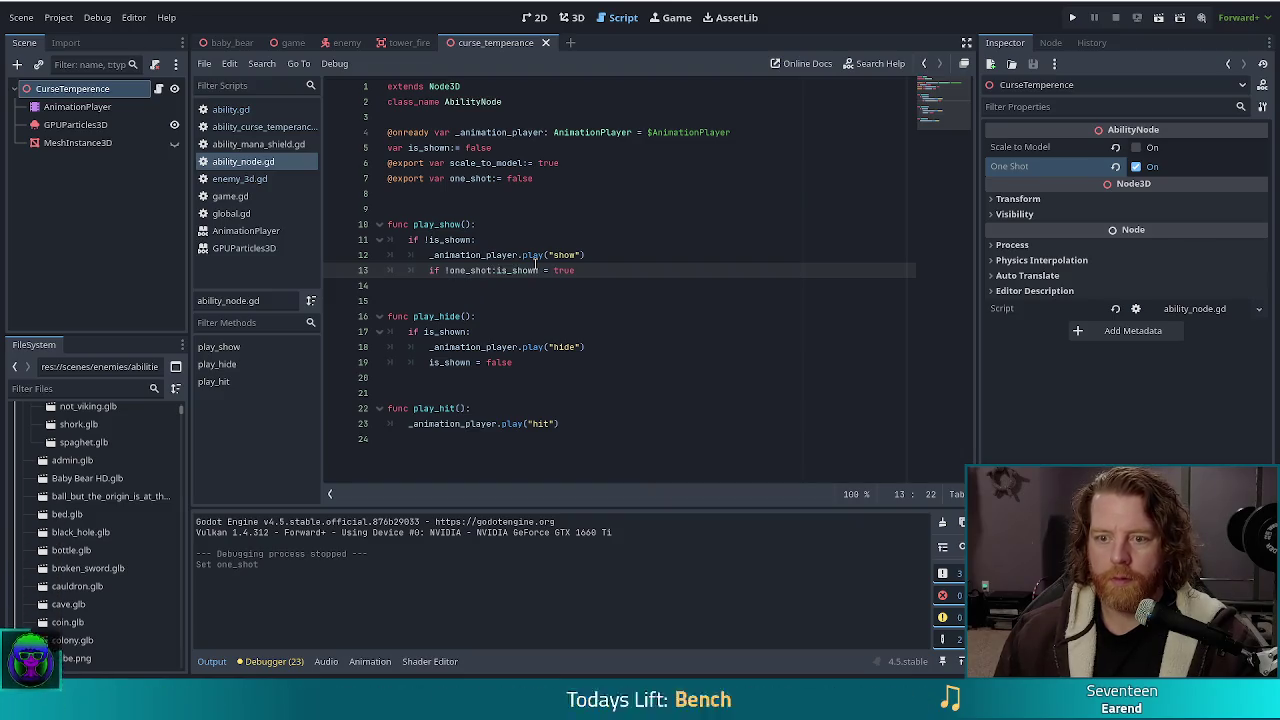
key("Return")
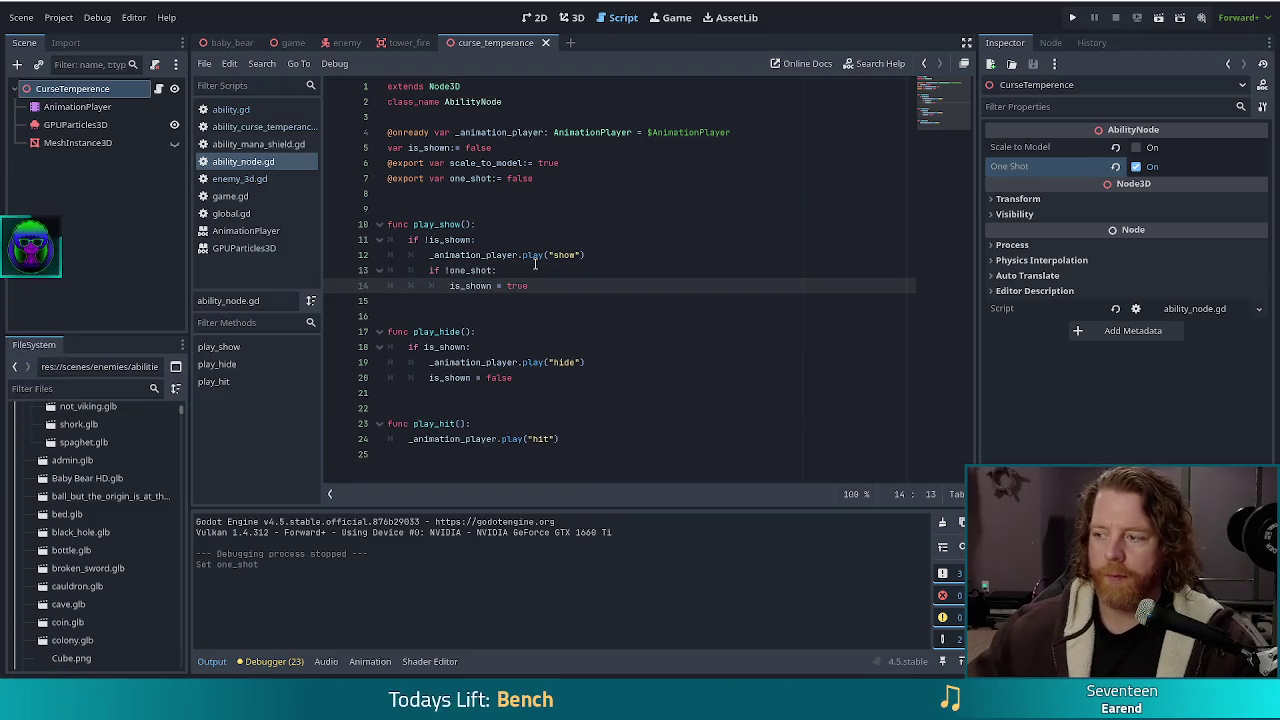
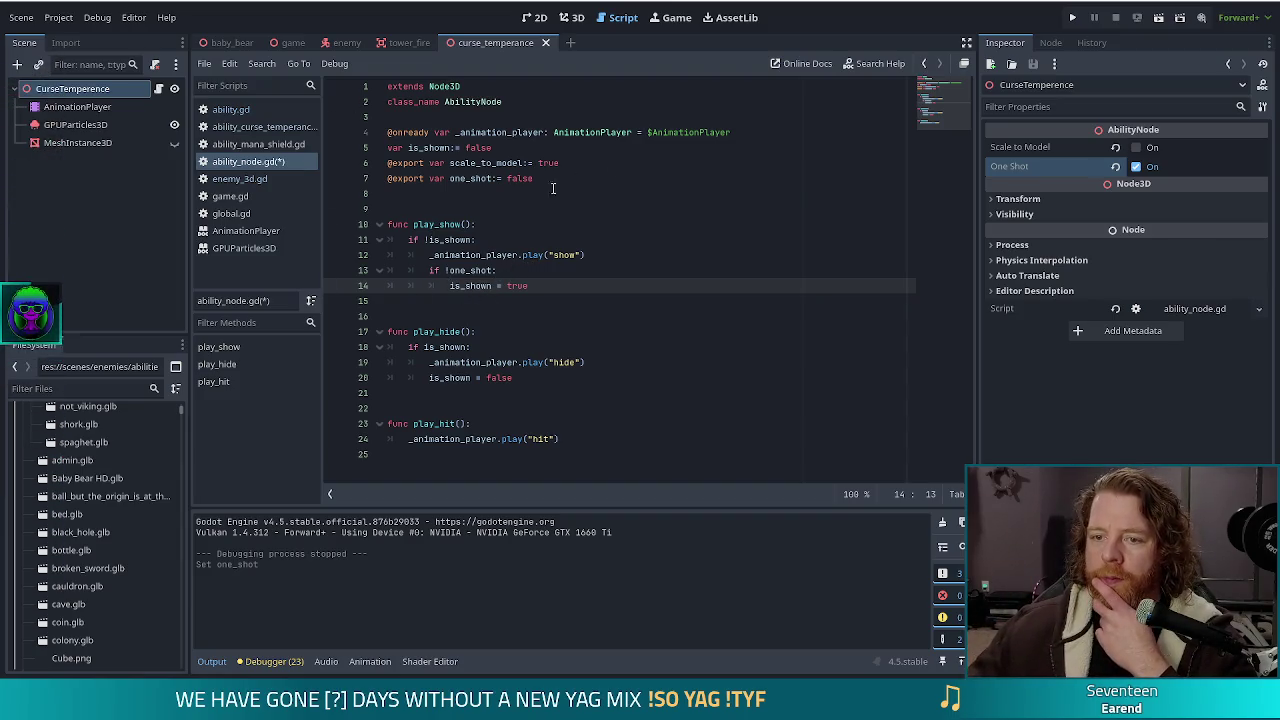
left_click_drag(590, 179, 604, 164)
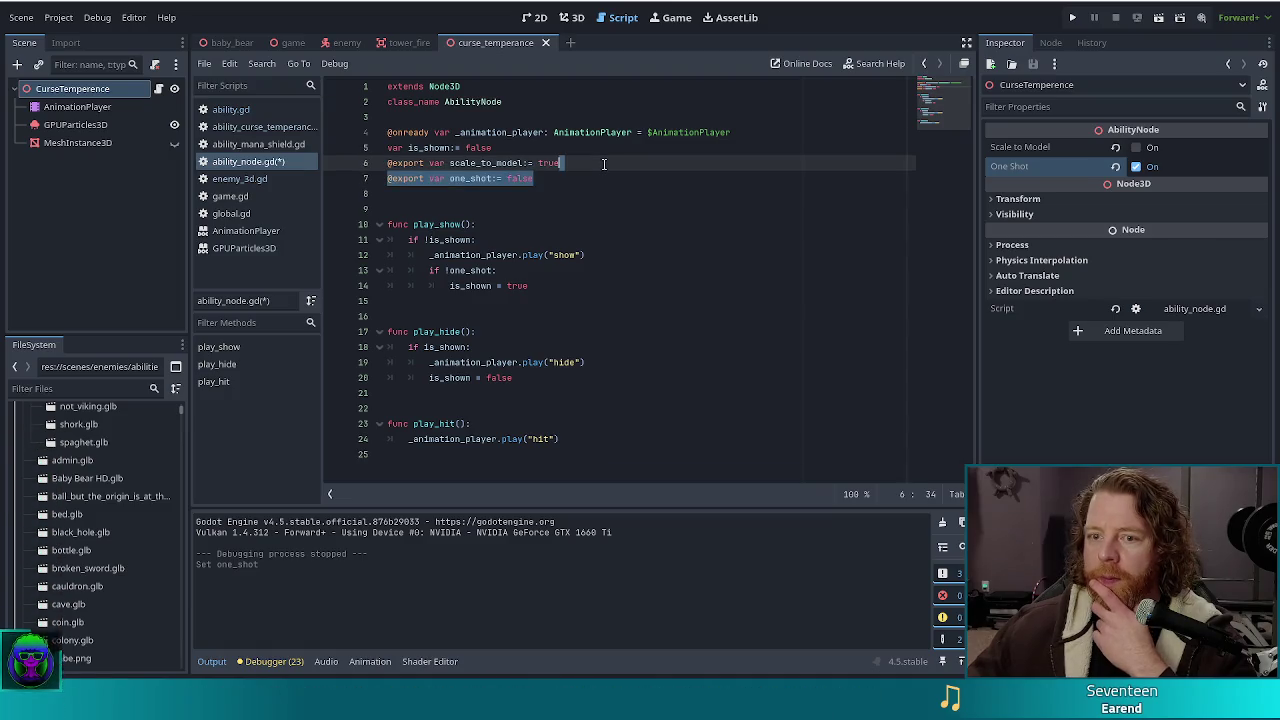
key("BackSpace")
left_click(554, 266)
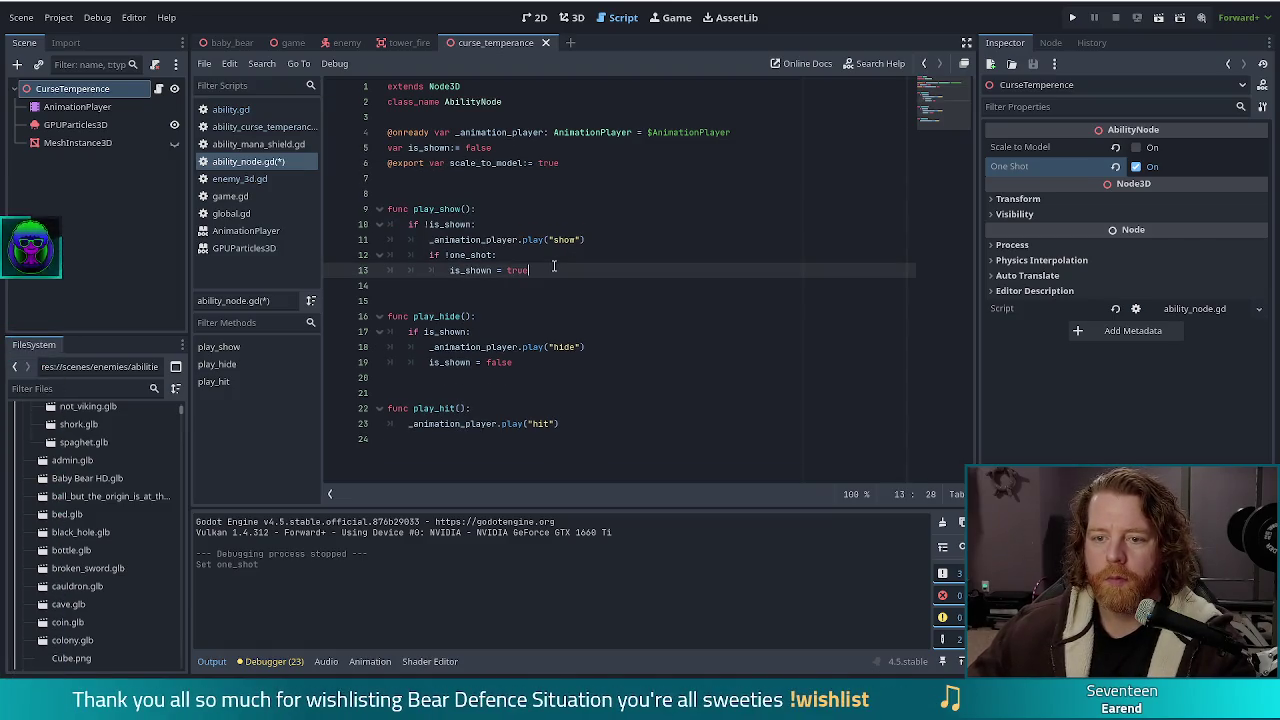
left_click_drag(450, 270, 429, 256)
key("BackSpace")
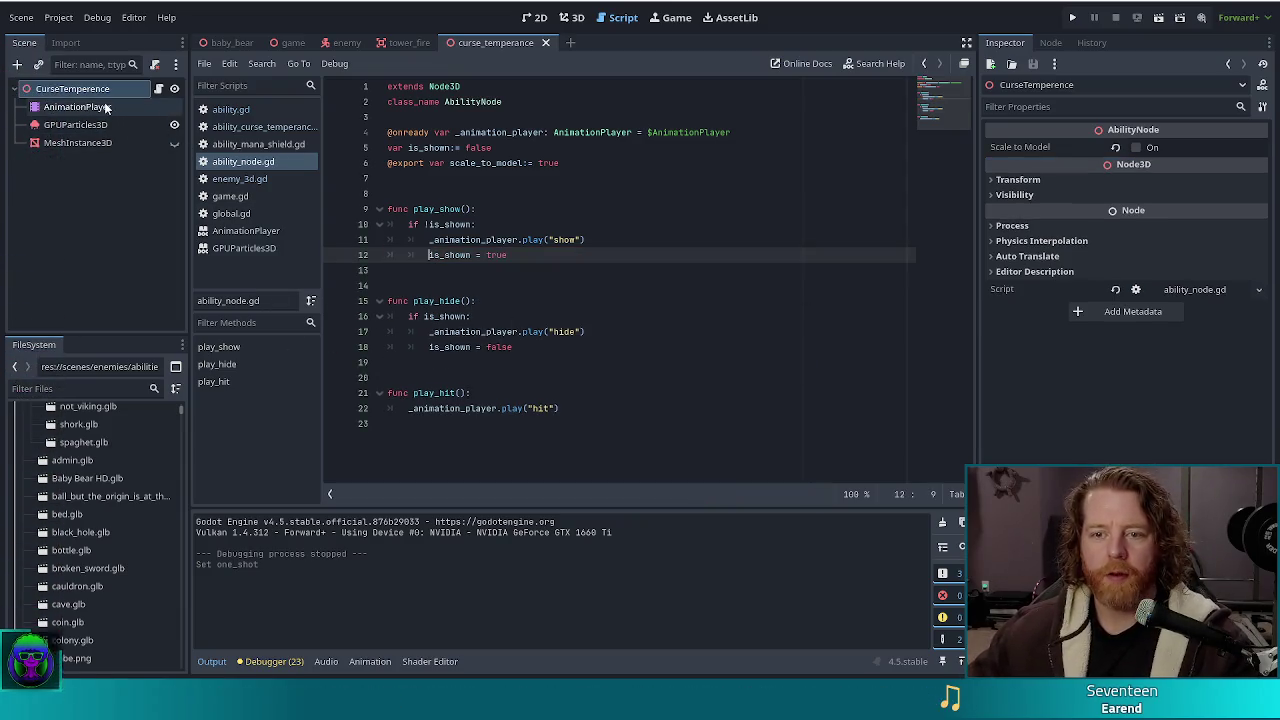
left_click(624, 234)
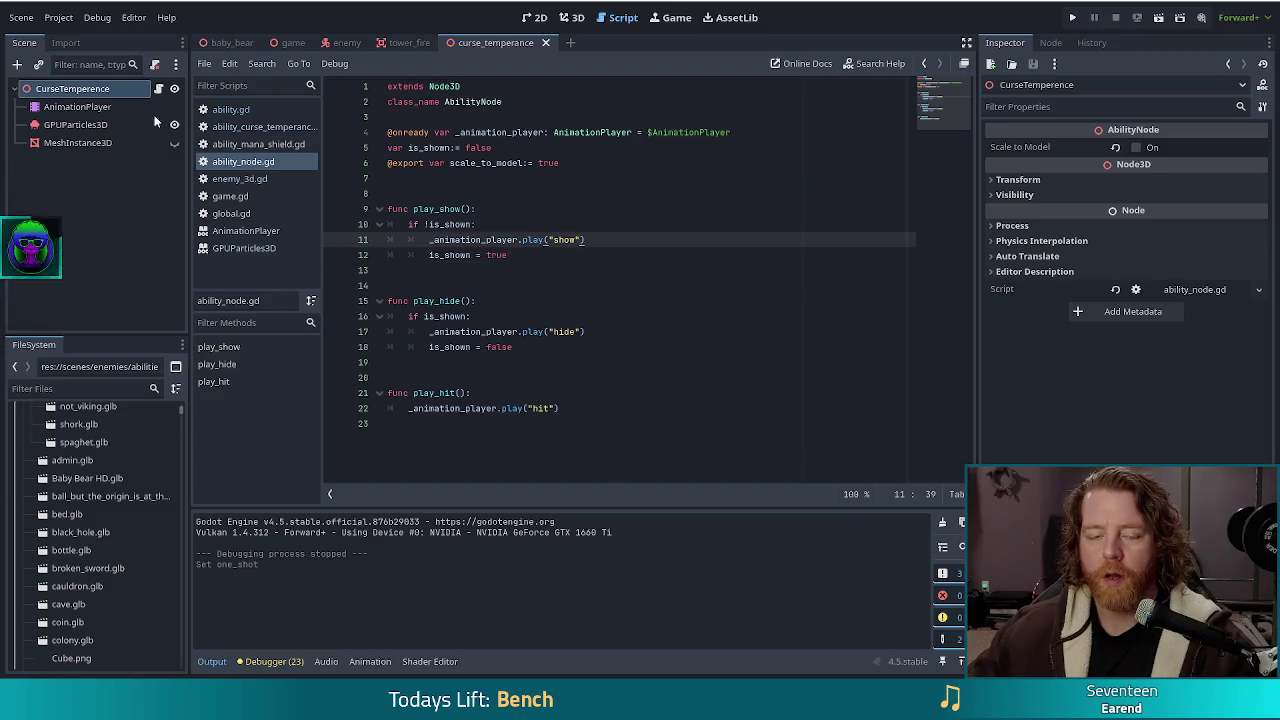
Select AnimationPlayer and switch the Animation dropdown to the 'show' animation
left_click(150, 108)
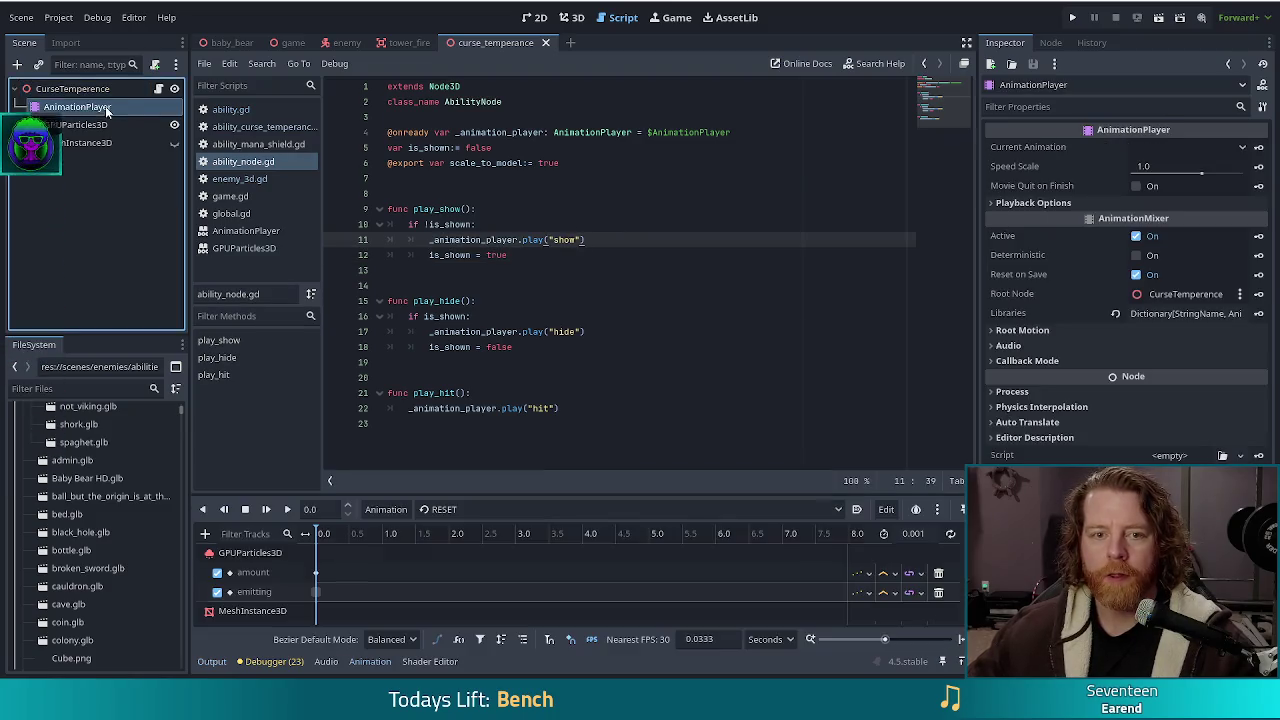
left_click(484, 512)
left_click(452, 584)
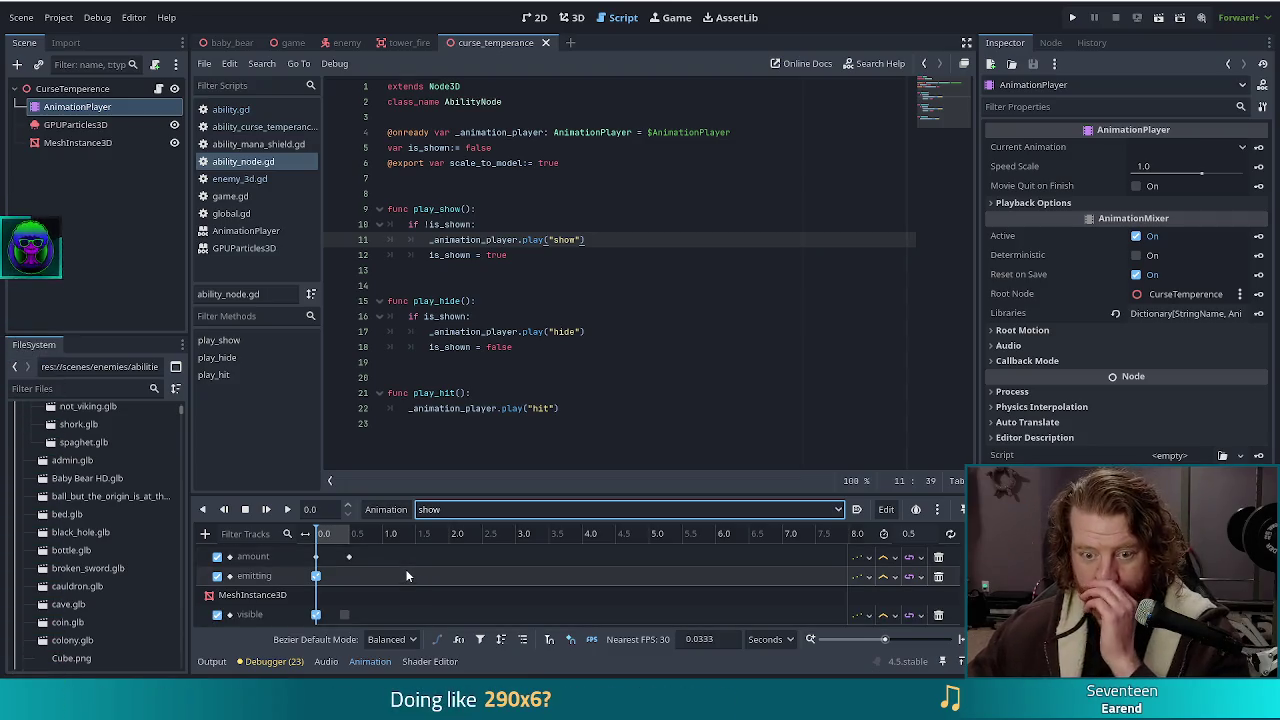
scroll(406, 575, "up", 1)
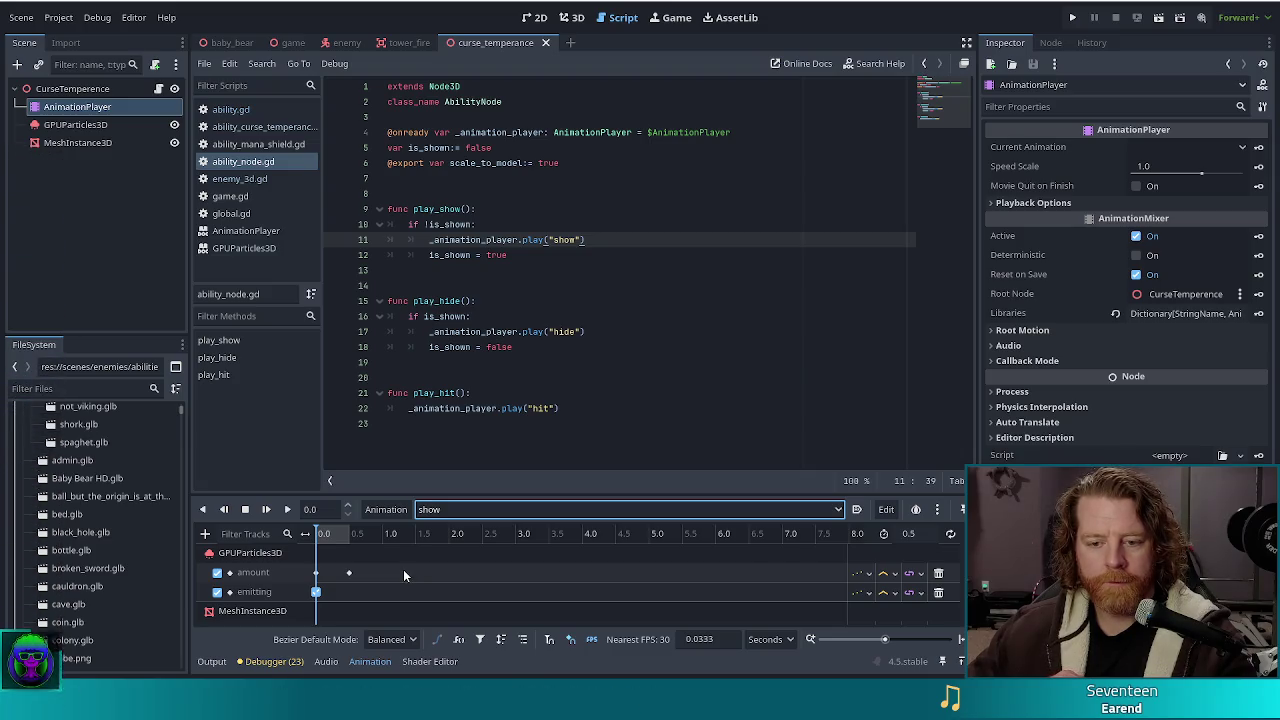
left_click(65, 90)
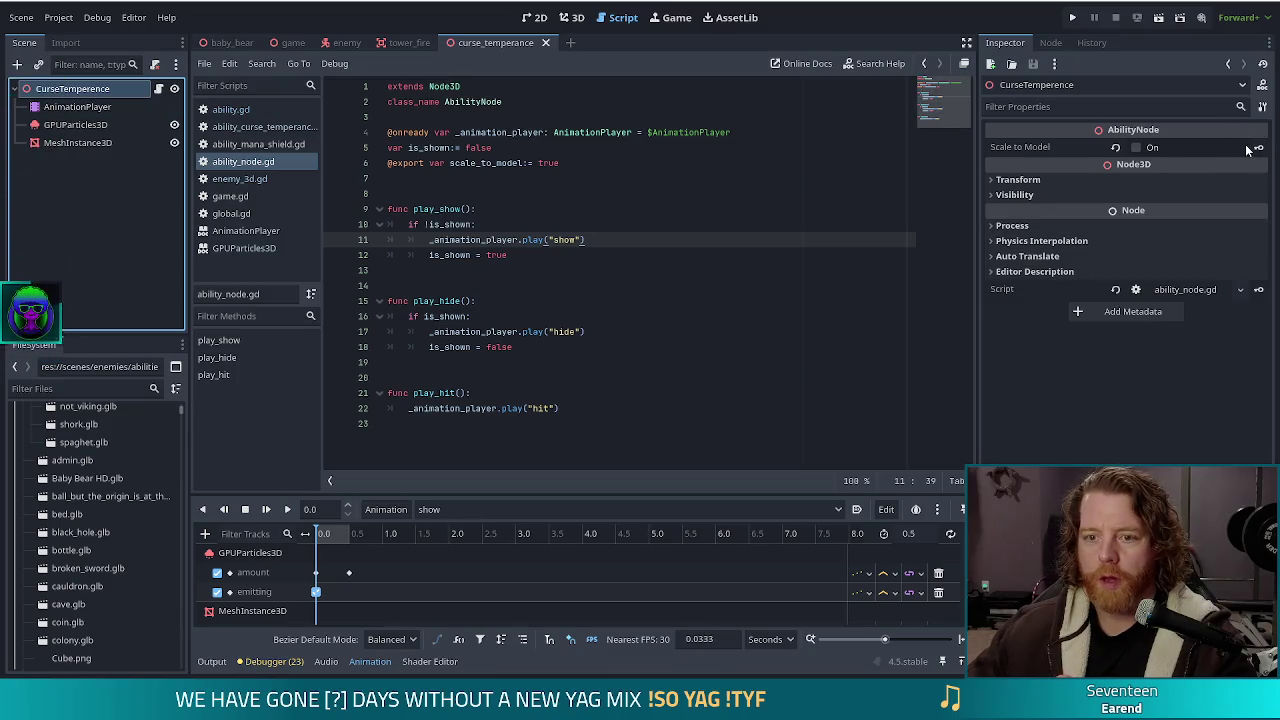
left_click(388, 147)
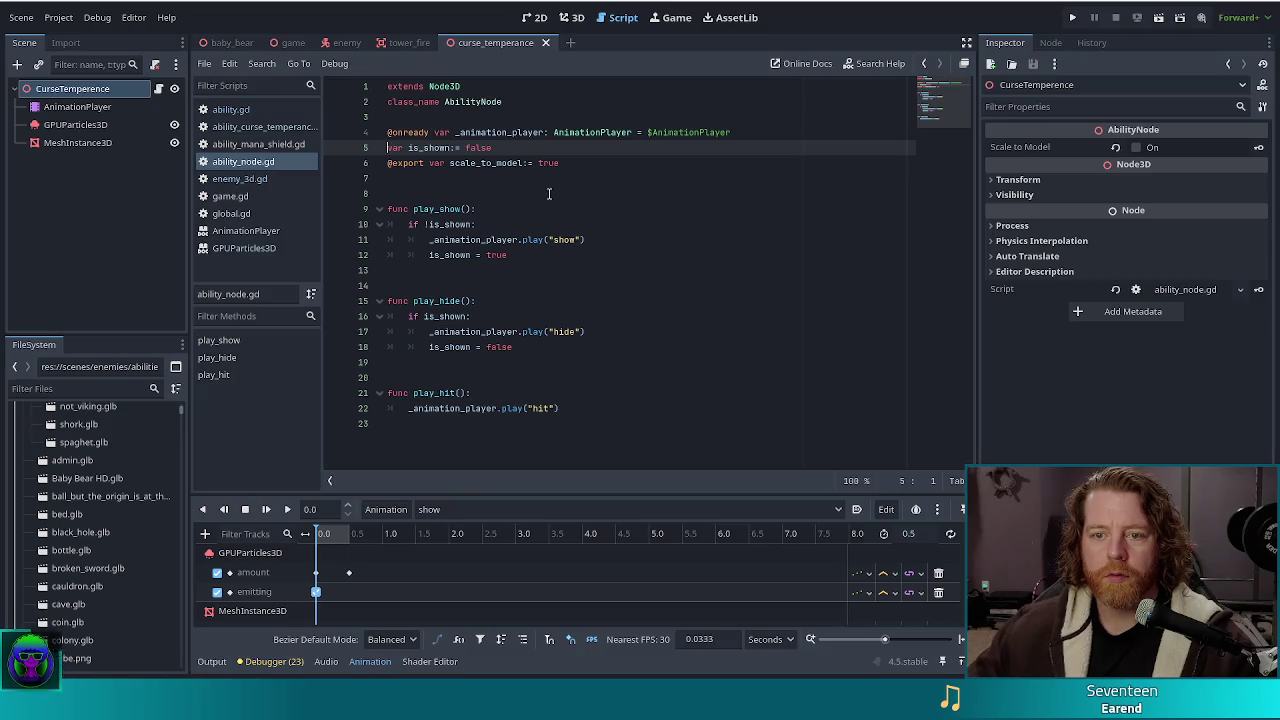
Export is_shown and key it into the show animation, moving the key to about 0.43 s
type("@export")
key("ctrl+s")
left_click(85, 106)
left_click(85, 90)
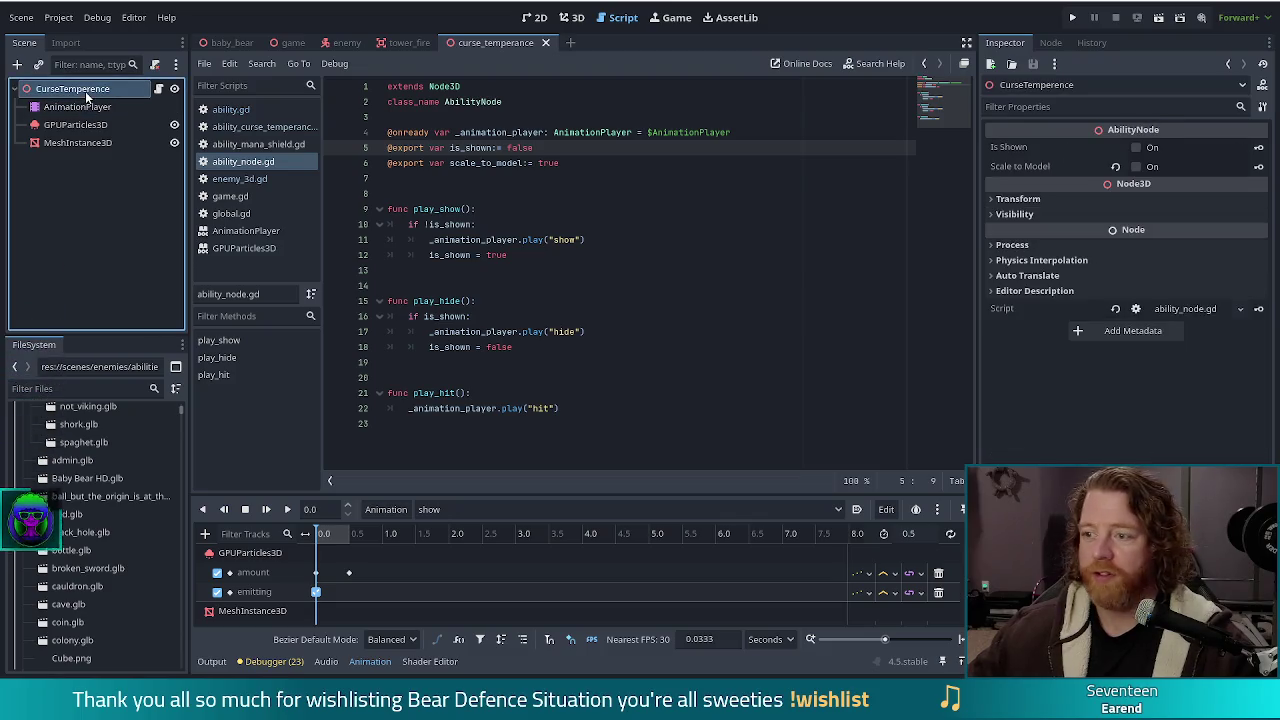
left_click(1259, 148)
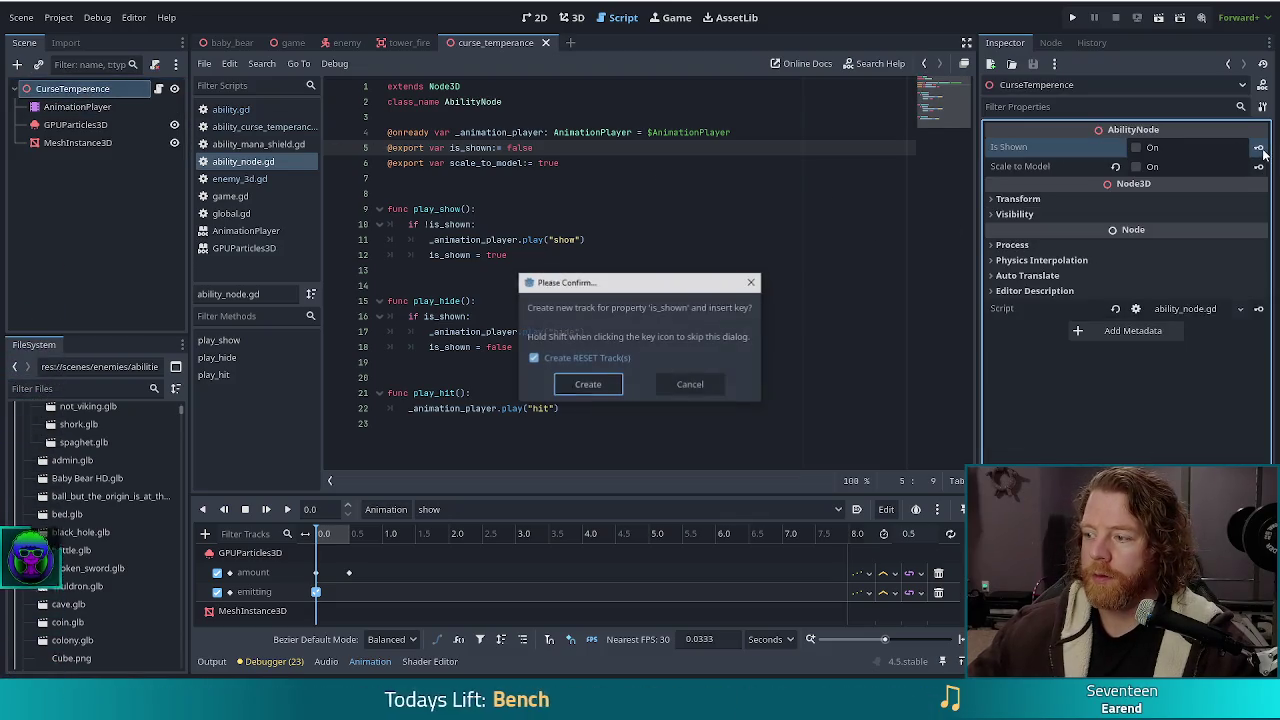
left_click(590, 385)
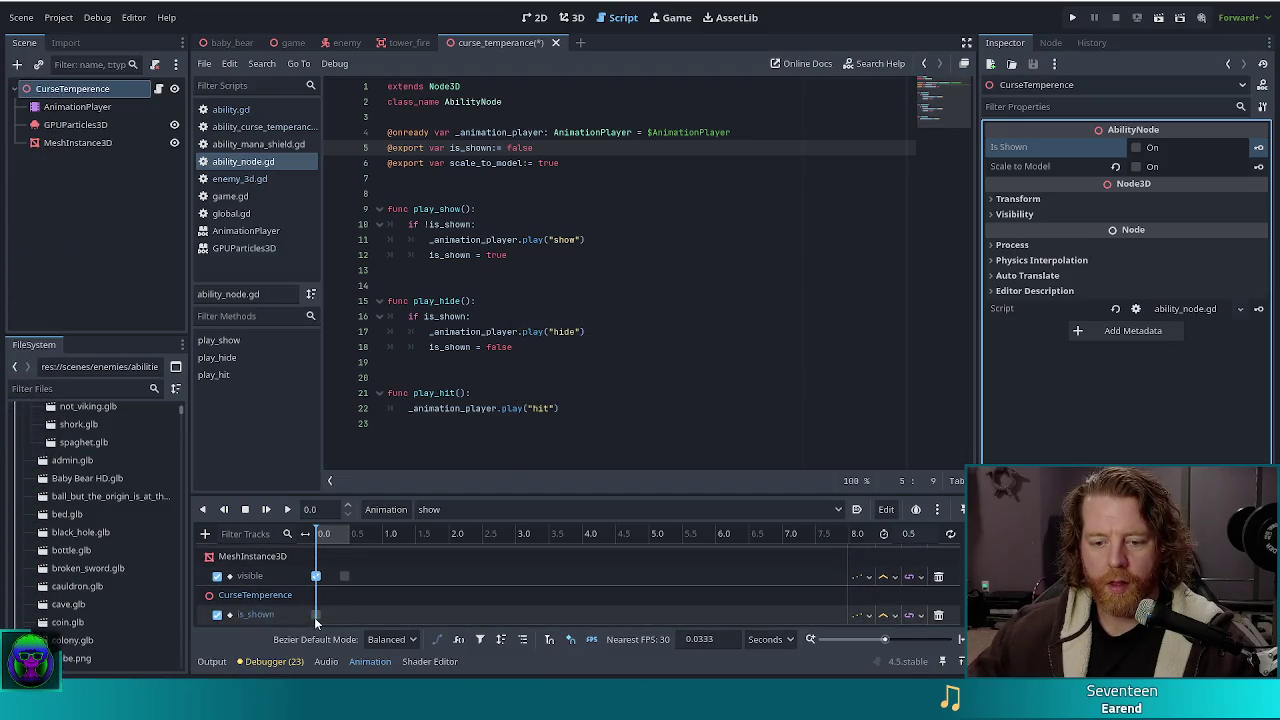
left_click(315, 615)
mouse_move(315, 620)
left_mouse_down()
mouse_move(393, 621)
mouse_move(345, 625)
left_mouse_up()
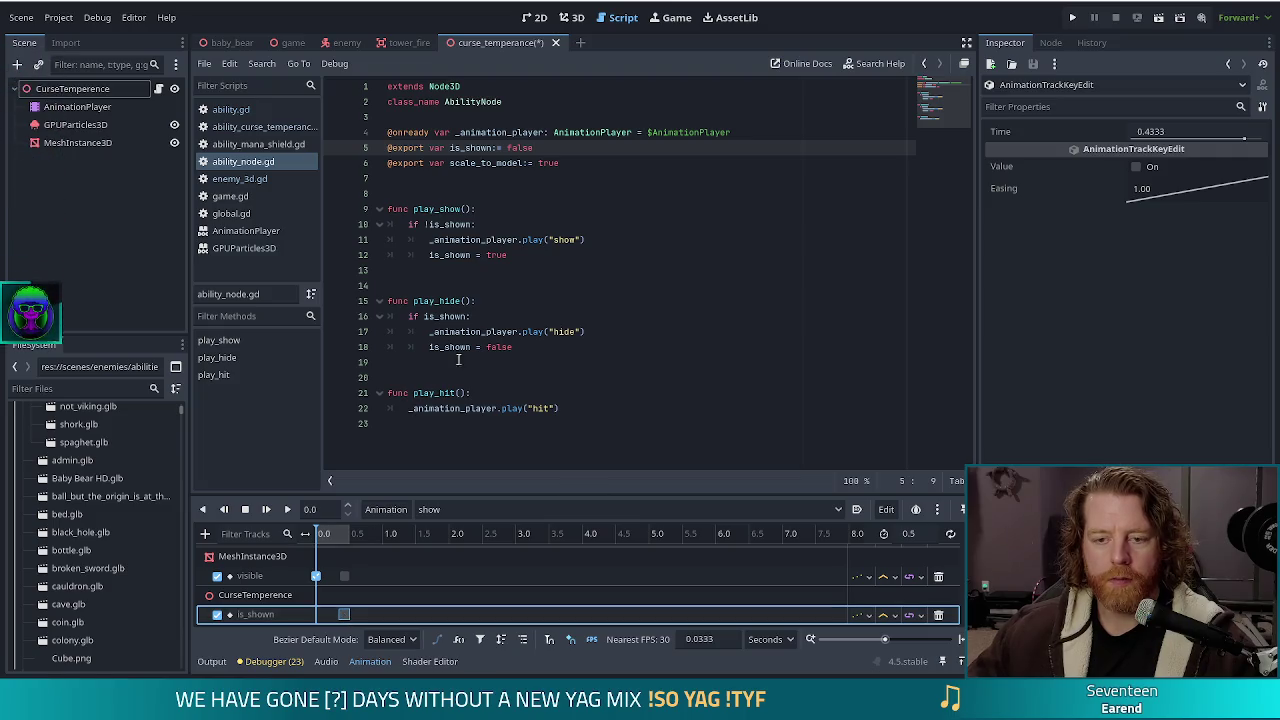
Save the script, launch the game and start a new game
left_click(654, 331)
key("ctrl+s")
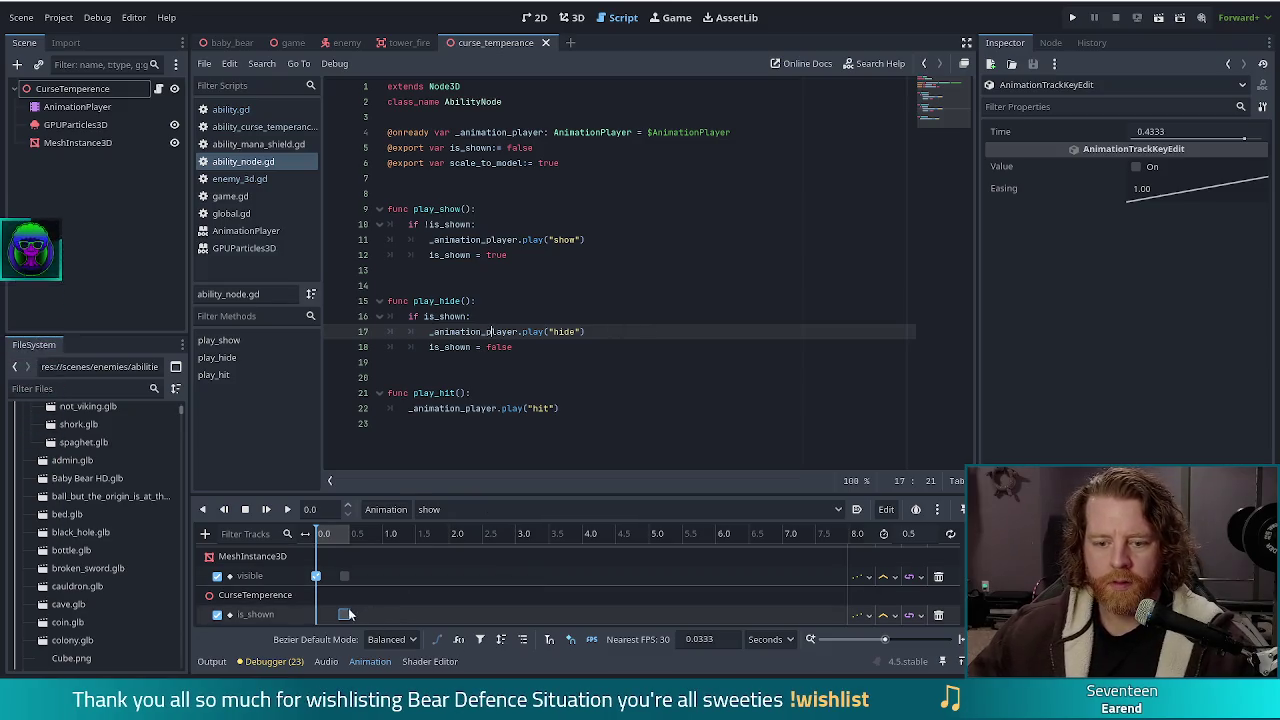
left_click(1072, 18)
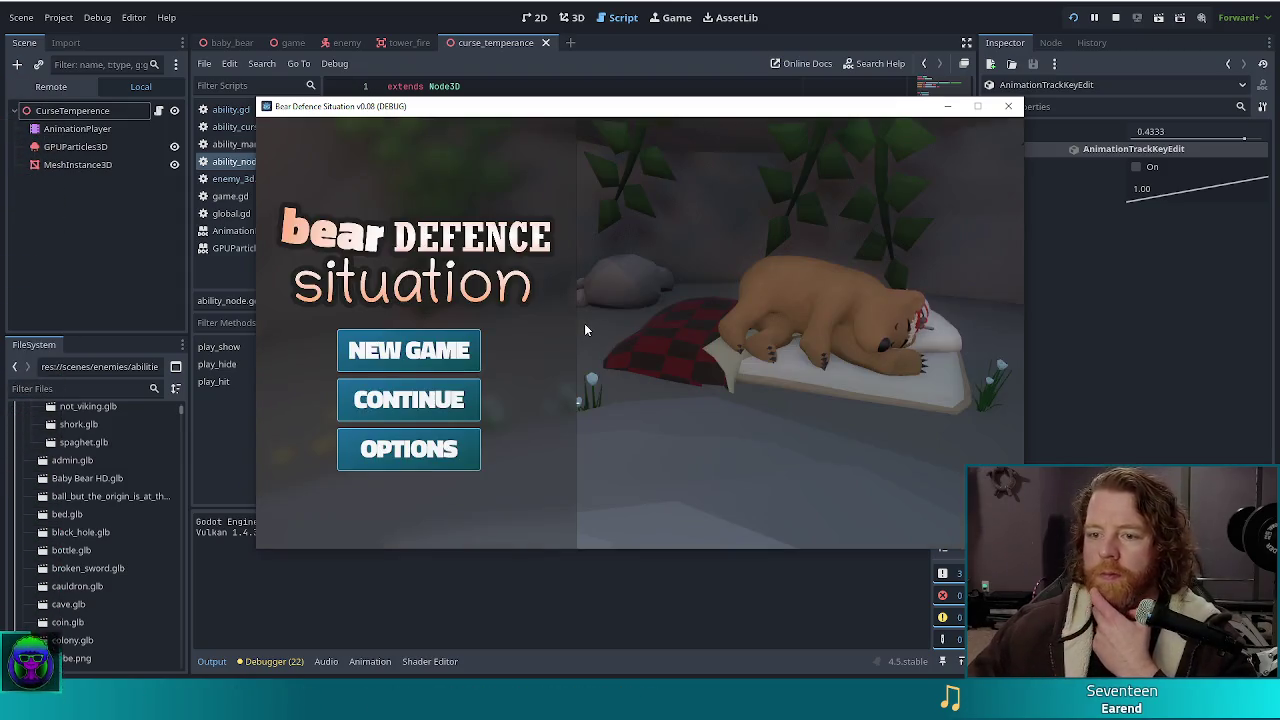
left_click(440, 352)
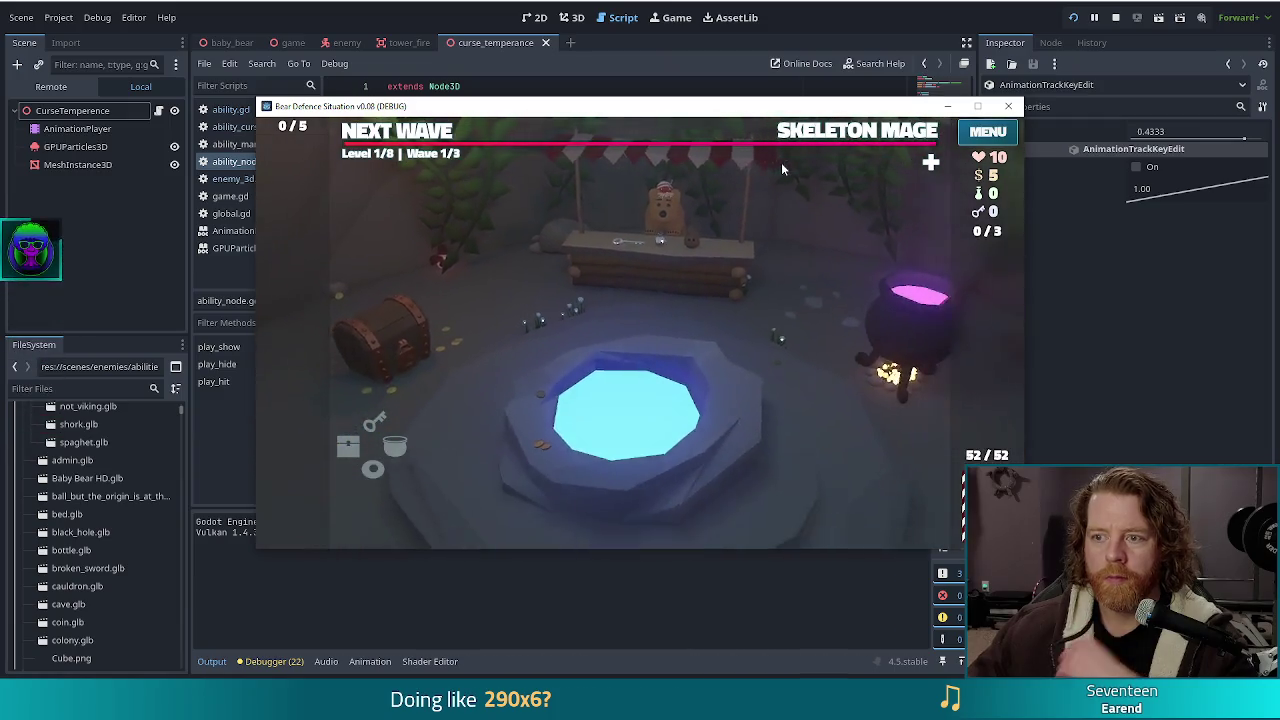
Run 'set_enemy golem_crystals' in the debug console to queue a Crystal Golem wave
left_click(826, 137)
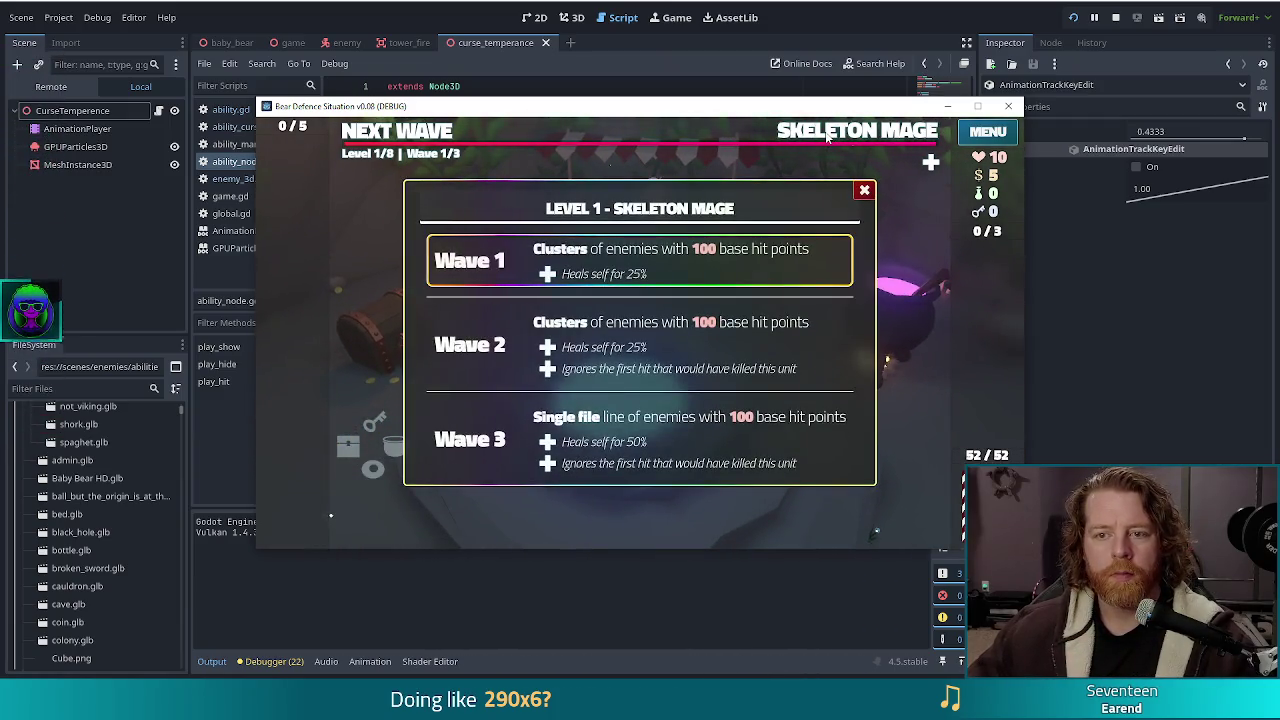
key("grave")
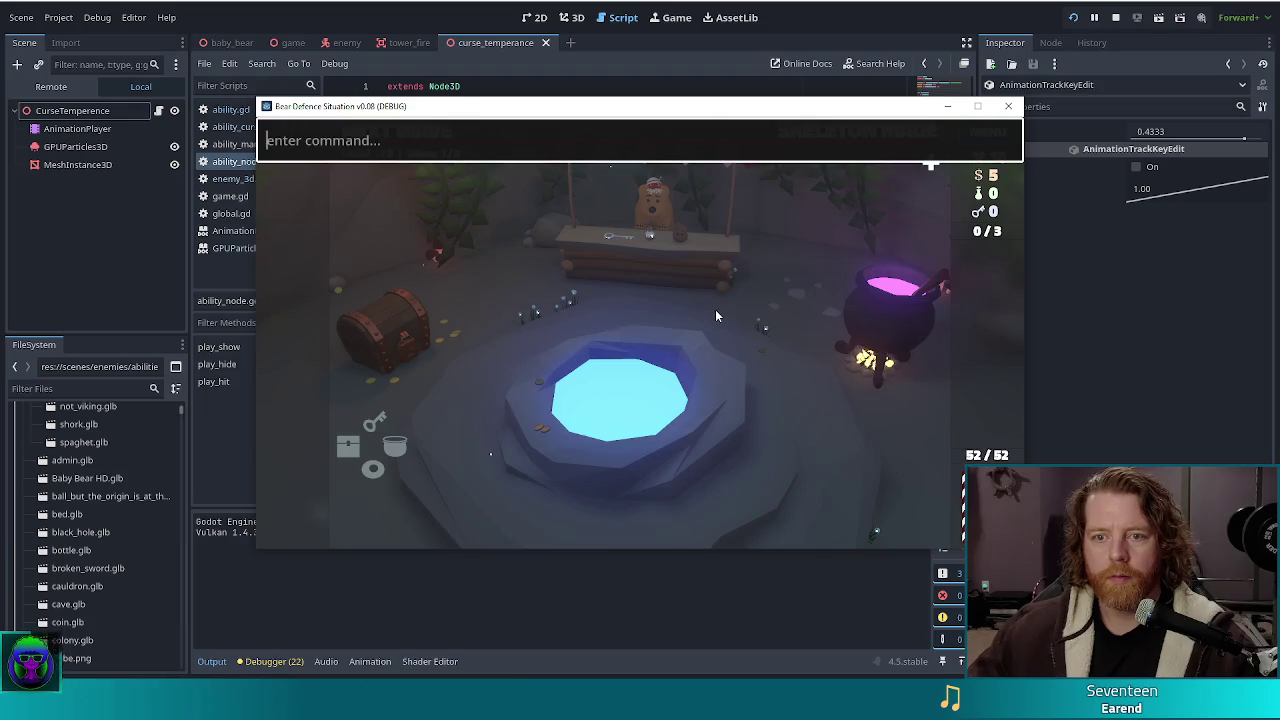
type("a")
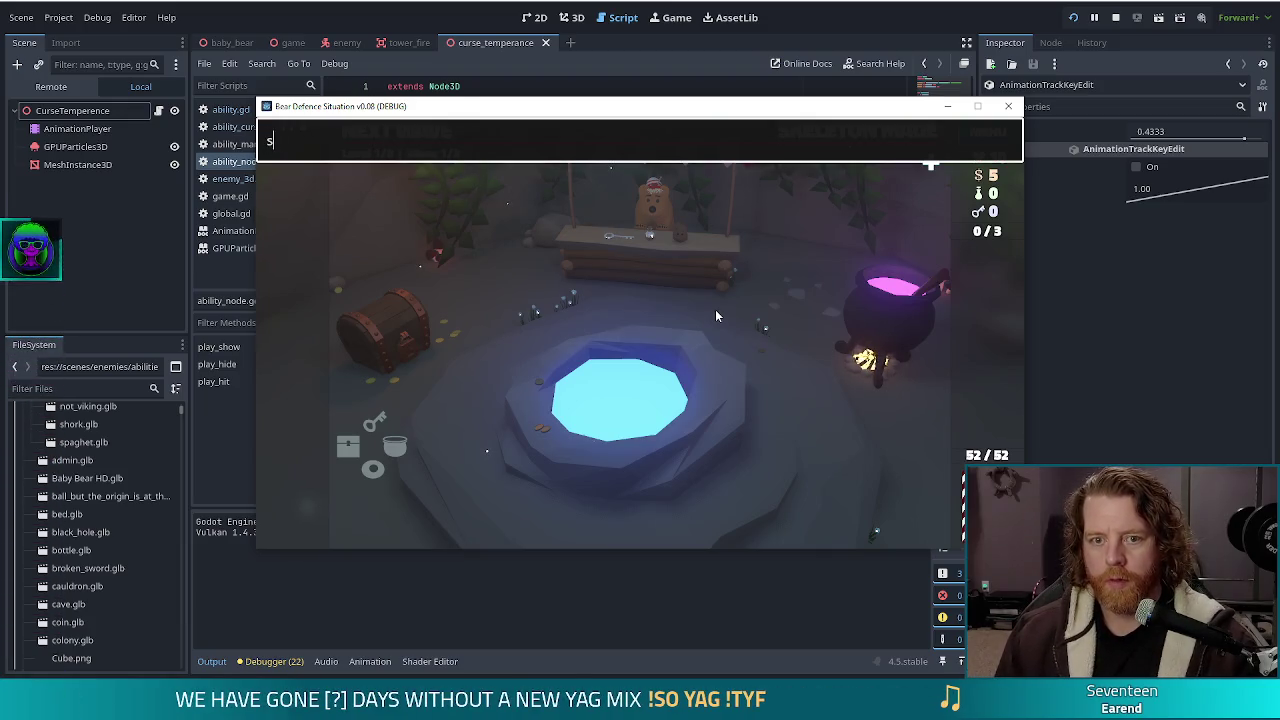
key("BackSpace")
type("set_en")
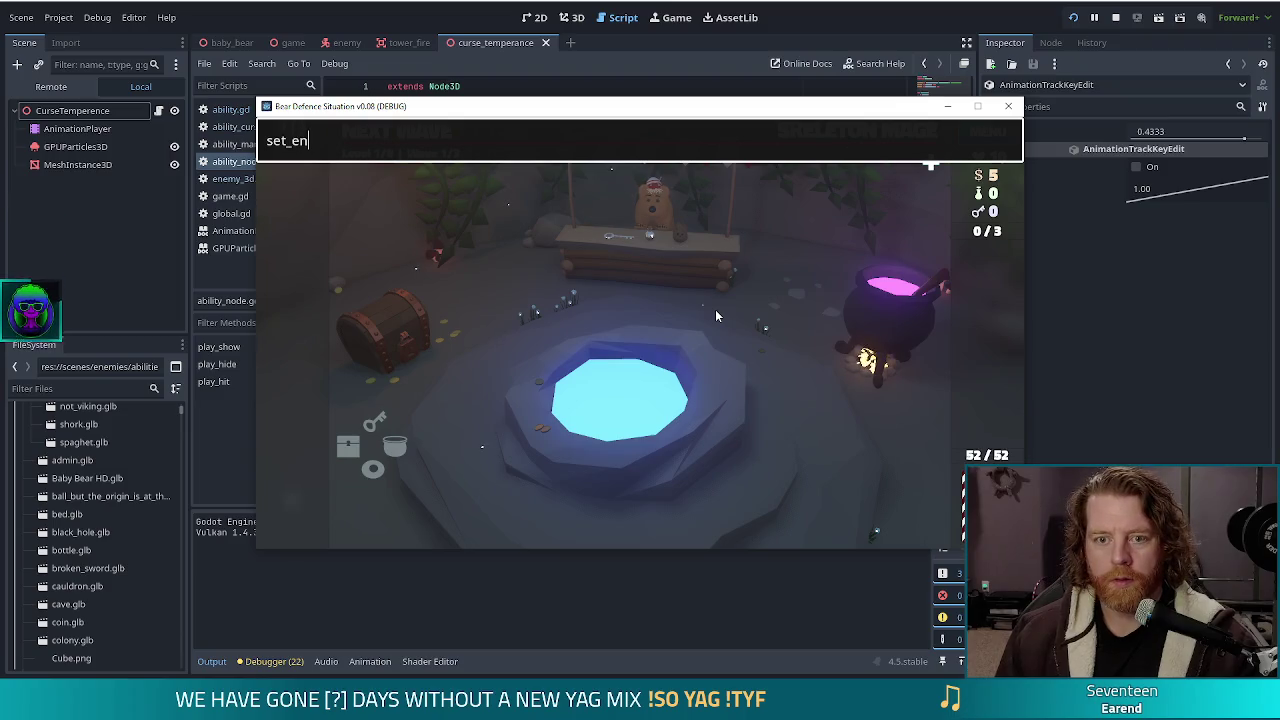
type("emy ")
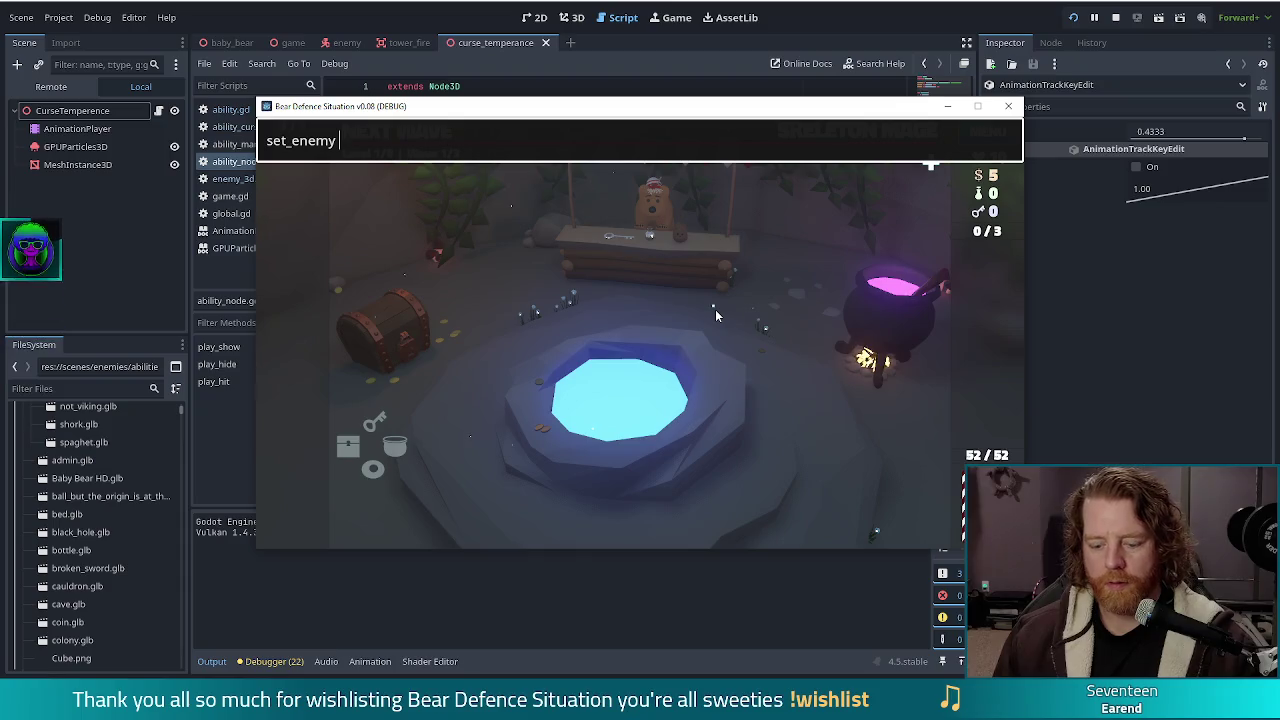
type("golem")
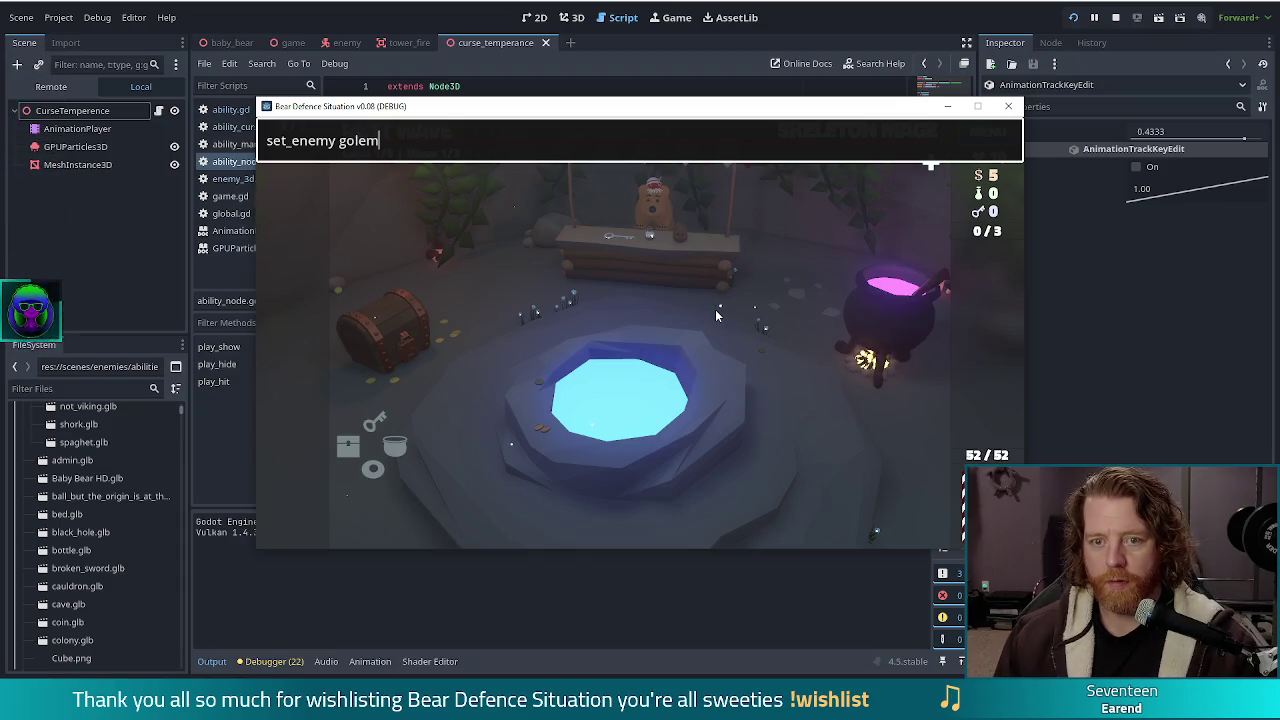
type("als")
key("Return")
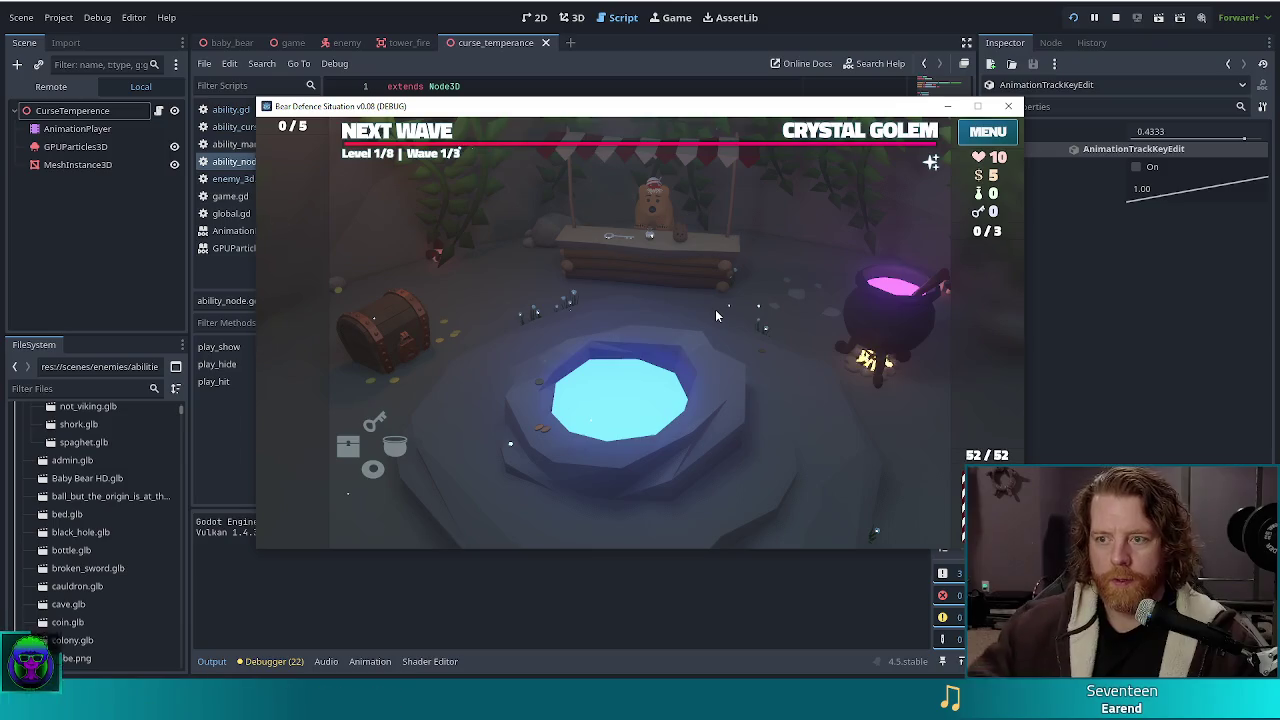
Run 'set_ability curse_temperance' in the debug console to give the curse_temperance ability
mouse_move(833, 135)
key("quoteleft")
type("set_enemy golem_crystals")
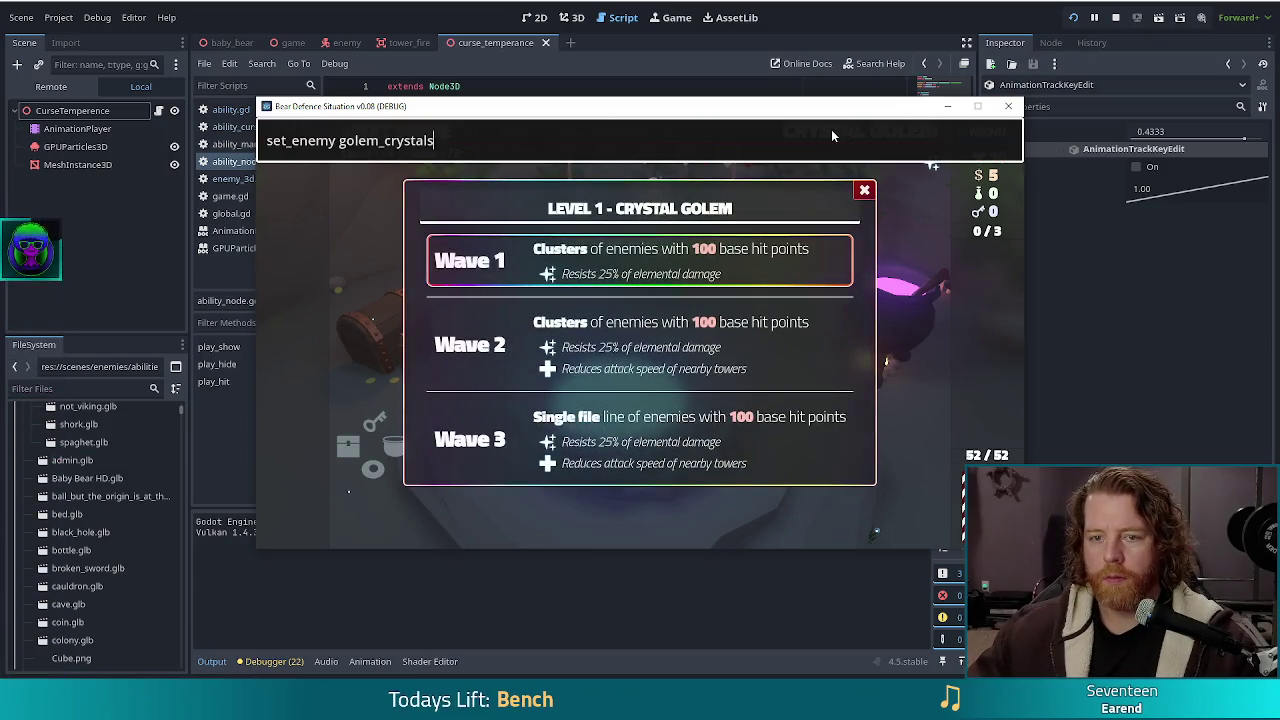
key("ctrl+shift+Left")
key("BackSpace")
key("BackSpace")
key("BackSpace")
key("BackSpace")
key("BackSpace")
type("abilit")
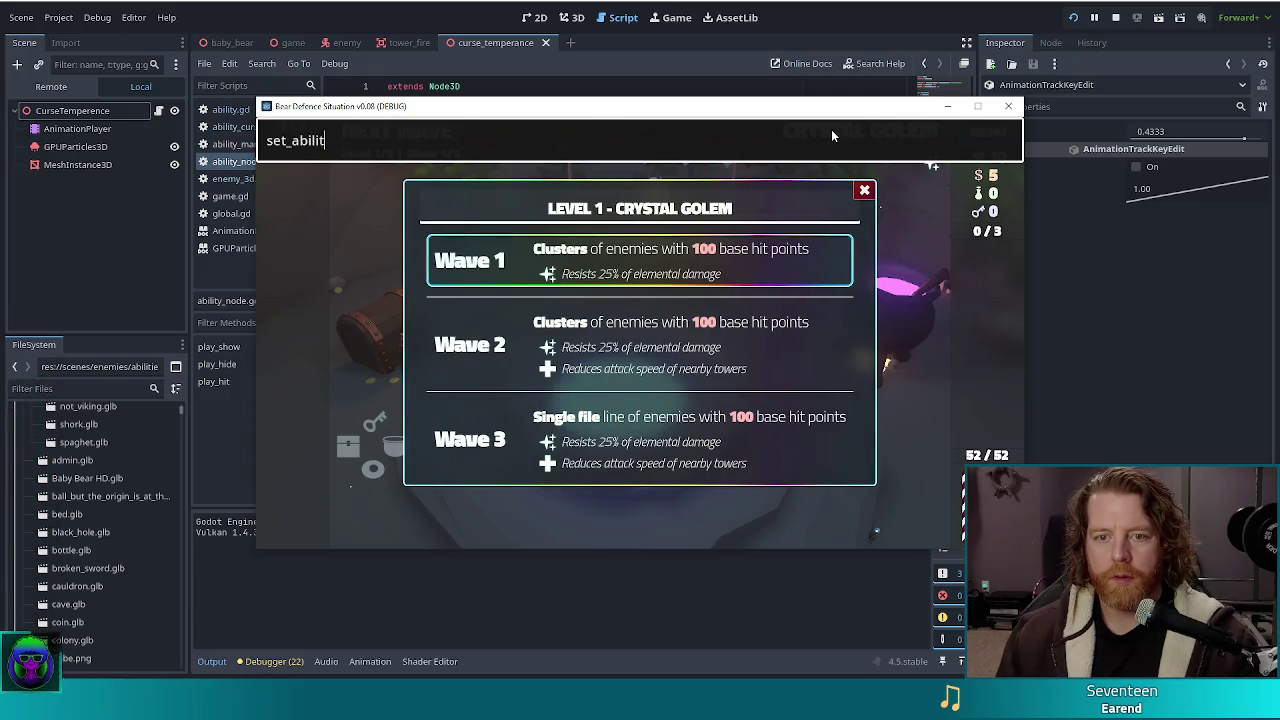
type("y curse_temperance")
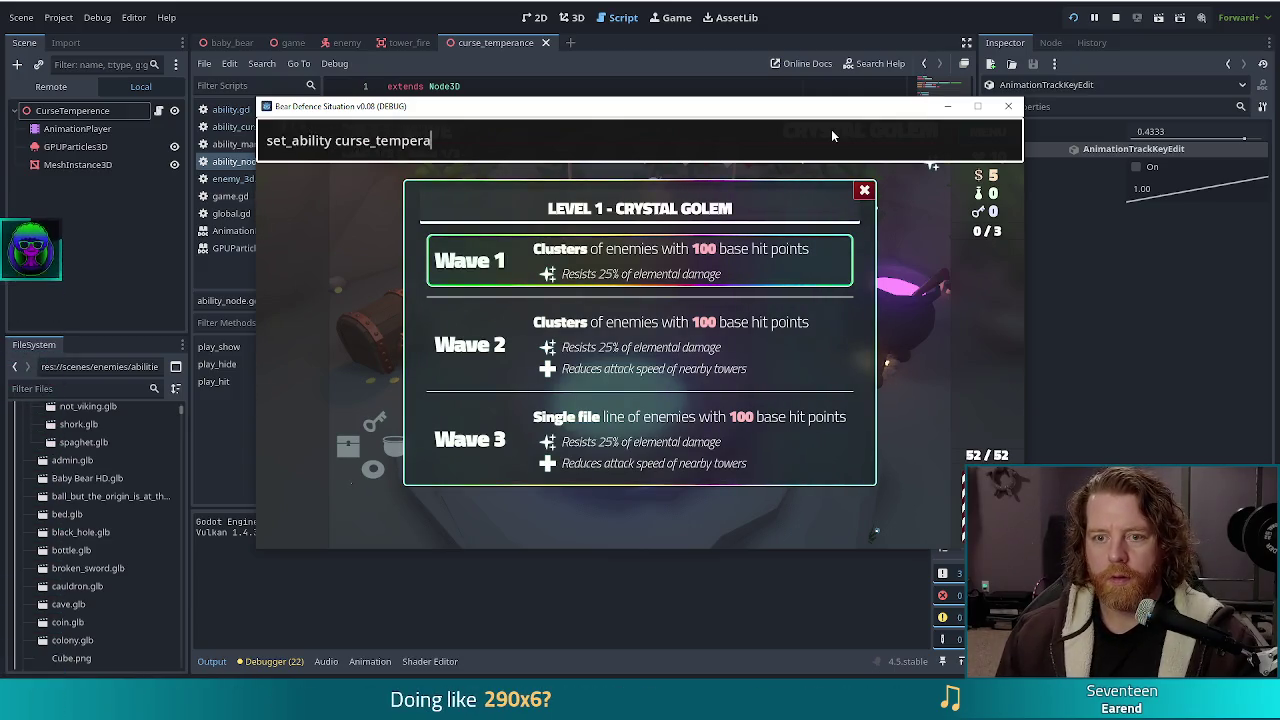
key("Return")
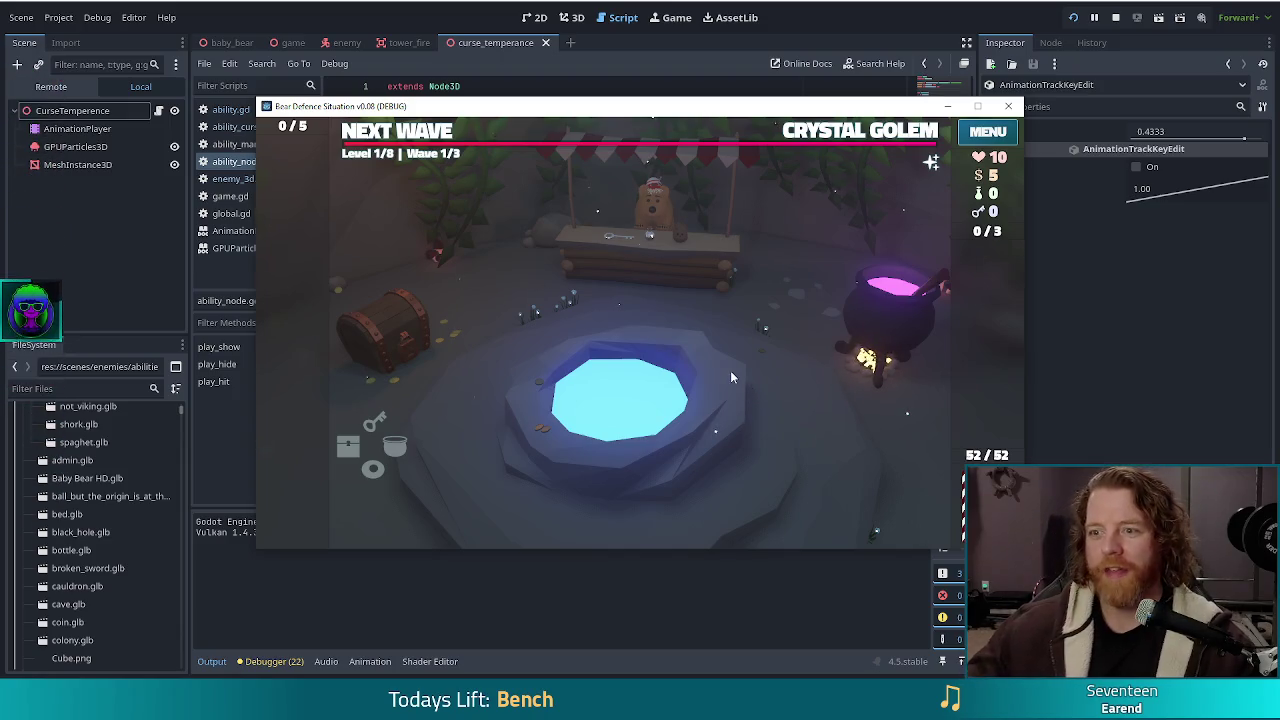
Accept the wave-complete summary and check the Tempering Crystal Golem wave info
left_click(410, 138)
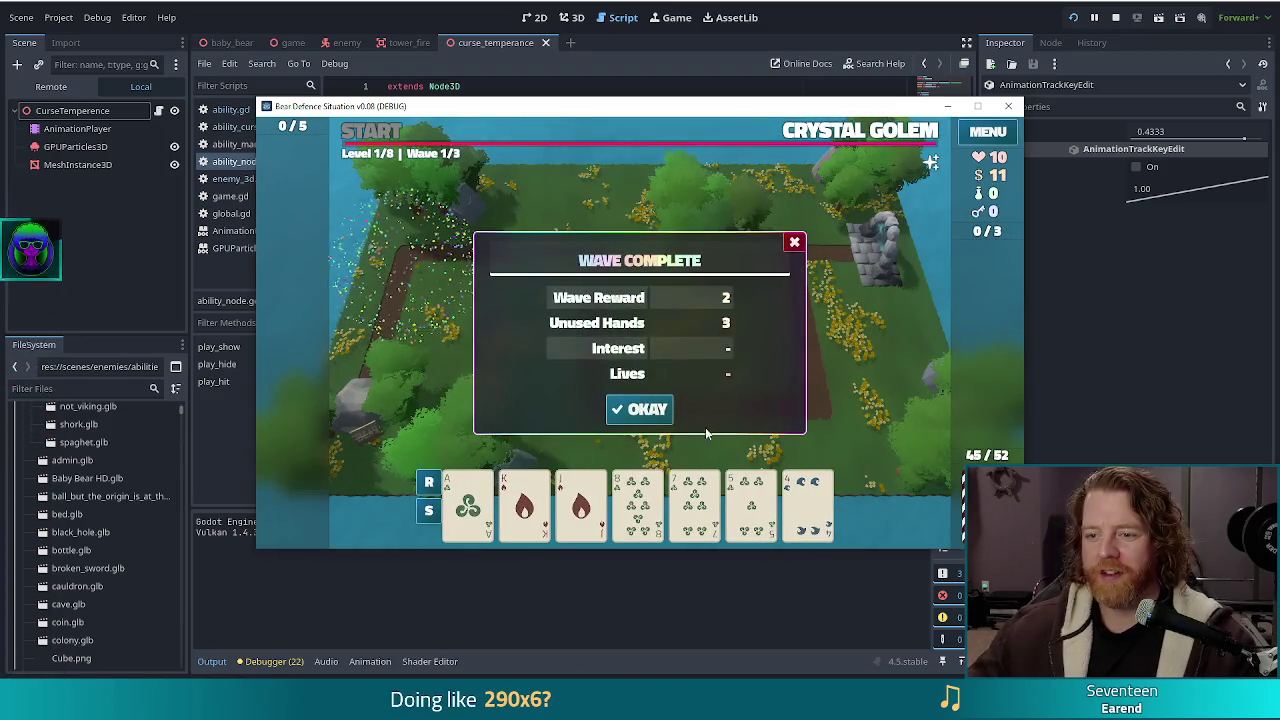
left_click(641, 409)
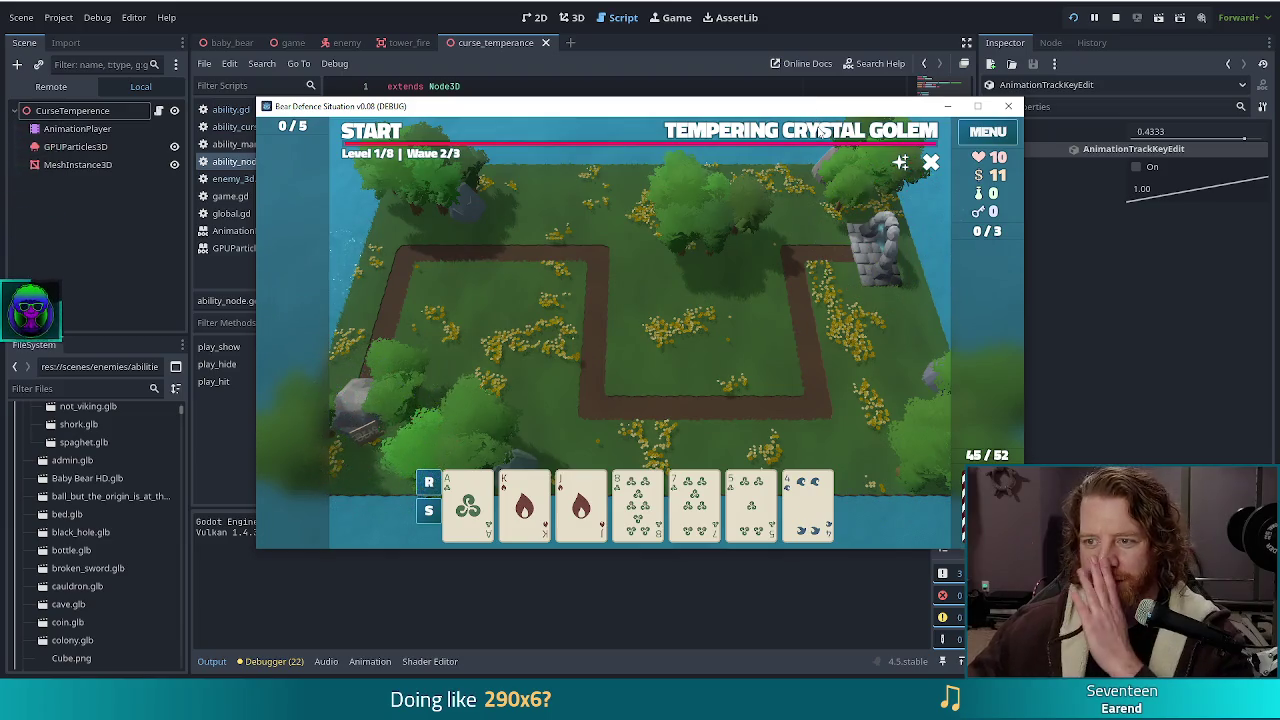
left_click(820, 132)
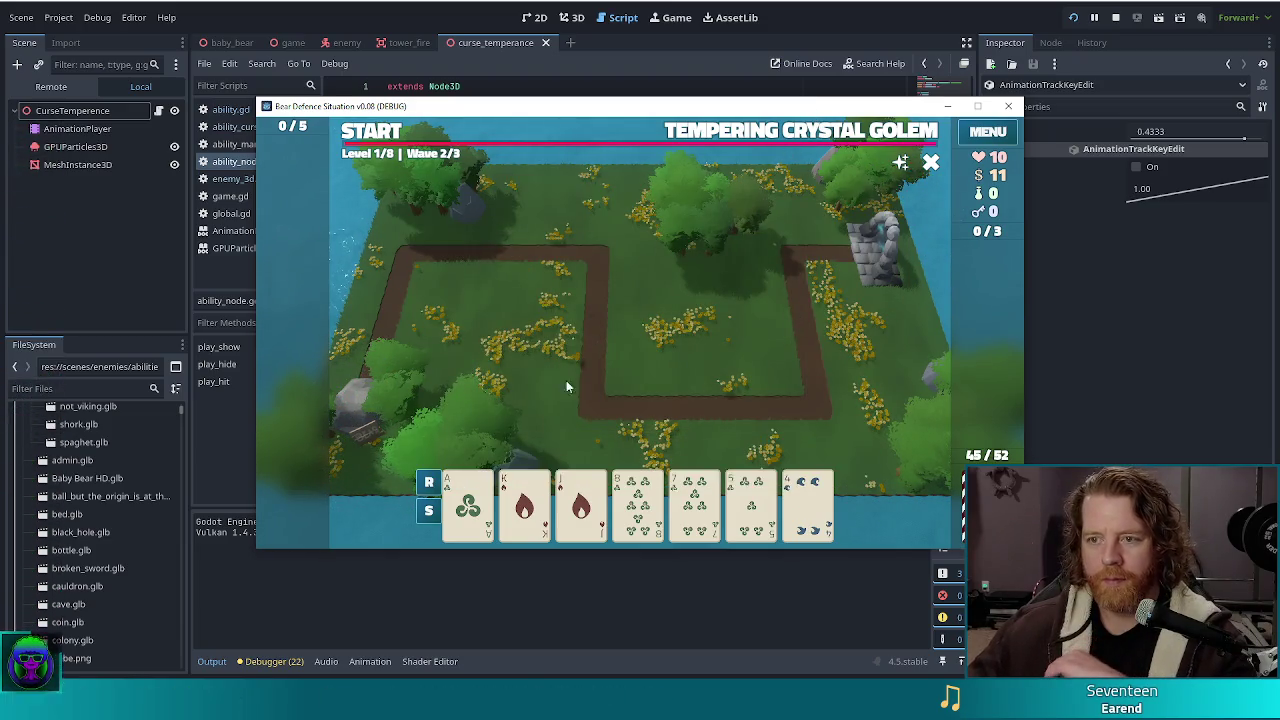
Place two Ballista Towers on the map and start wave 2
left_click(533, 520)
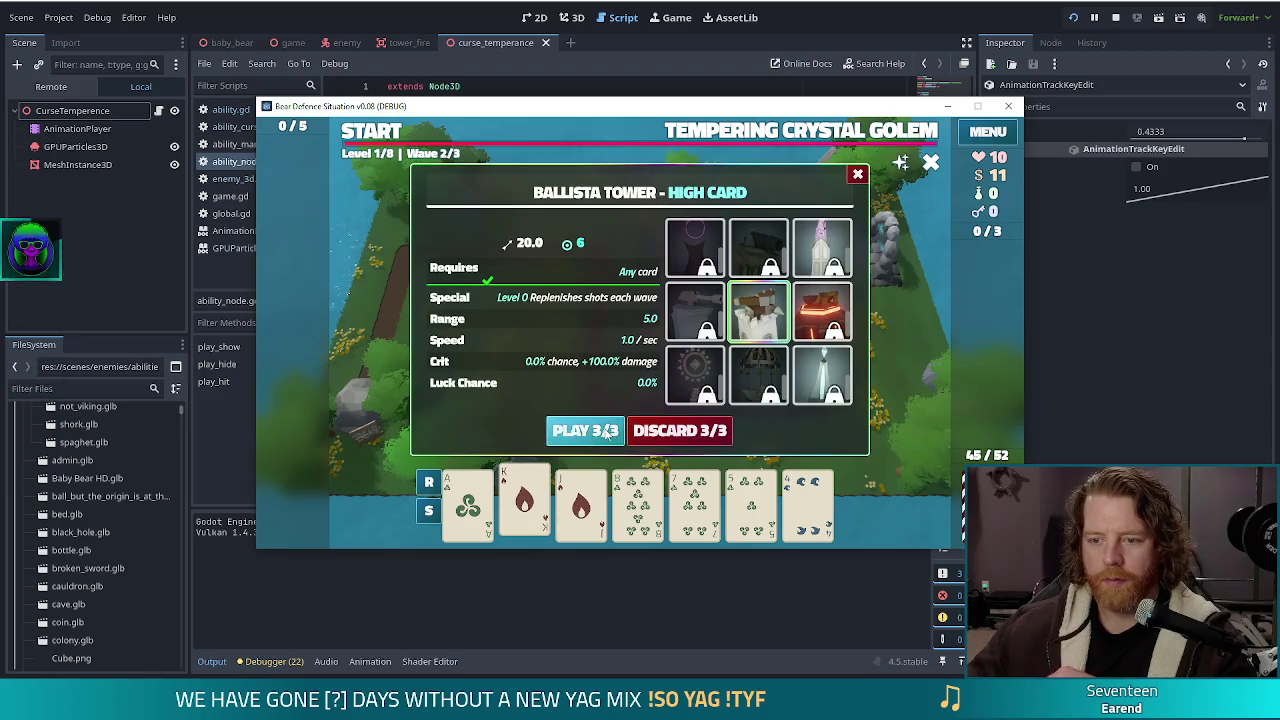
left_click(585, 430)
left_click(790, 365)
left_click(566, 500)
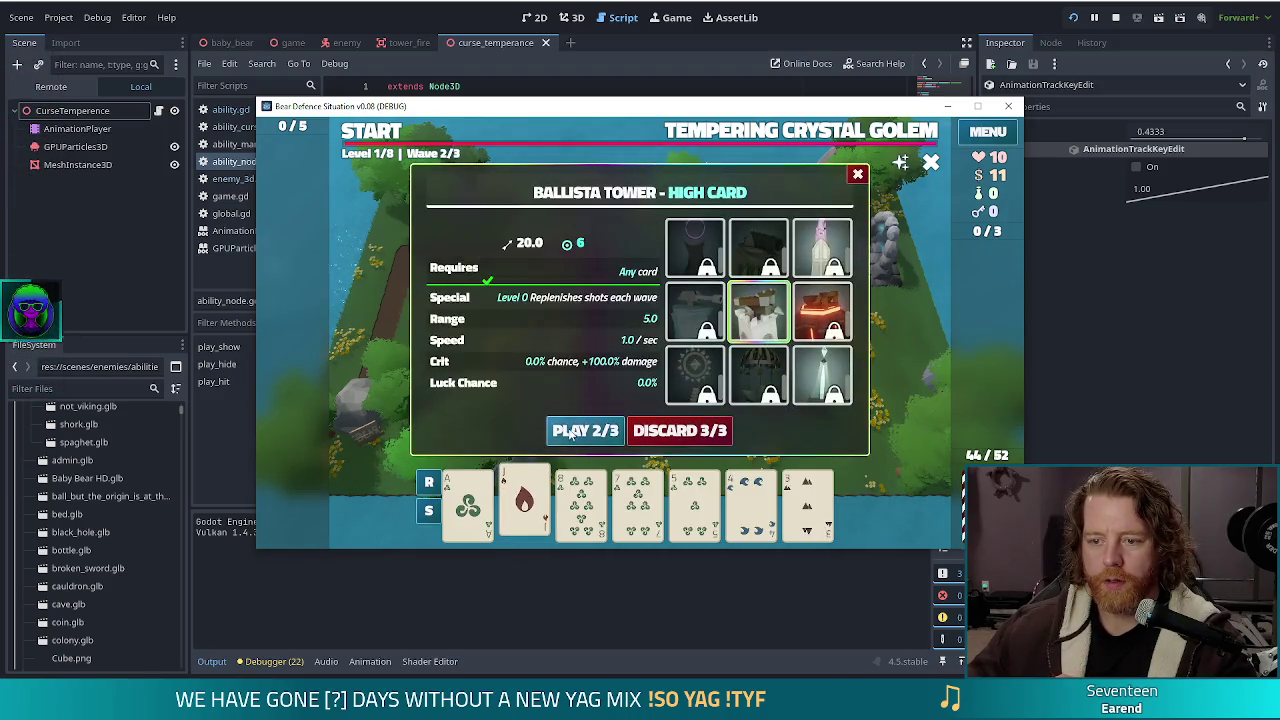
left_click(586, 429)
left_click(563, 280)
left_click(383, 138)
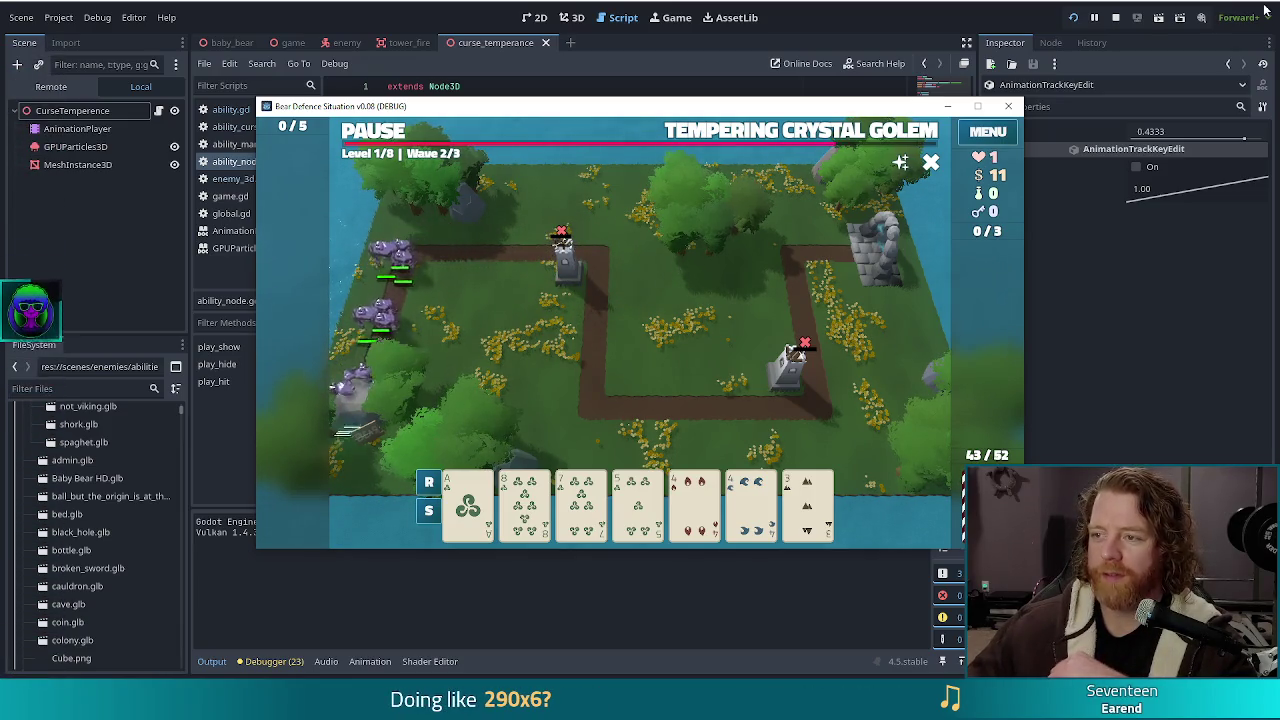
Stop the debug run, inspect the CurseTemperence root properties, and switch to Chrome
left_click(1115, 18)
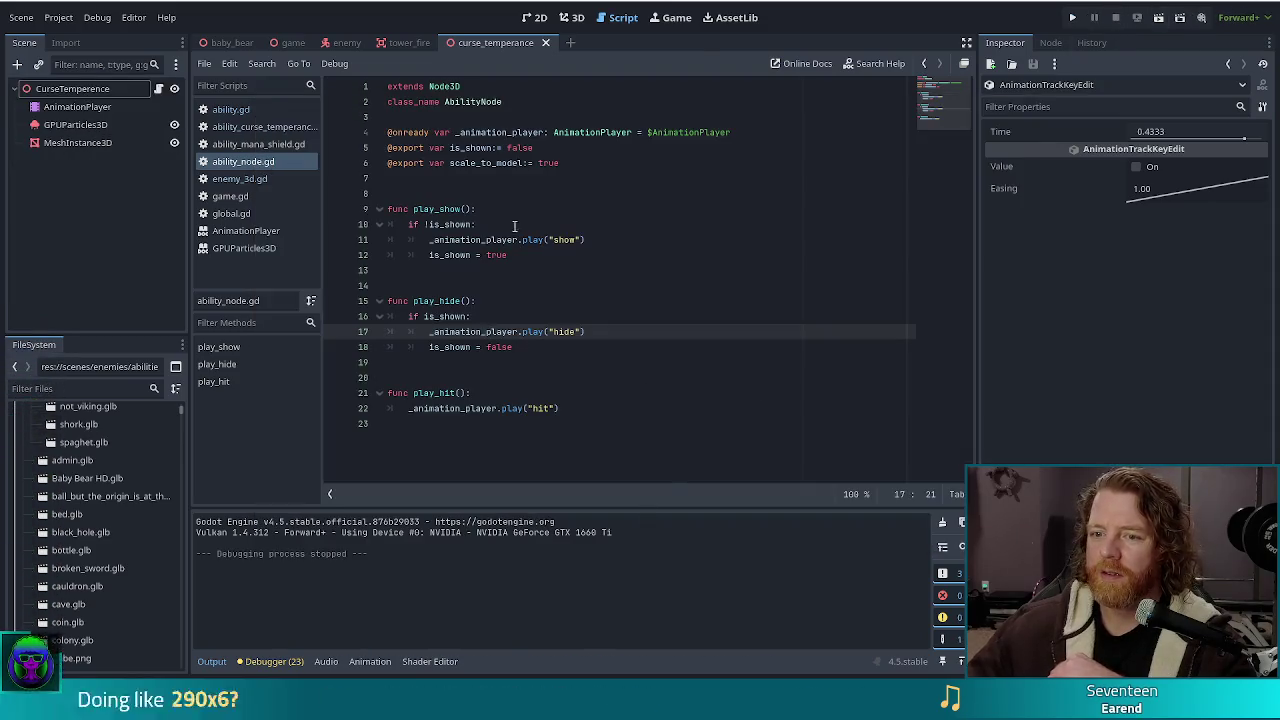
left_click(600, 284)
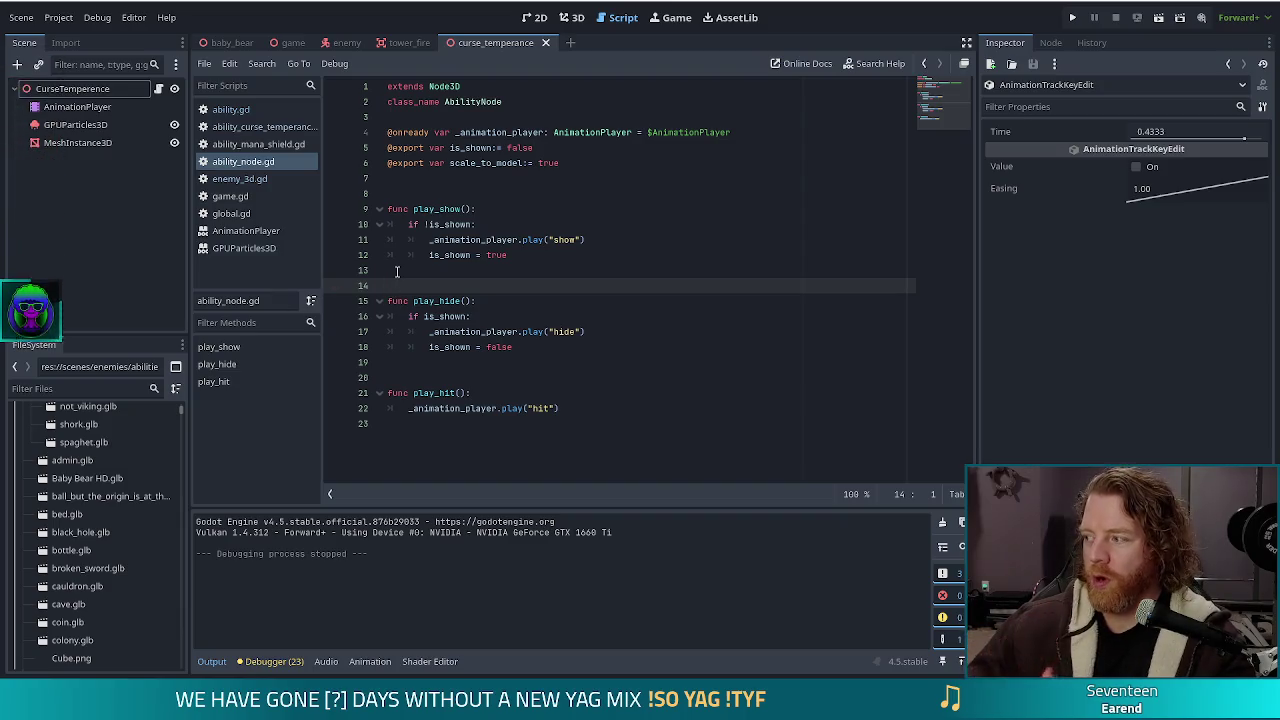
left_click(528, 257)
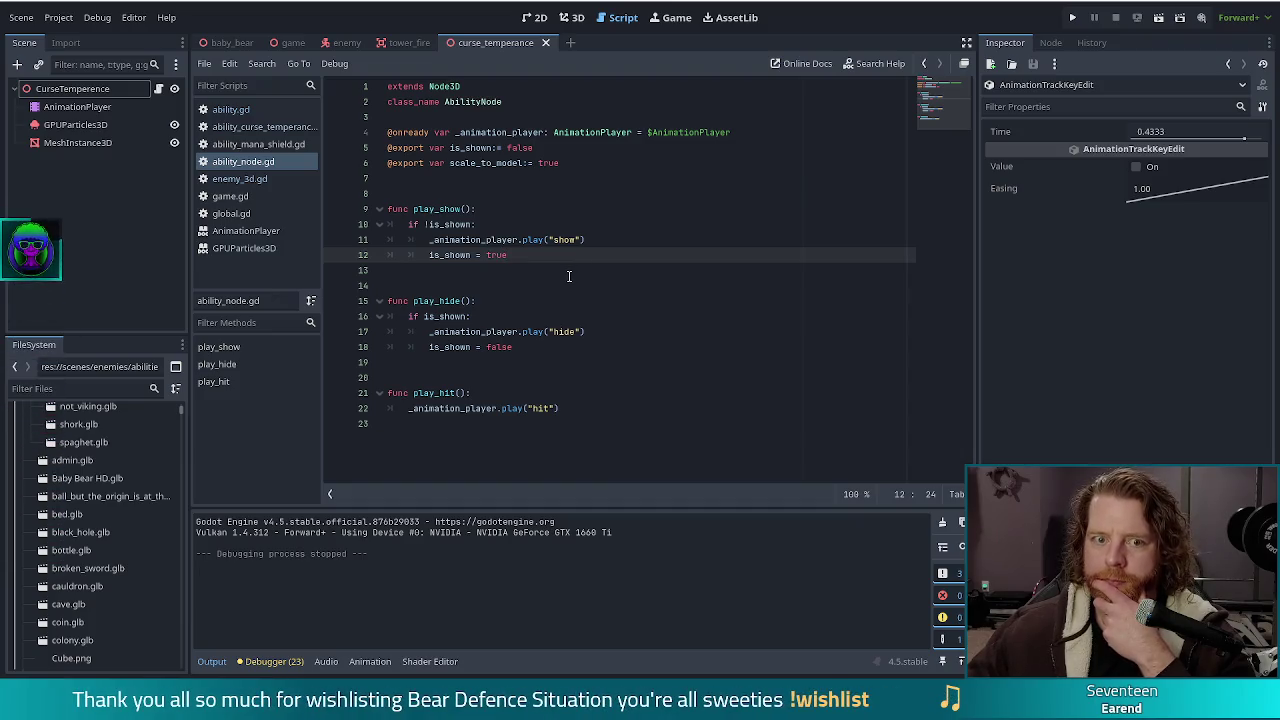
left_click(100, 88)
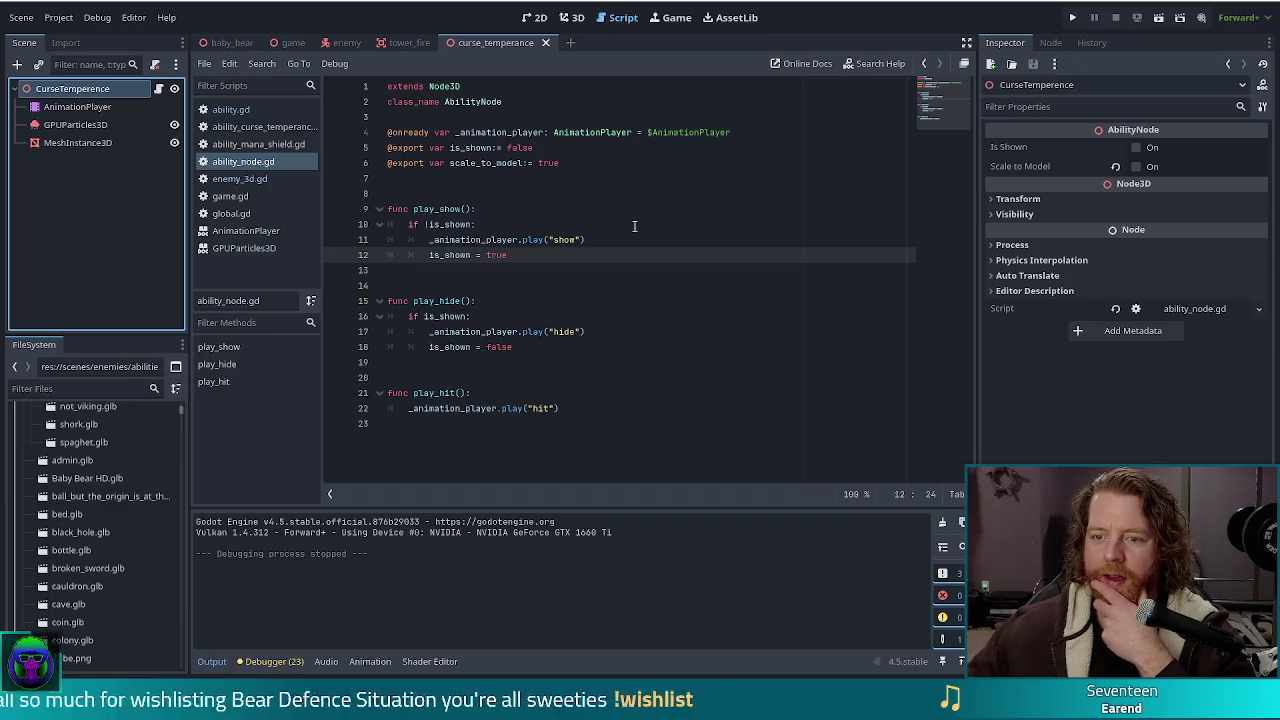
left_click(571, 255)
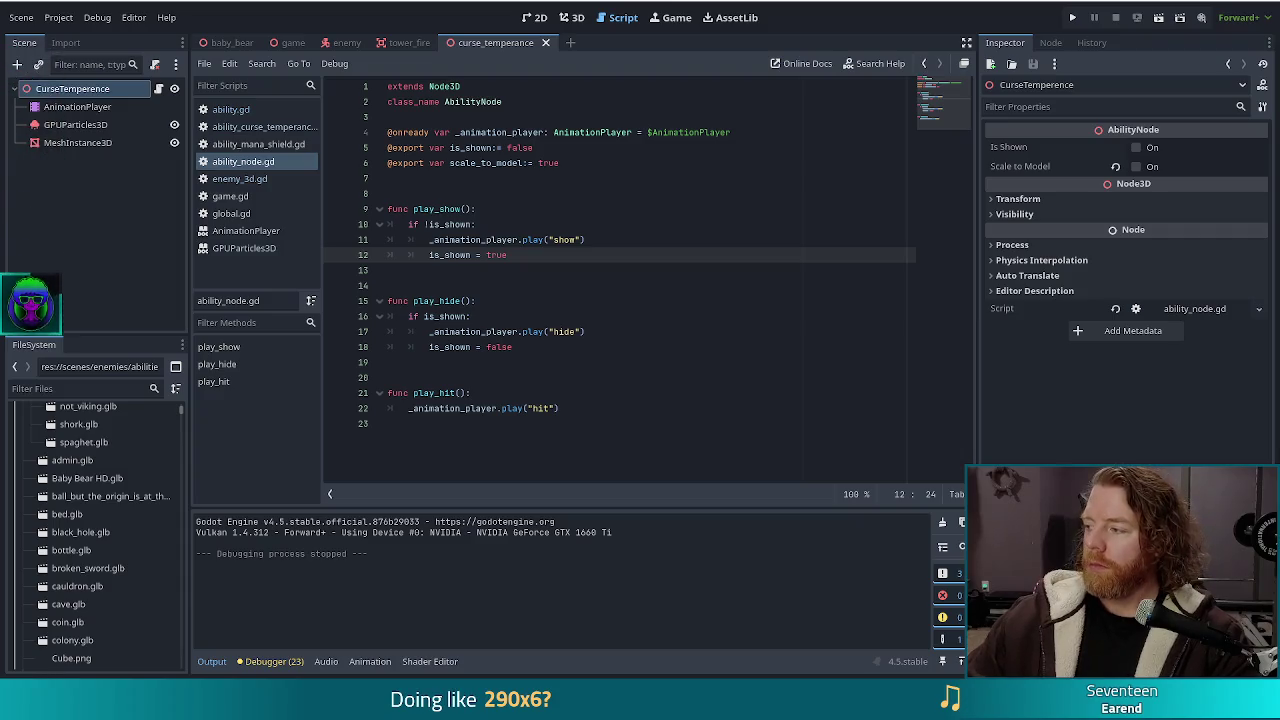
key("alt+Tab")
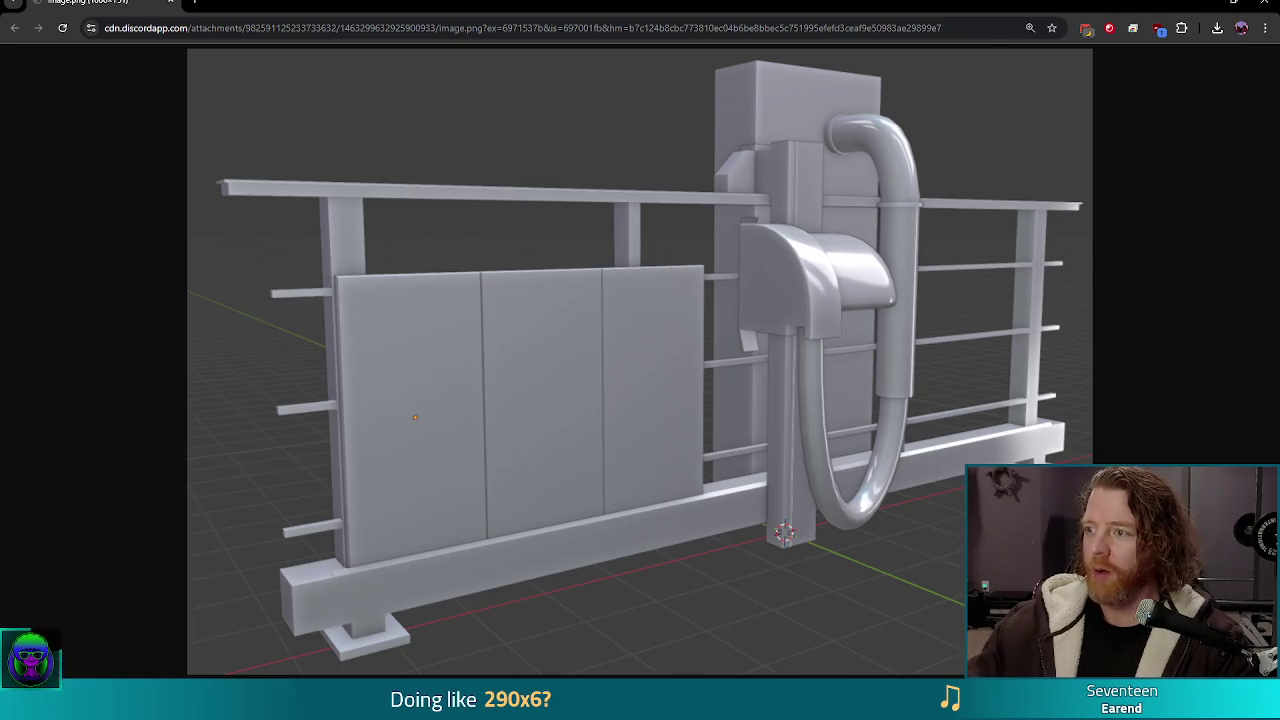
Leave the Chrome model render and return to ability_node.gd in Godot
key("alt+Tab")
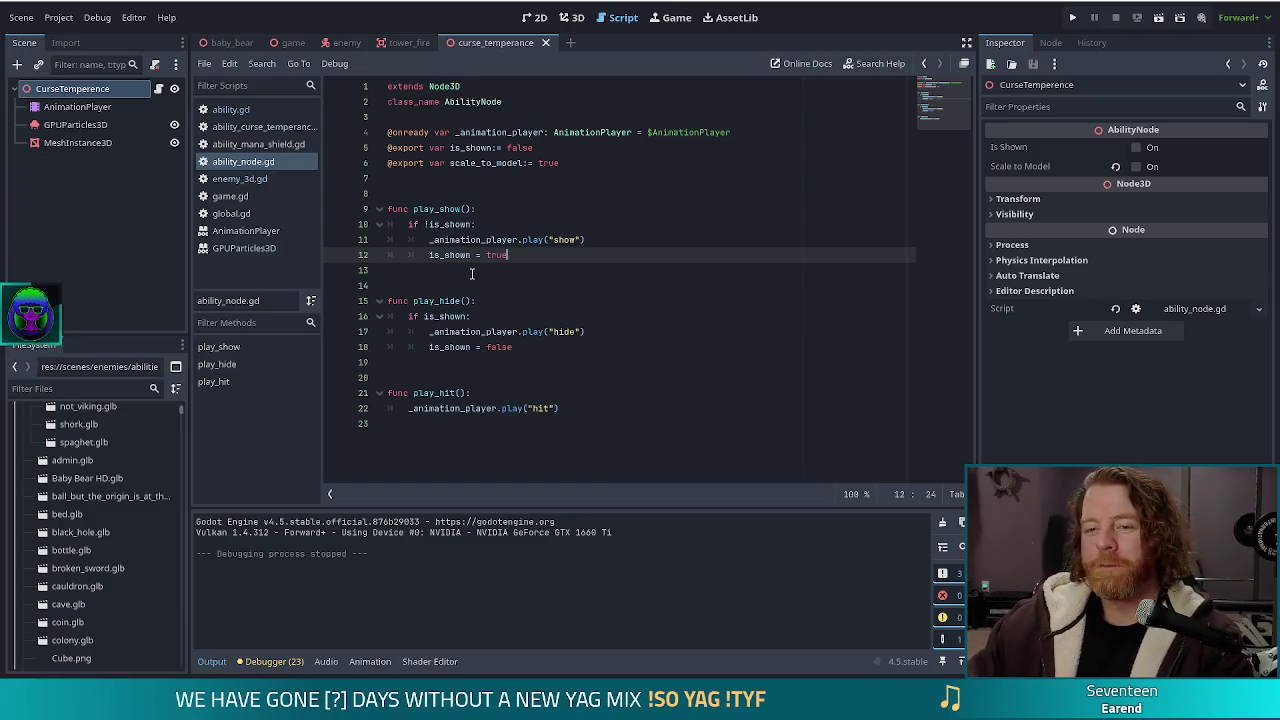
Delete the MeshInstance3D node with its related animation tracks and save the CurseTemperence scene
left_click(523, 240)
left_click(78, 142)
key("Delete")
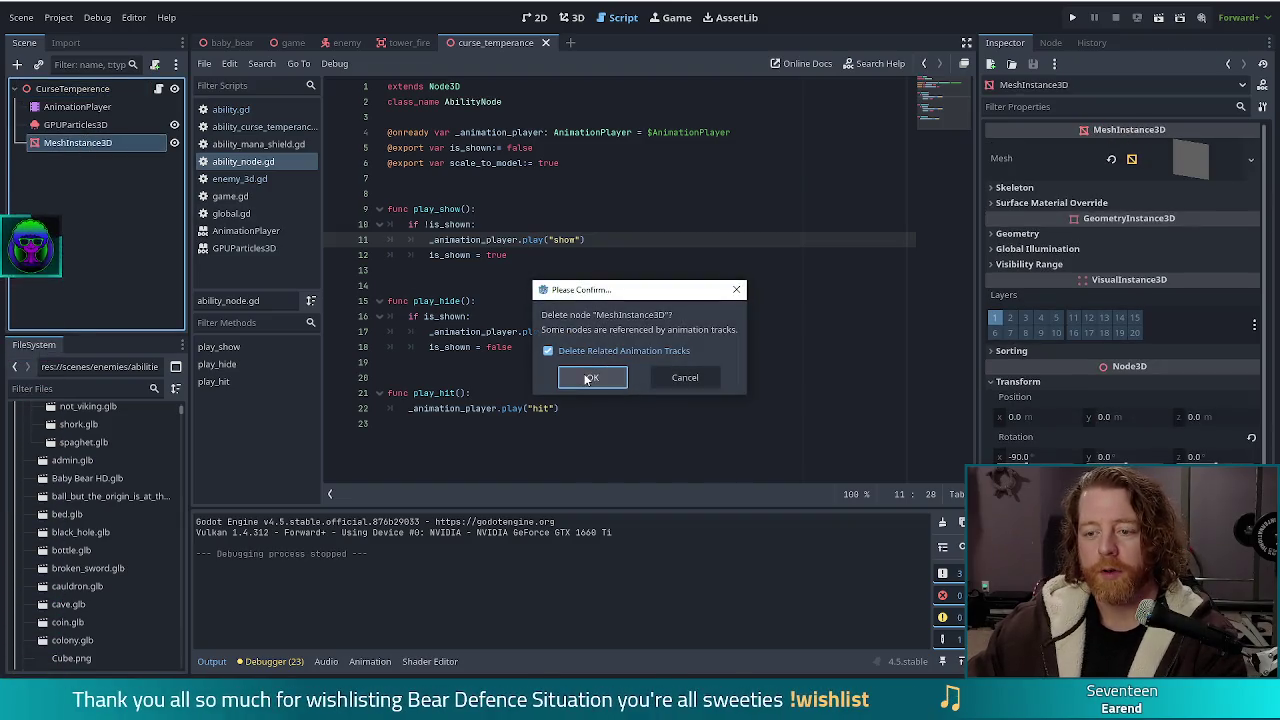
left_click(592, 377)
left_click(584, 224)
key("ctrl+s")
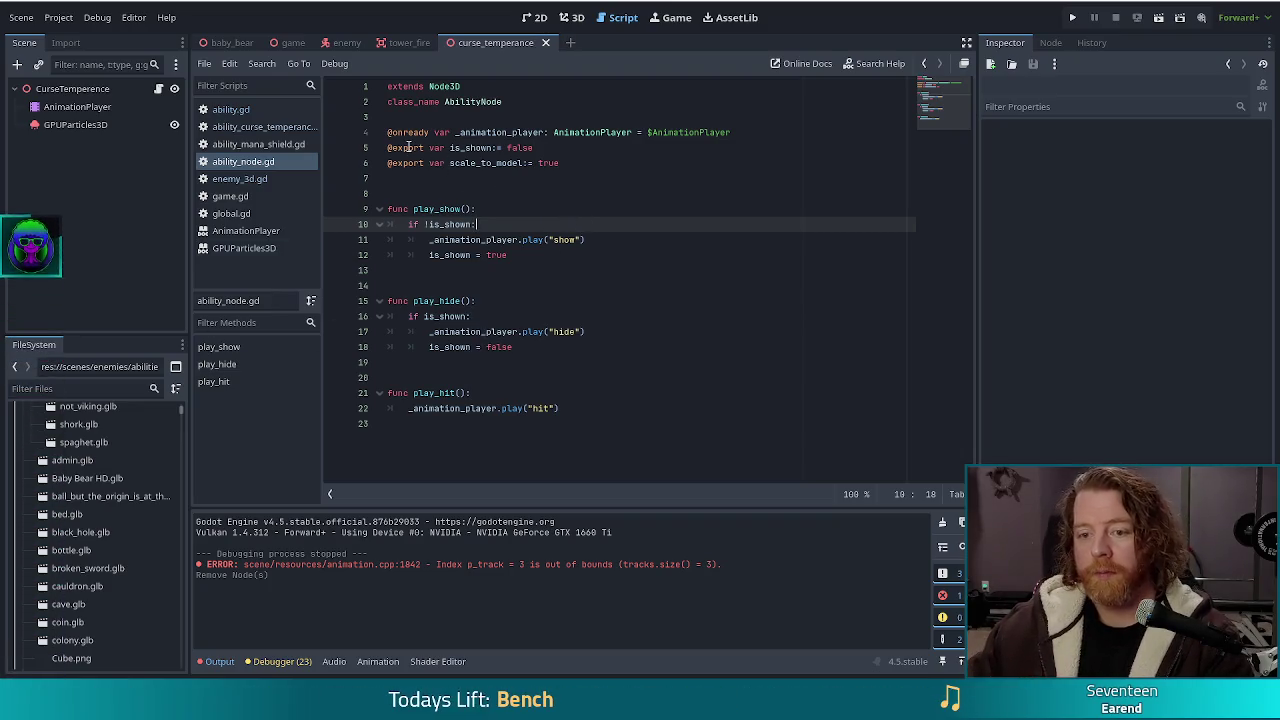
mouse_move(408, 147)
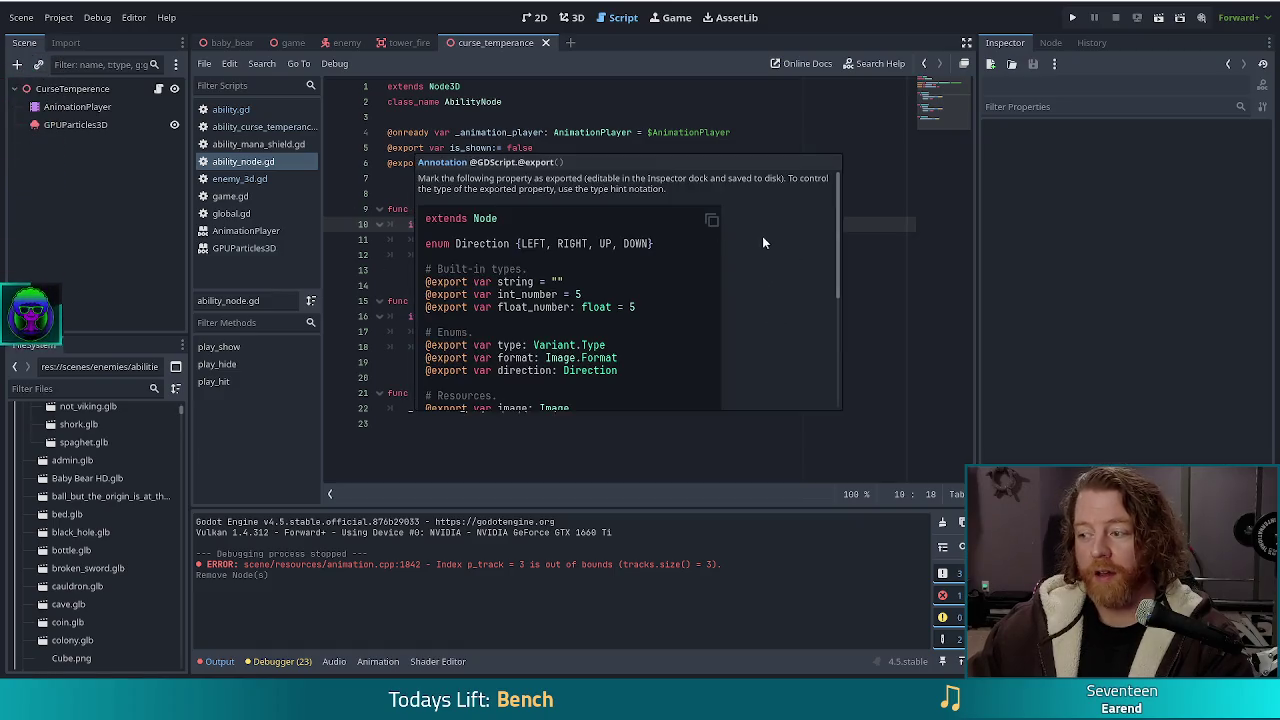
left_click(610, 118)
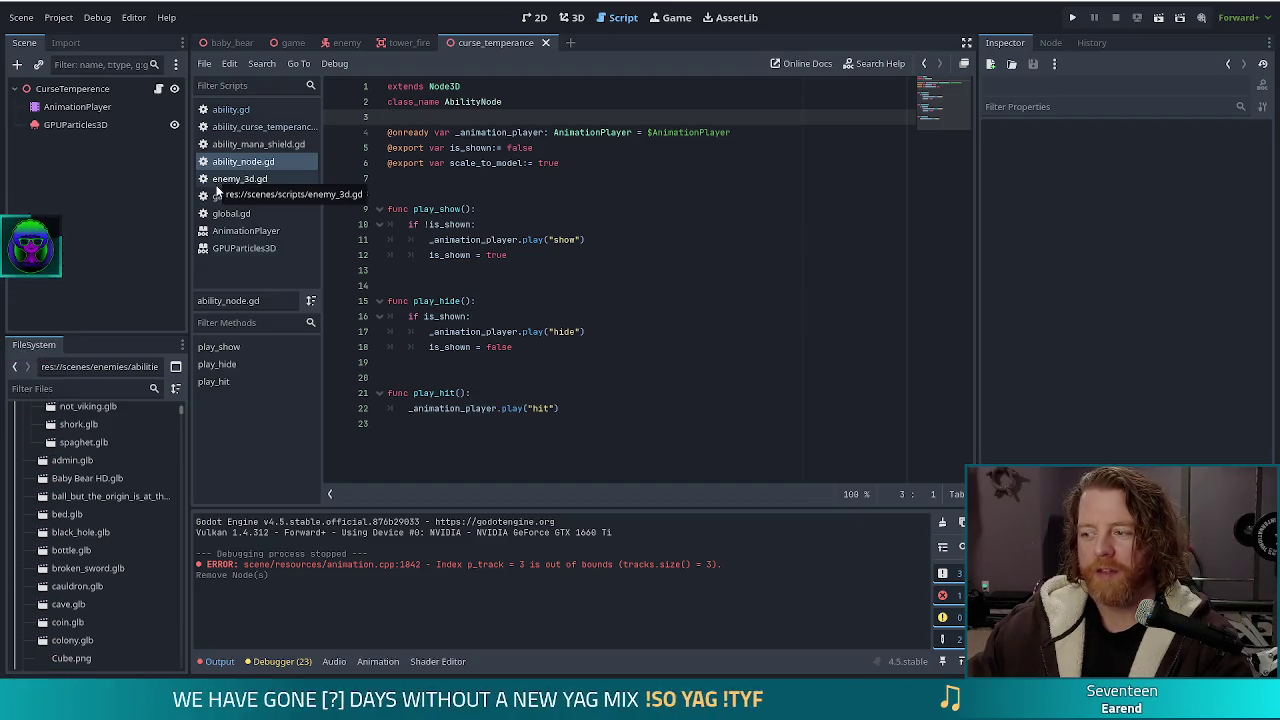
Switch to the 3D scene view and select the AnimationPlayer node
left_click(570, 17)
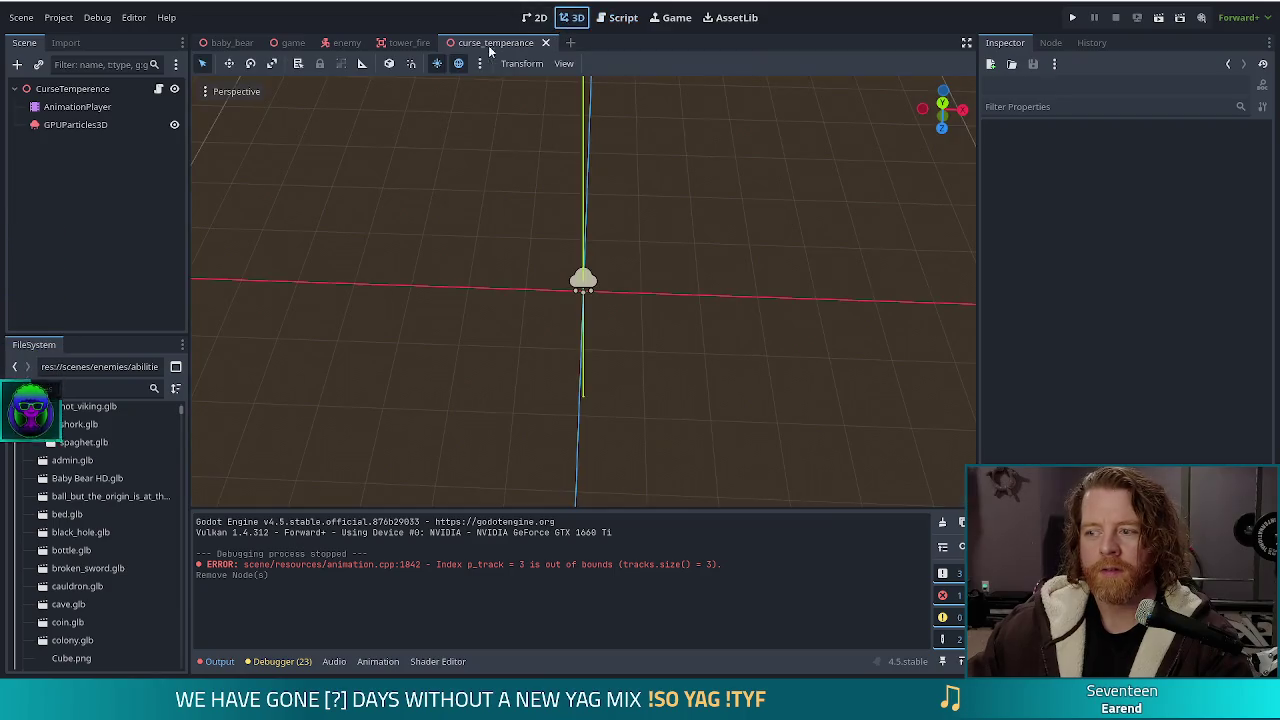
left_click(72, 106)
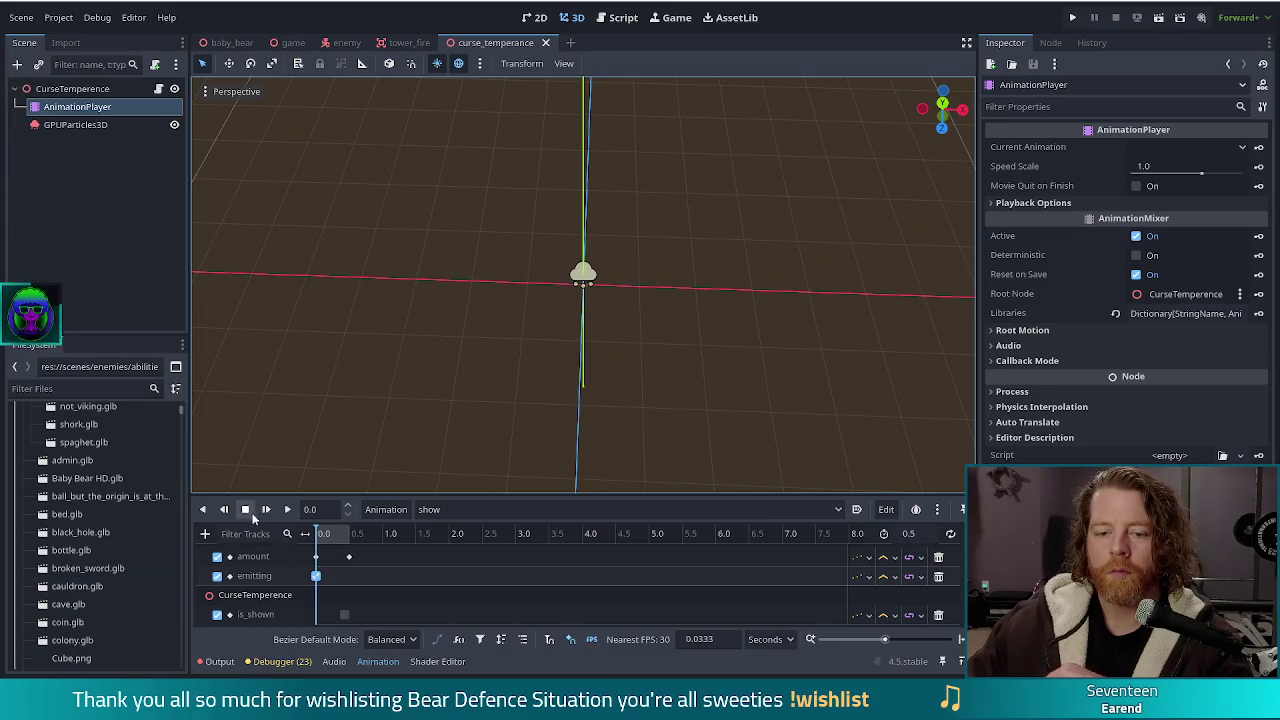
left_click(730, 308)
scroll(730, 308, "up", 2)
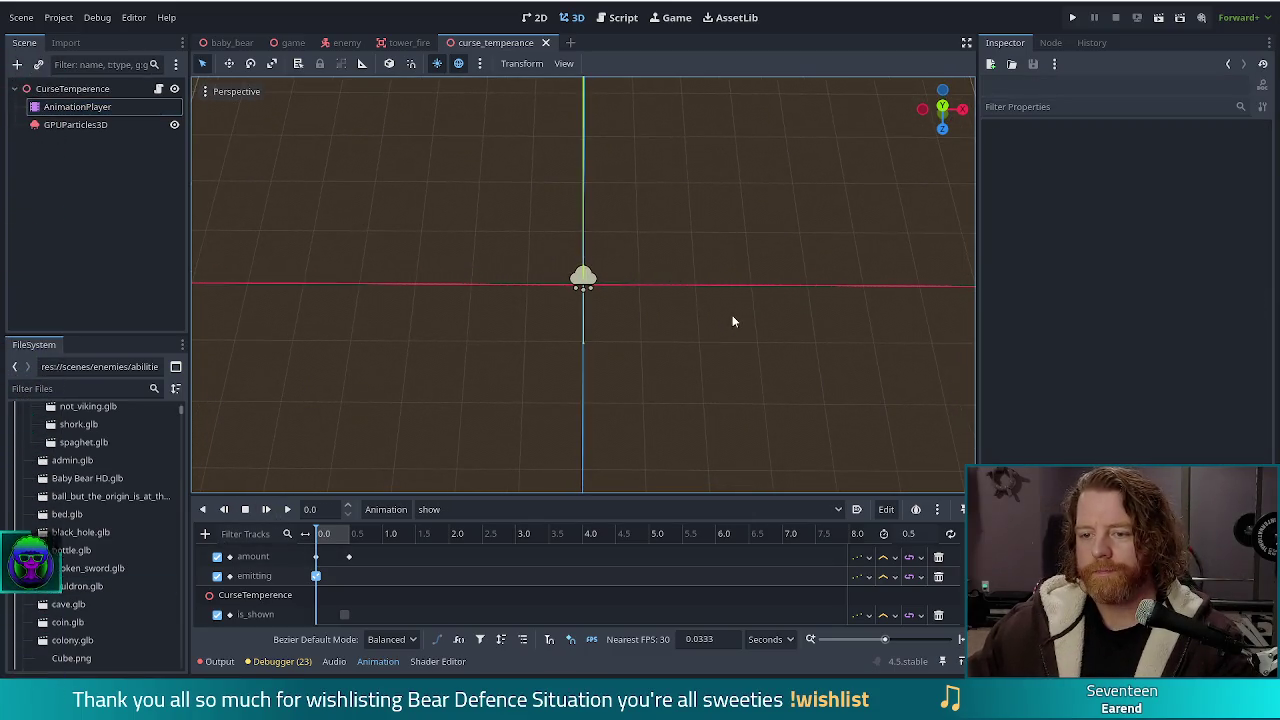
Replay the 'show' animation from the start repeatedly to watch the particle burst
left_click(266, 509)
scroll(706, 322, "down", 2)
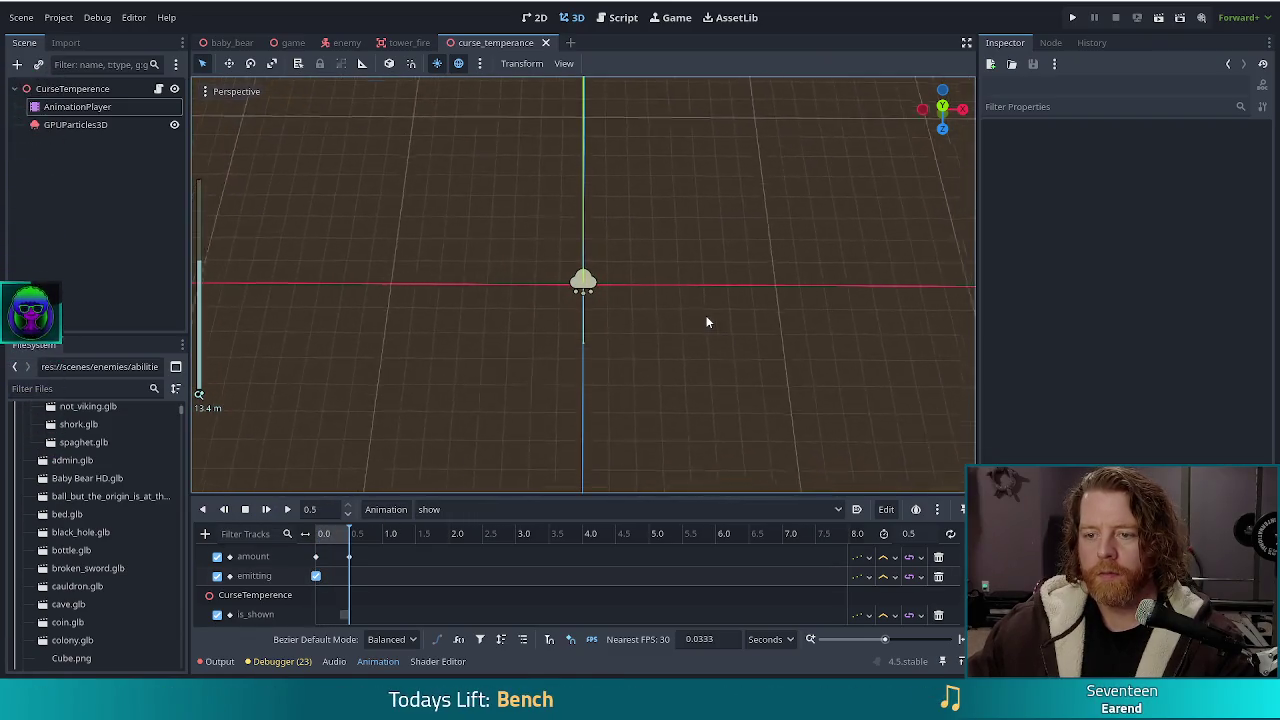
left_click(266, 509)
scroll(571, 370, "down", 4)
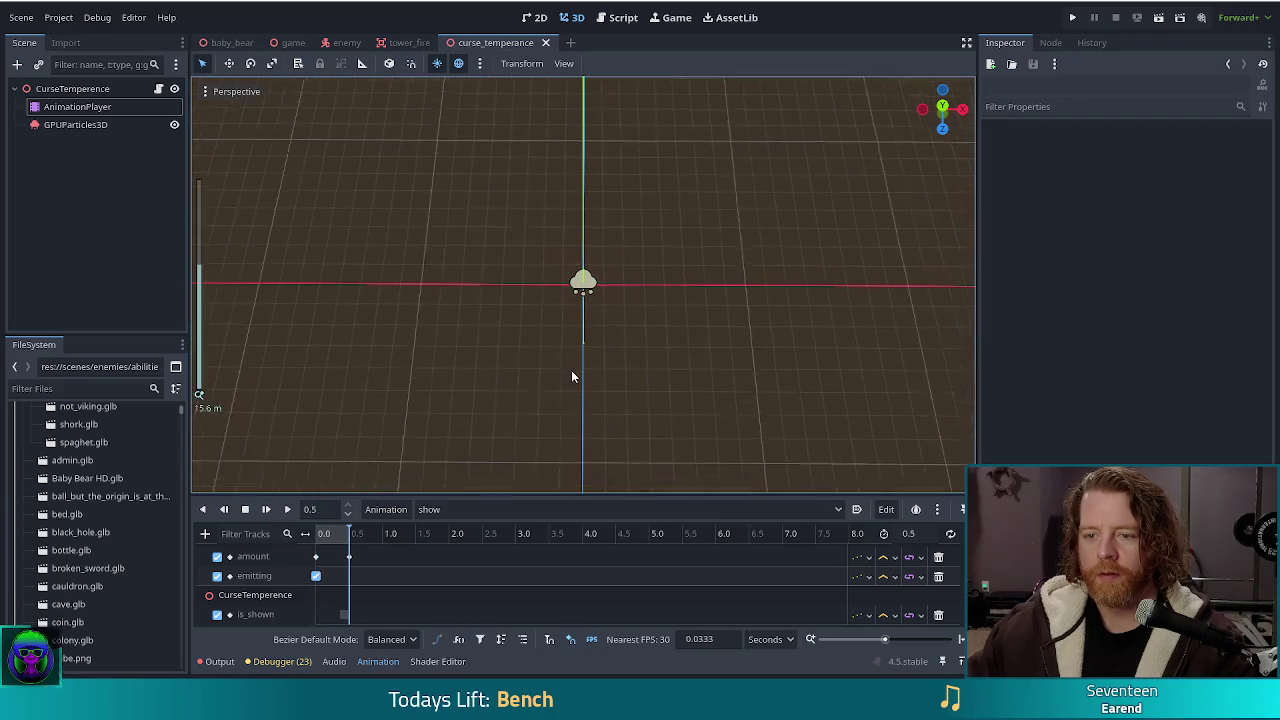
left_click(266, 509)
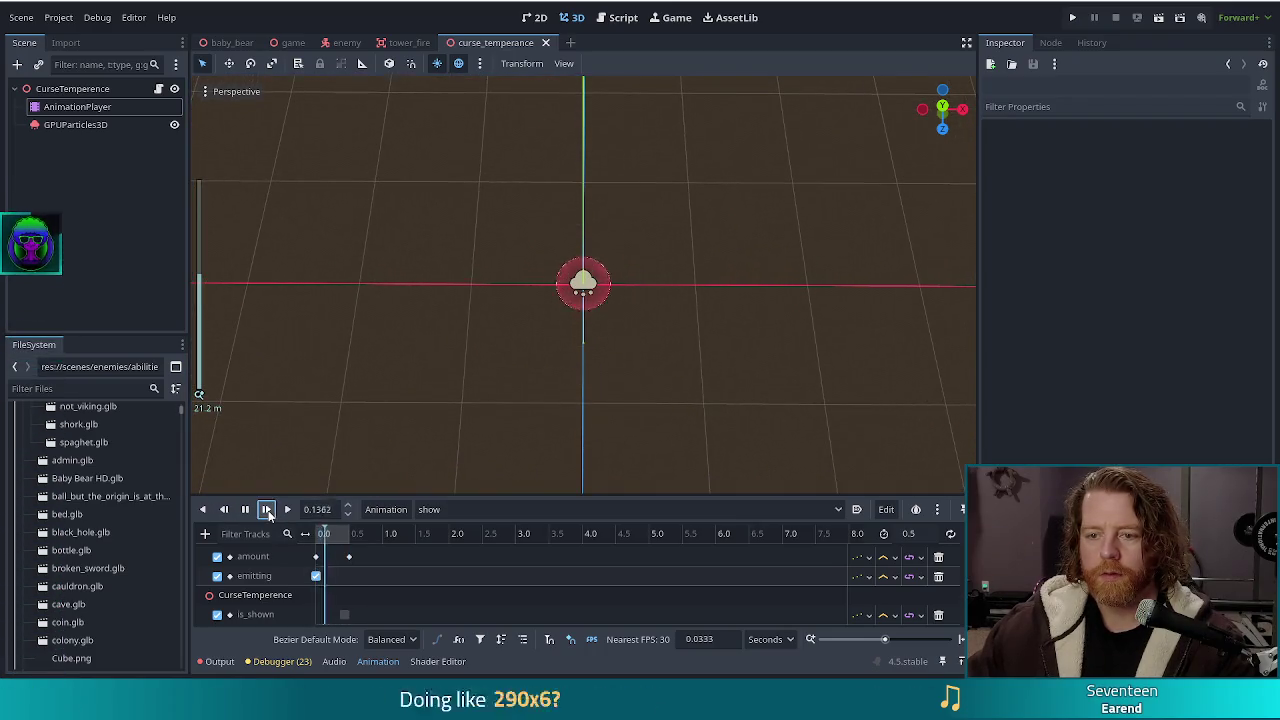
left_click(266, 509)
left_click(266, 509)
left_click(266, 509)
left_click(266, 509)
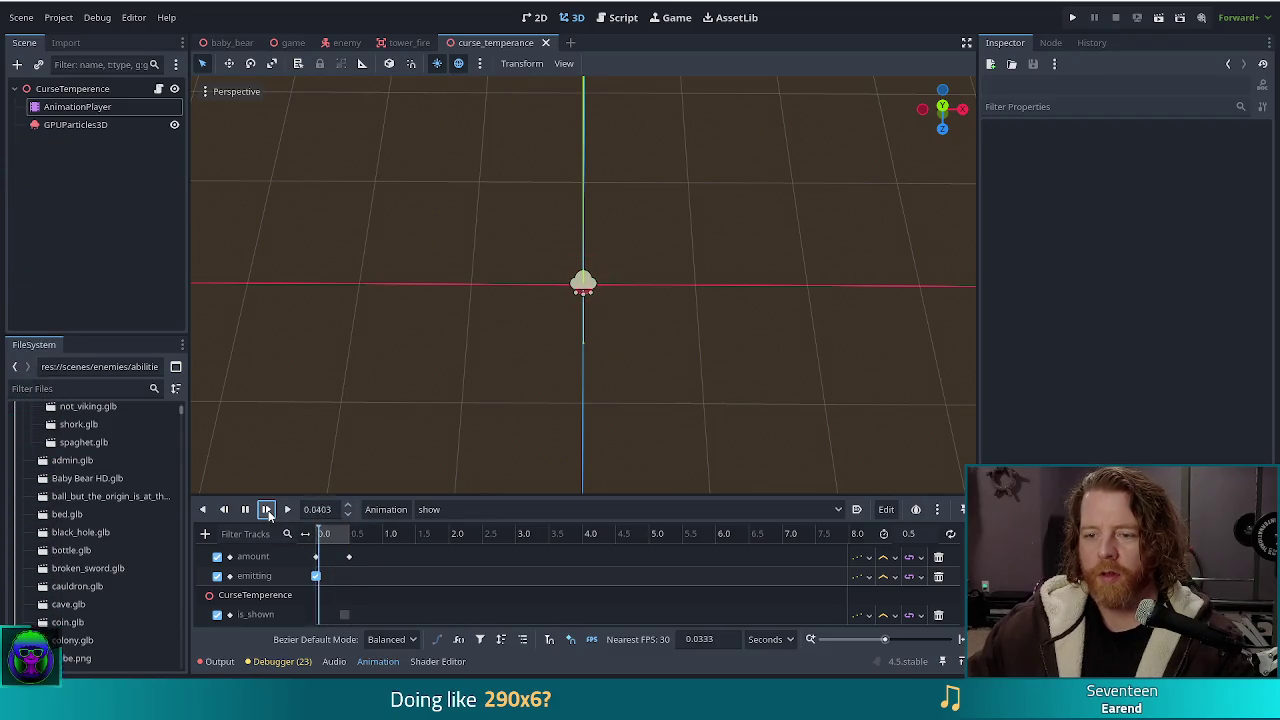
left_click(266, 509)
left_click(266, 509)
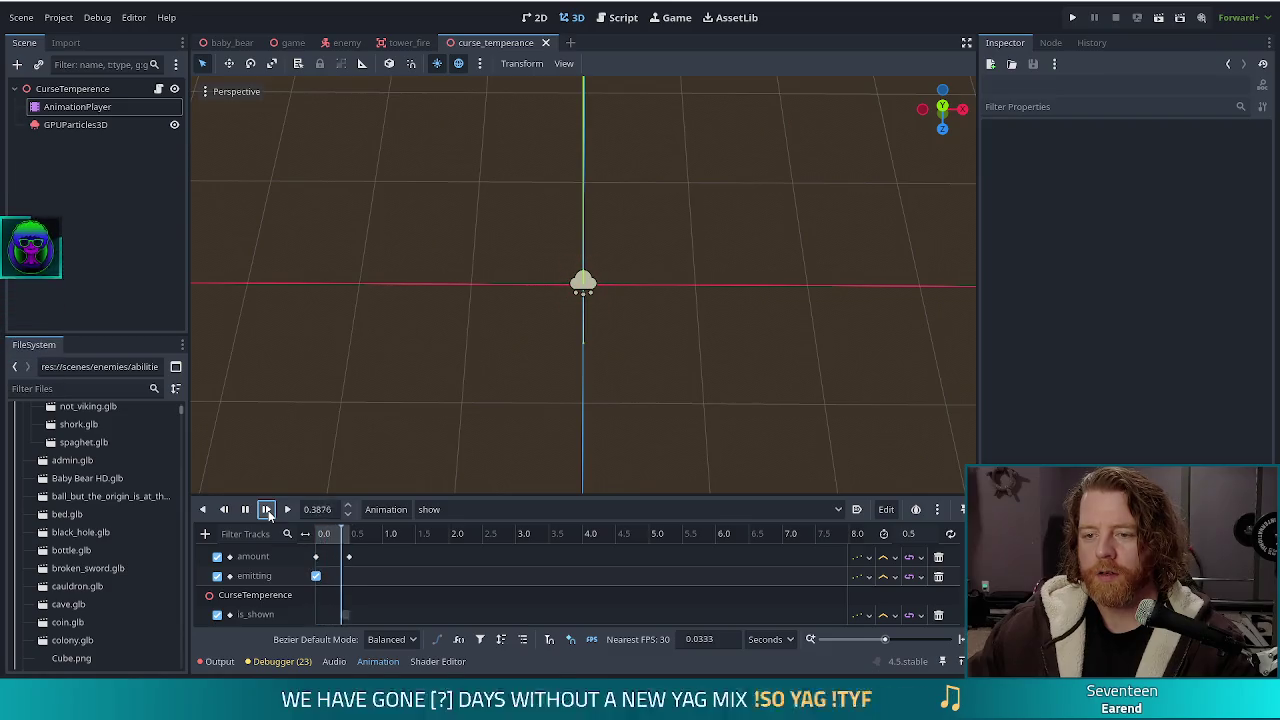
left_click(266, 509)
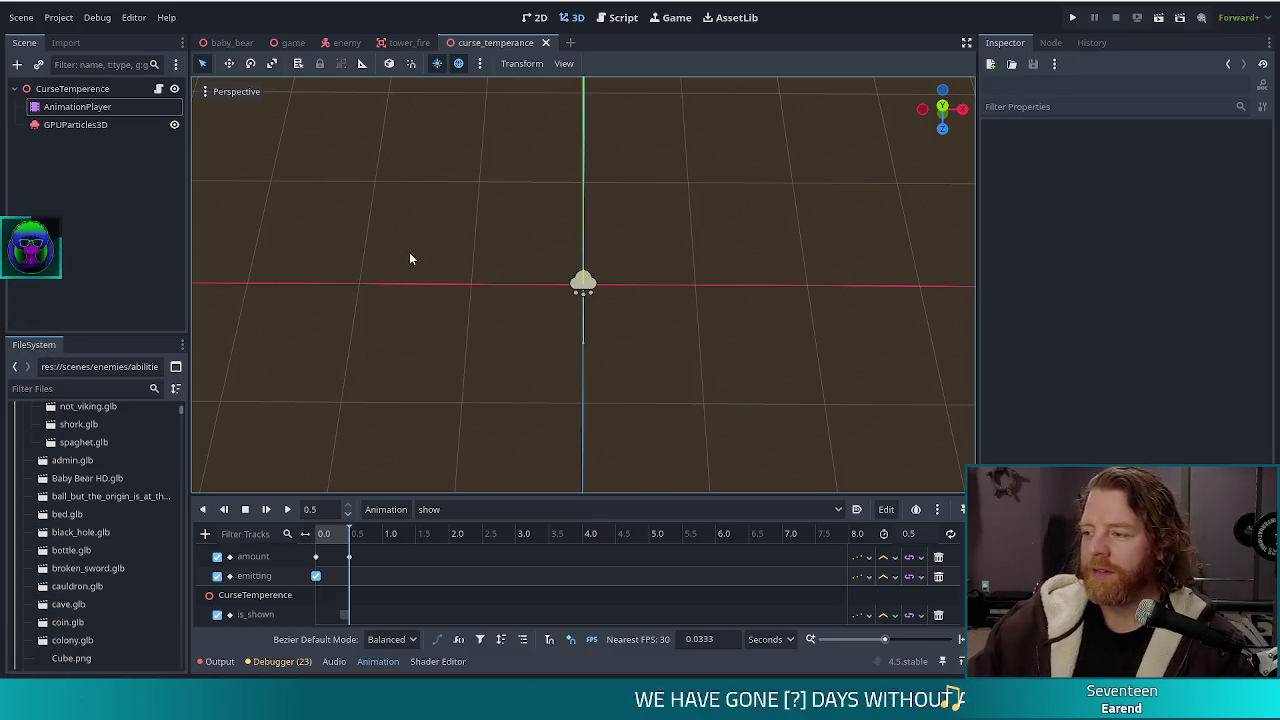
left_click(270, 509)
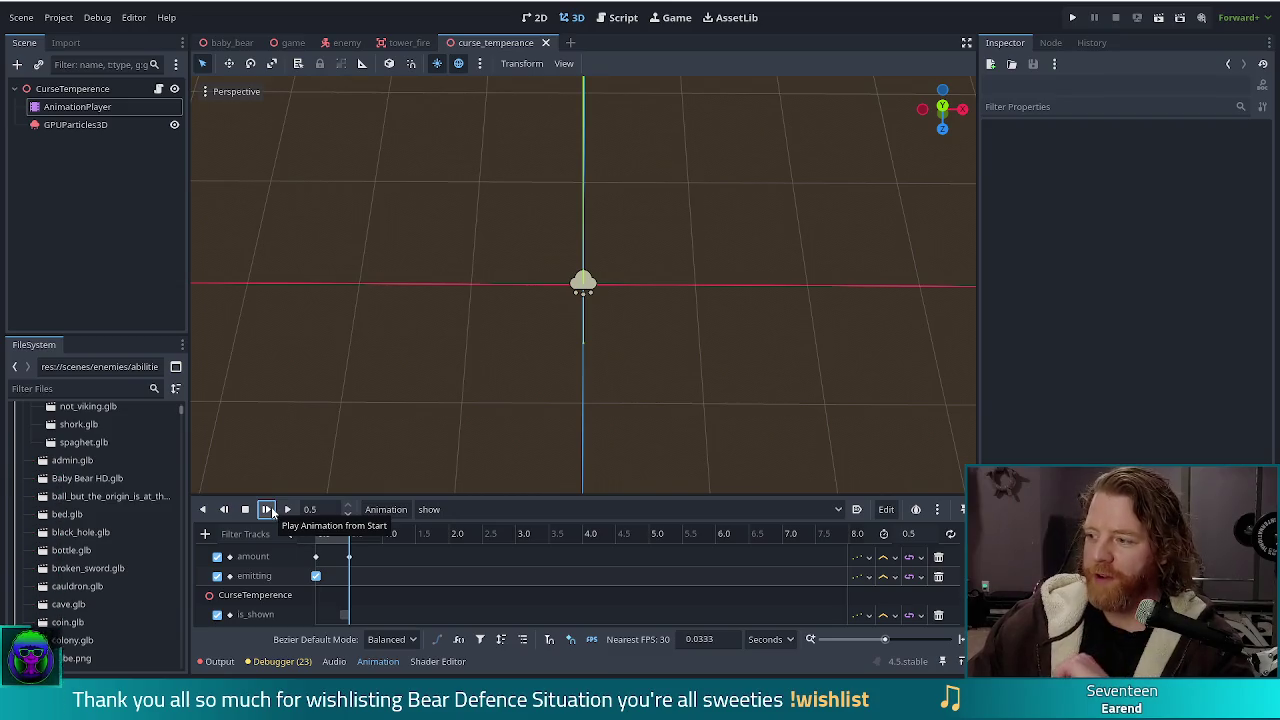
left_click(269, 510)
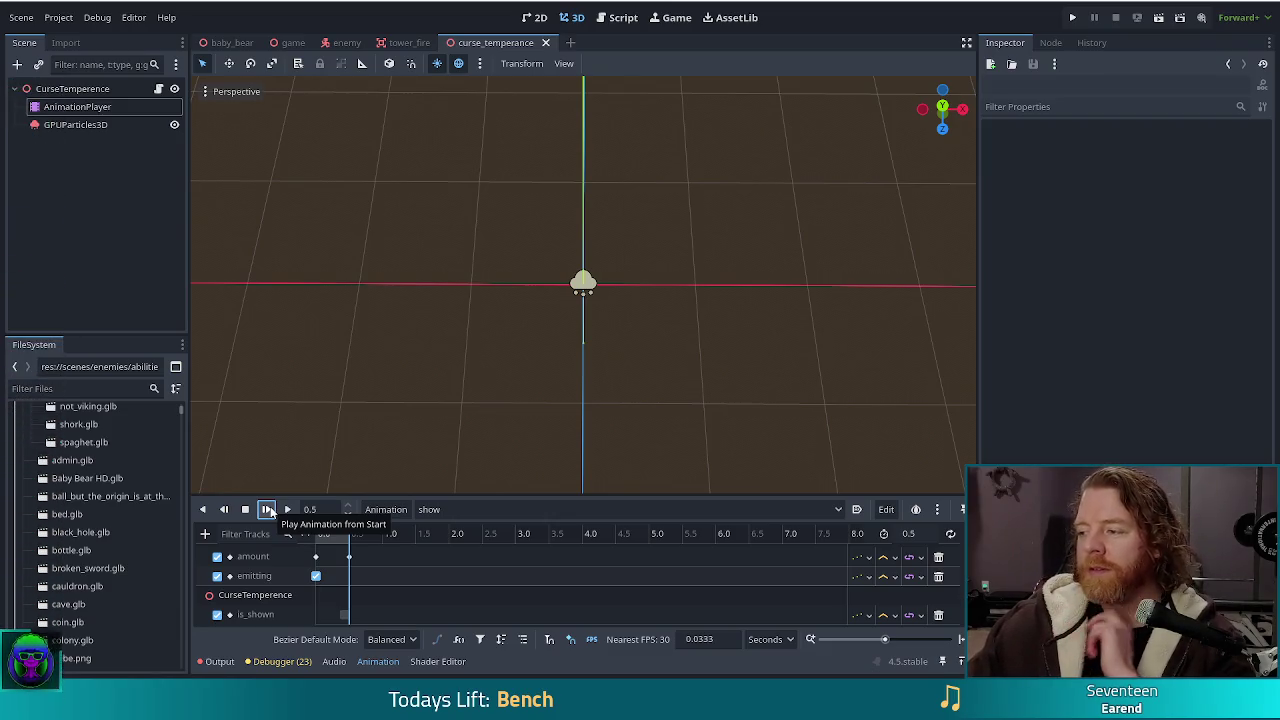
left_click(269, 510)
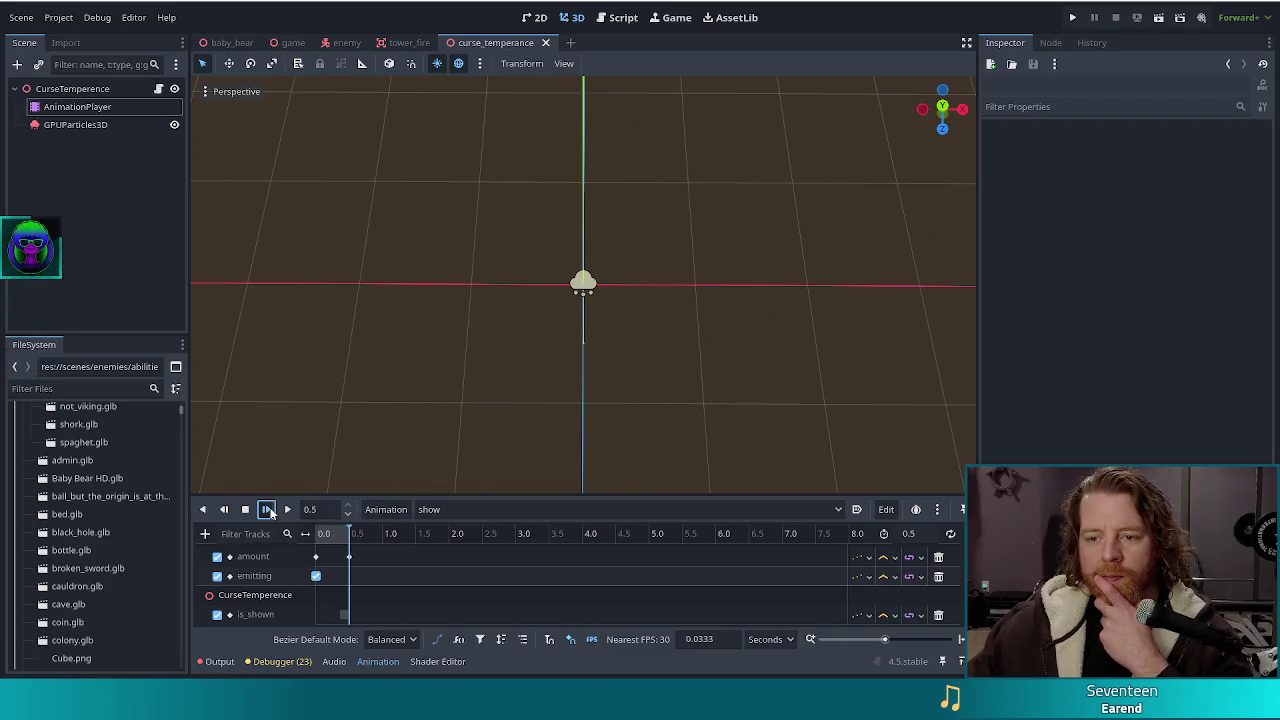
left_click(269, 510)
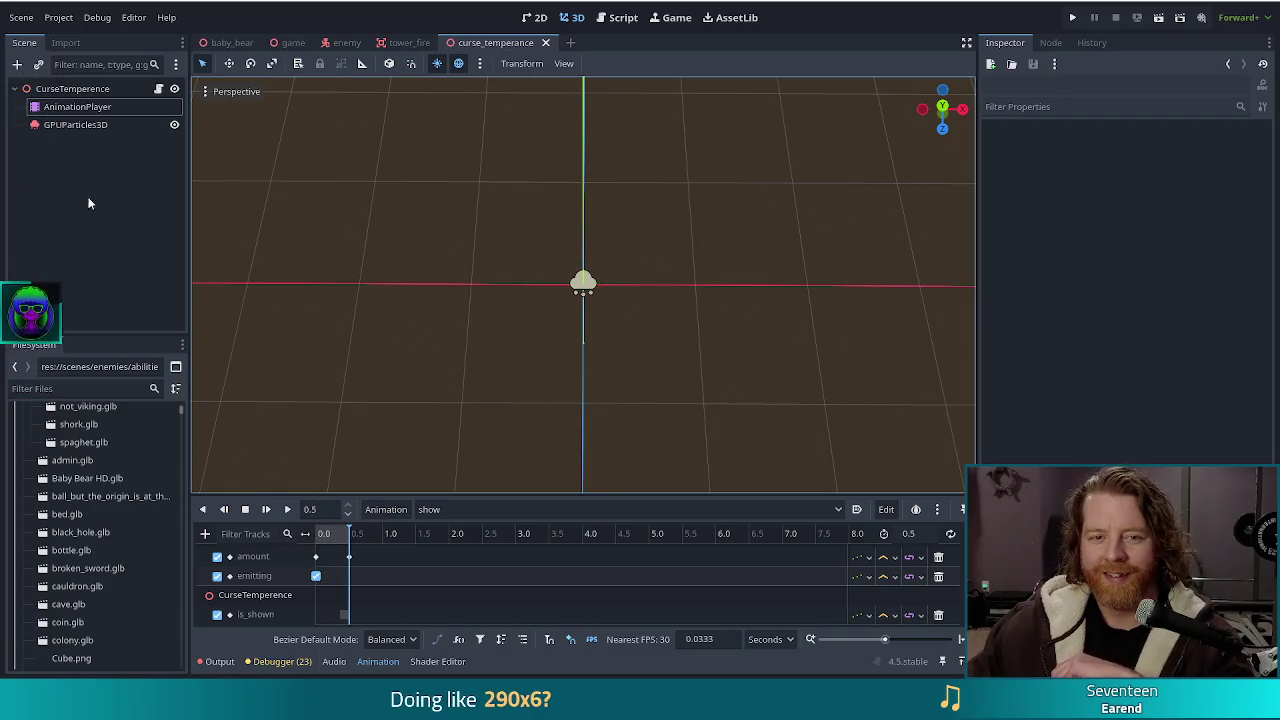
left_click(74, 125)
scroll(1120, 300, "down", 15)
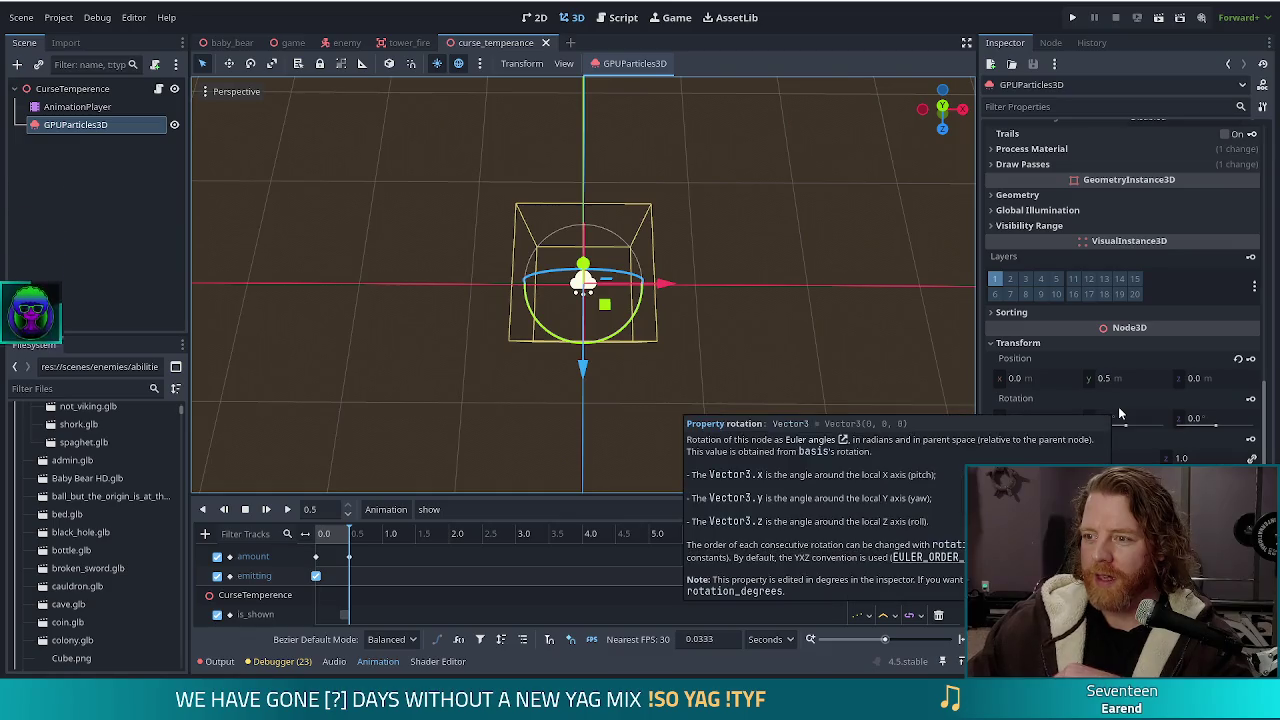
Expand the GPUParticles3D Draw Passes to reveal the Pass 1 mesh material
left_click(1040, 165)
scroll(1120, 300, "down", 5)
left_click(1180, 423)
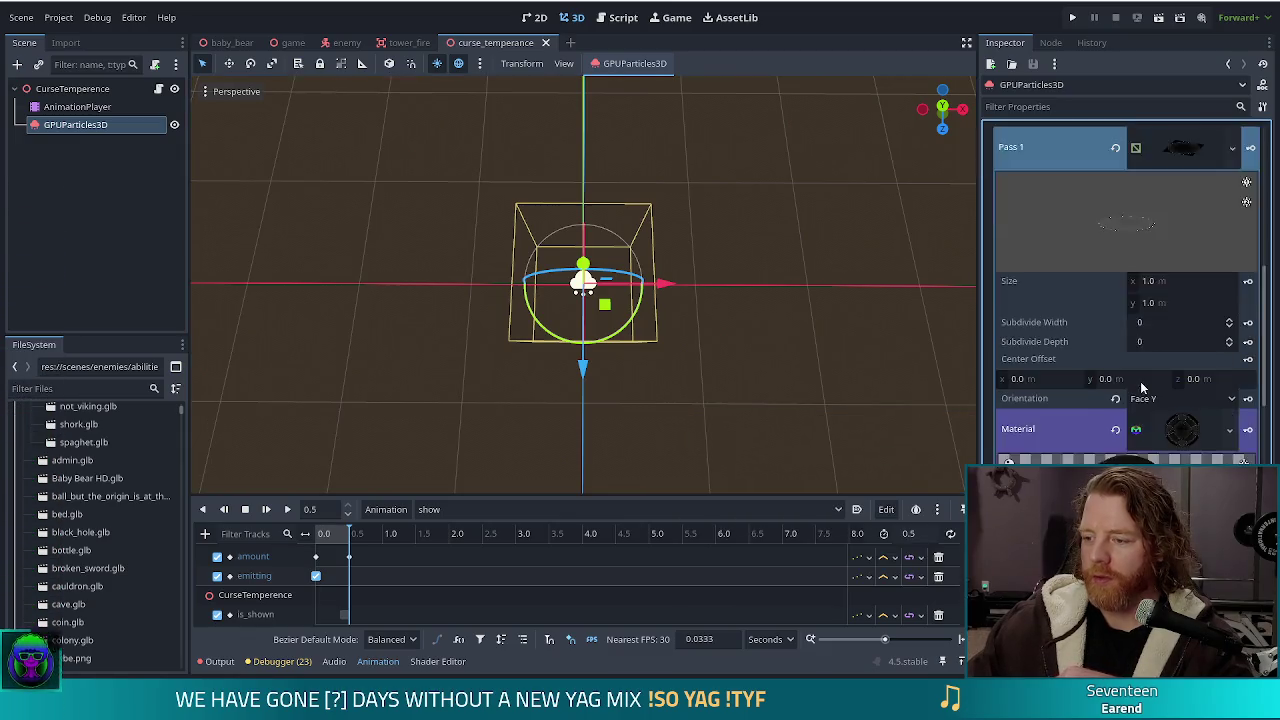
scroll(1120, 350, "down", 5)
scroll(1100, 380, "down", 5)
scroll(1100, 380, "up", 5)
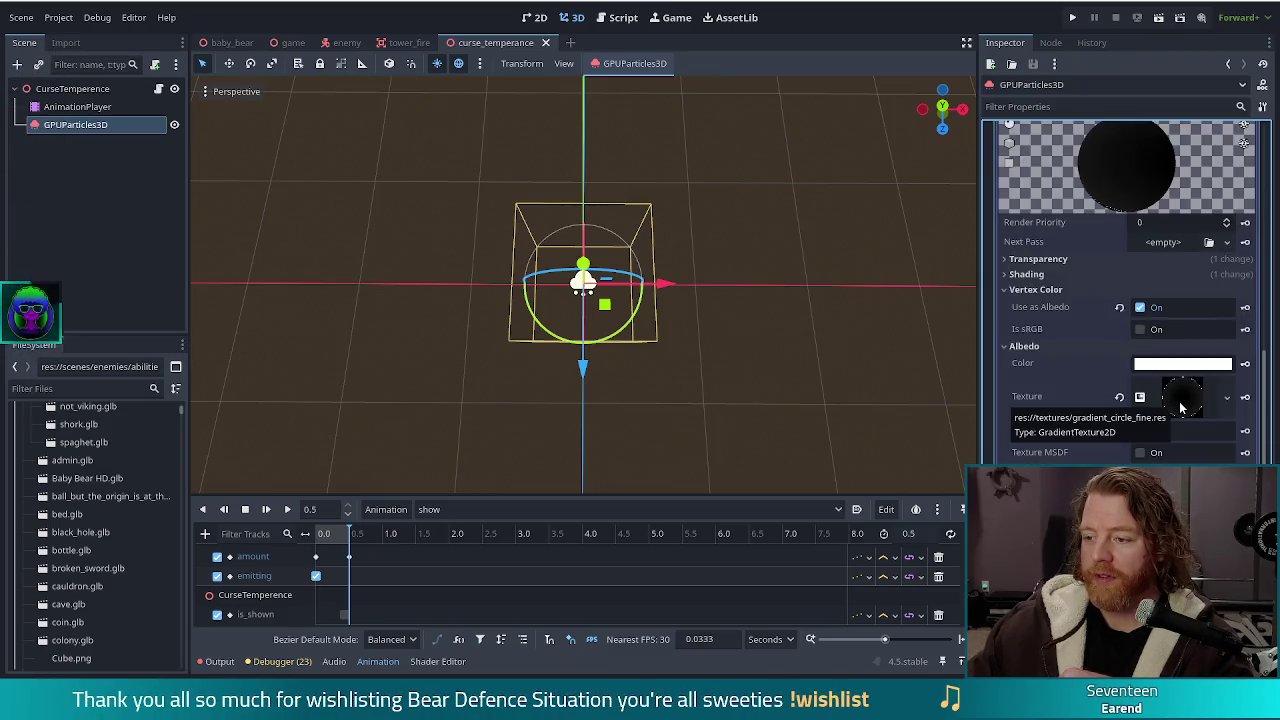
scroll(1181, 407, "up", 5)
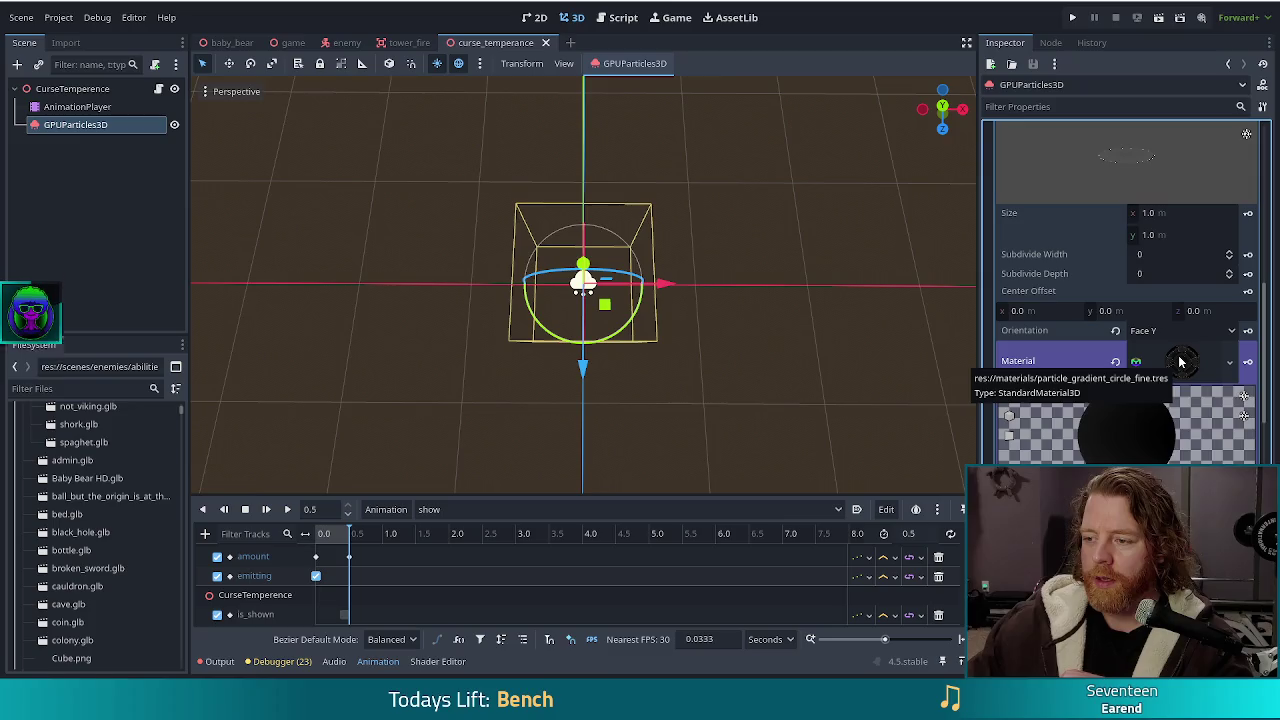
Save the material as particle_gradient_circle_thick.tres in res://materials
right_click(1180, 362)
left_click(1180, 540)
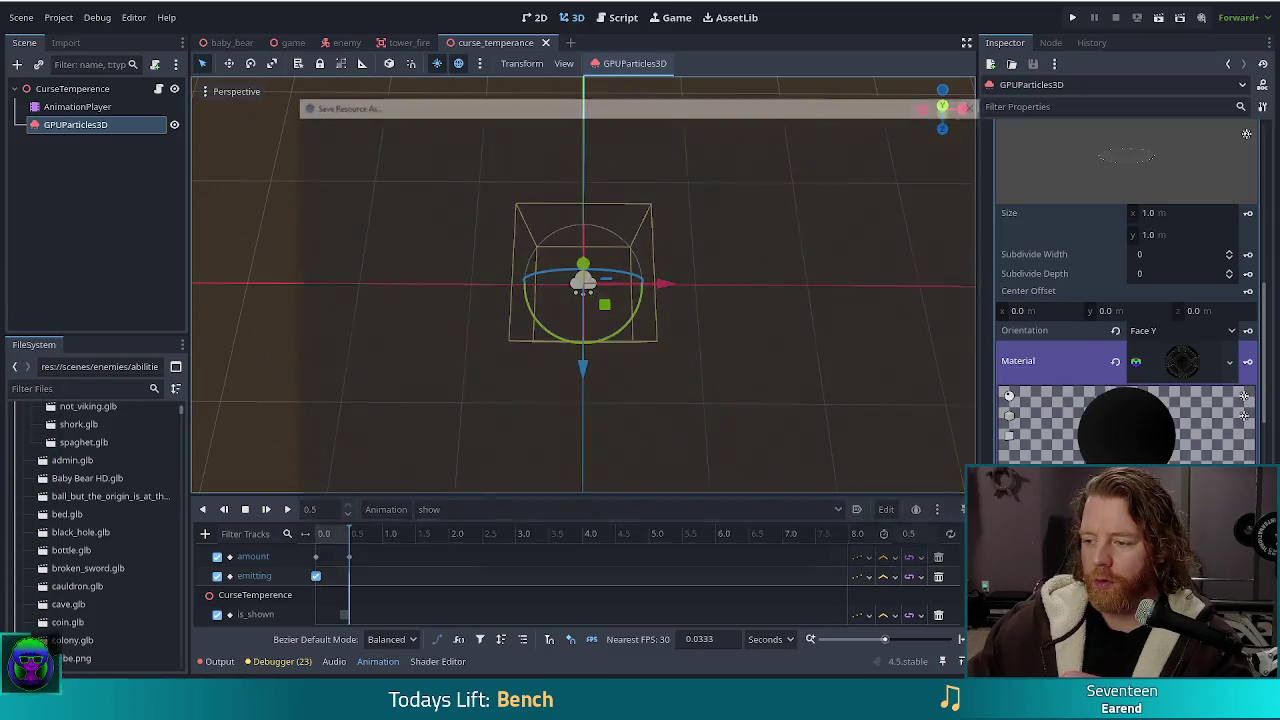
left_click(534, 530)
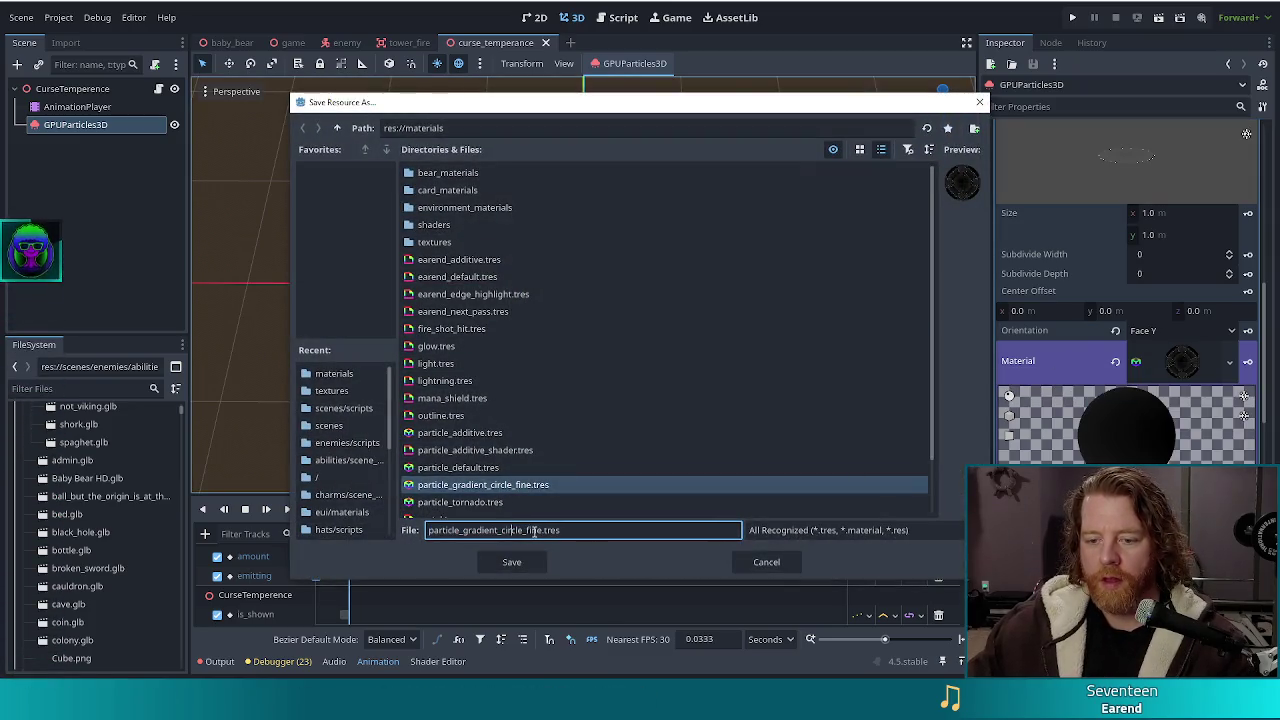
key("BackSpace")
key("BackSpace")
key("BackSpace")
type("med")
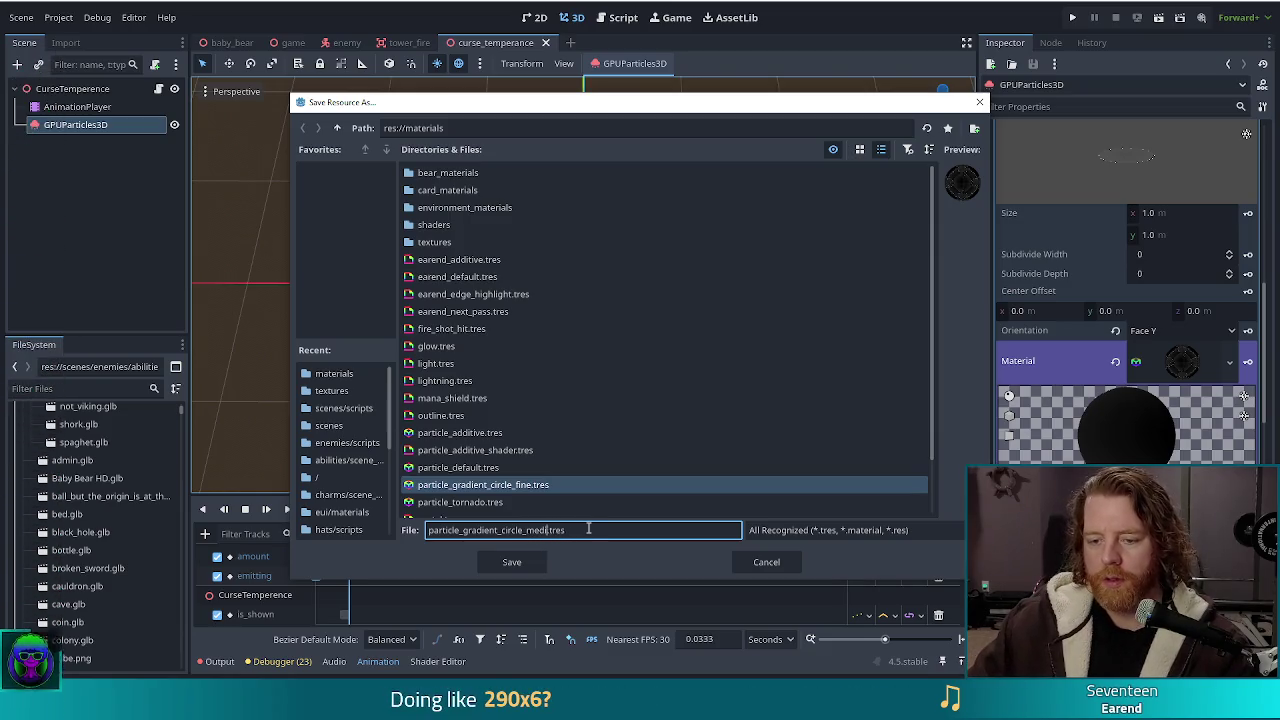
type("thin")
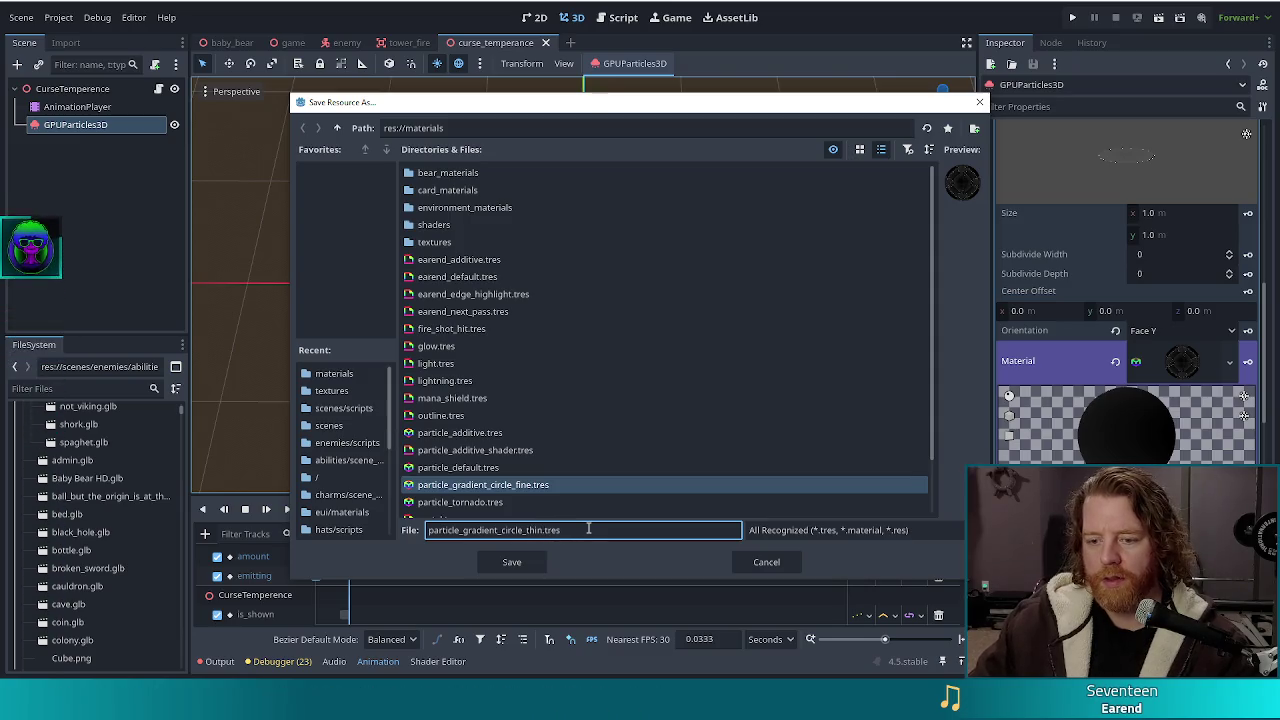
key("BackSpace")
key("BackSpace")
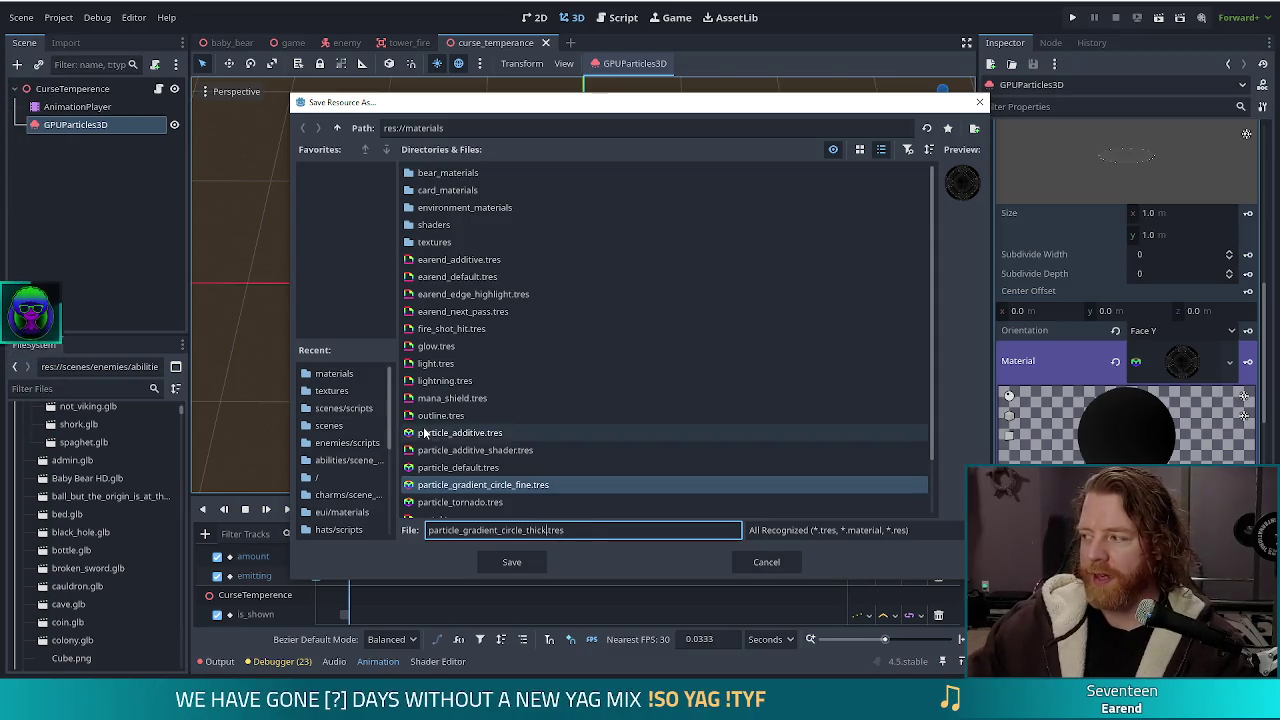
left_click(524, 566)
left_click(524, 566)
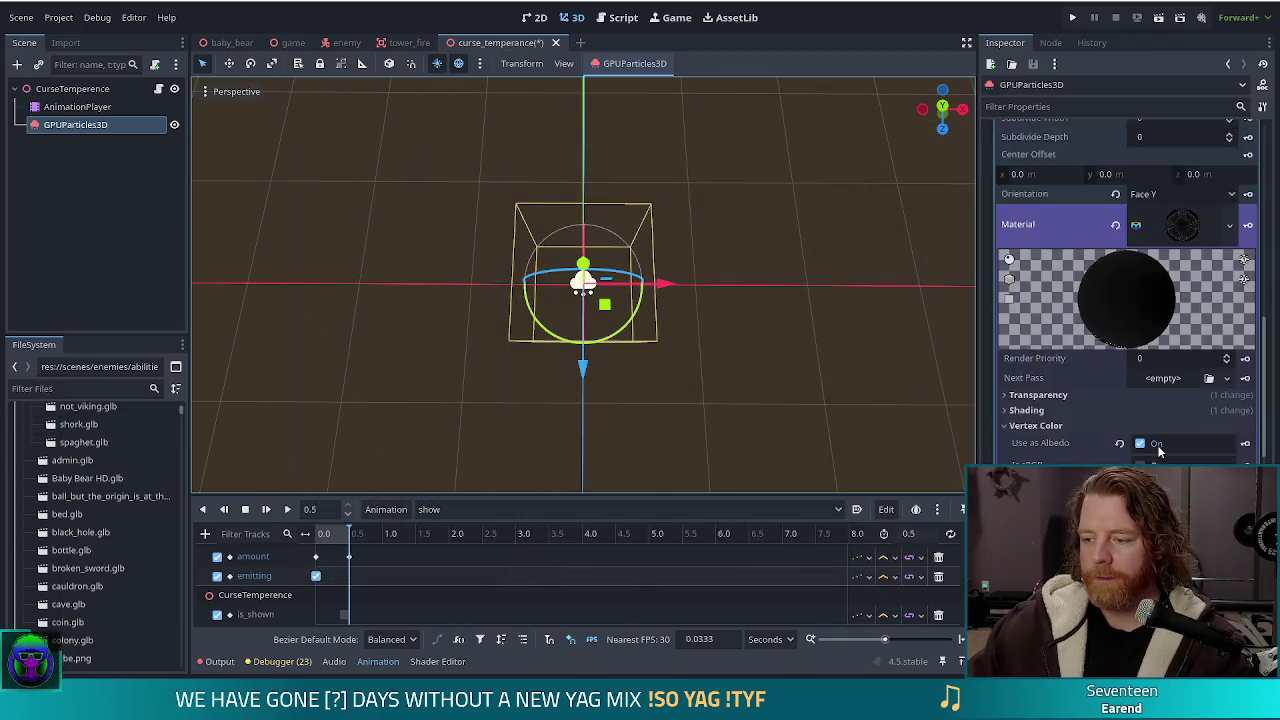
scroll(1186, 457, "down", 5)
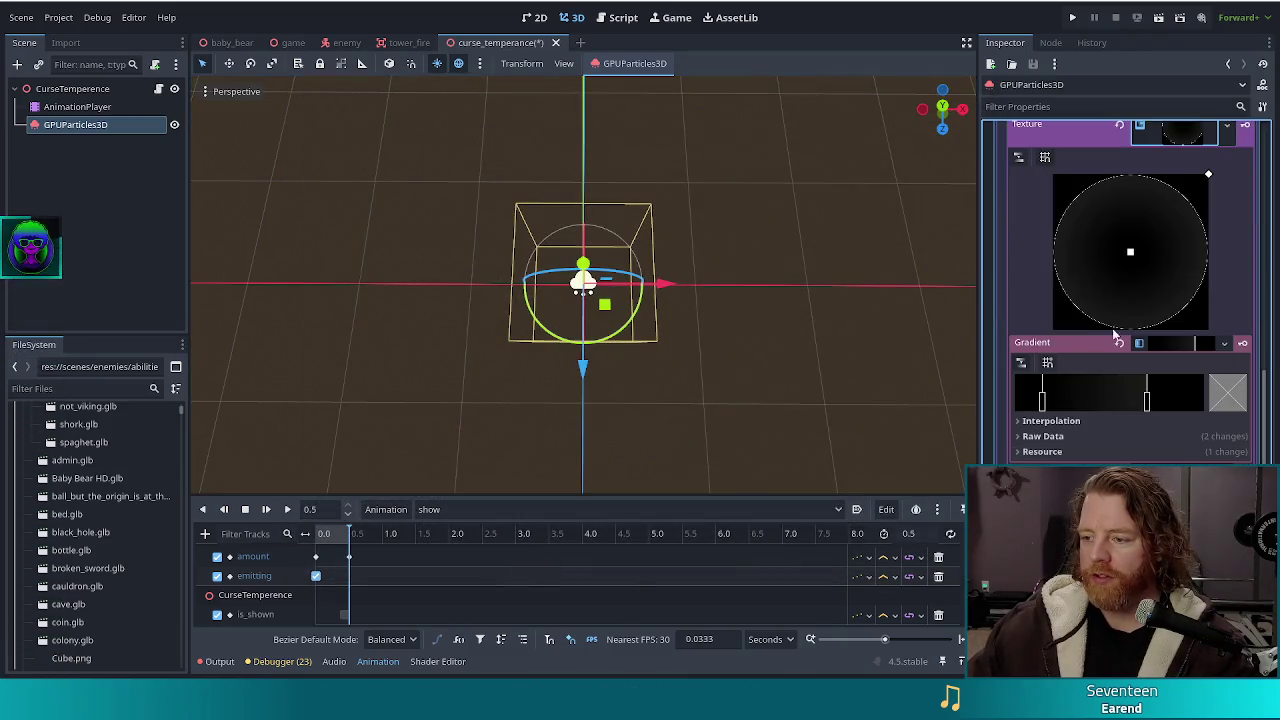
scroll(1191, 311, "up", 3)
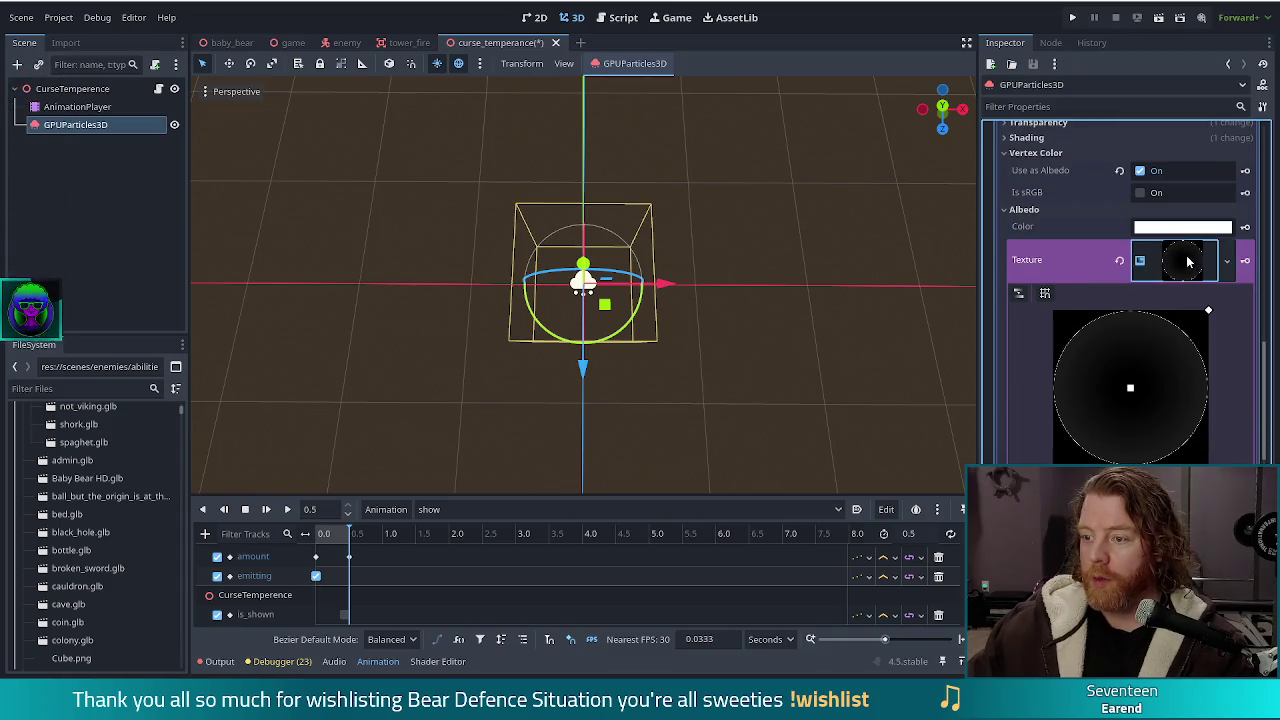
Make the albedo gradient texture unique (recursive)
right_click(1189, 261)
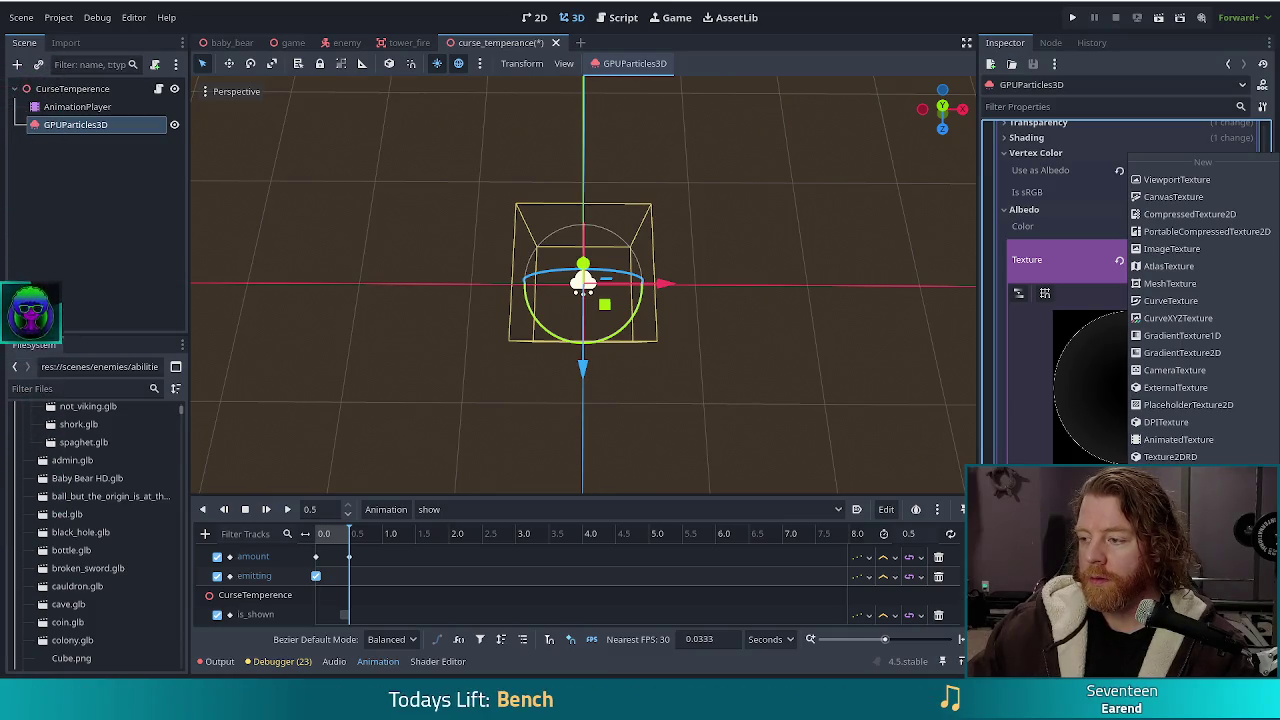
key("Escape")
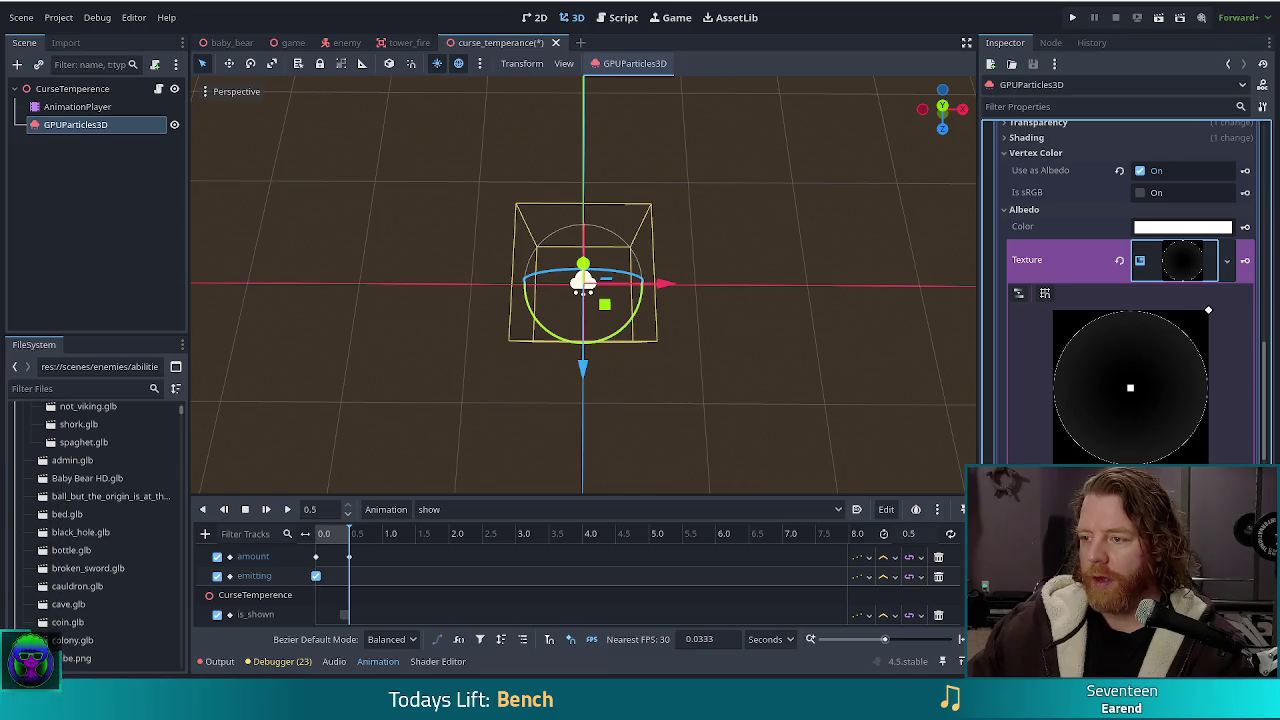
right_click(1181, 265)
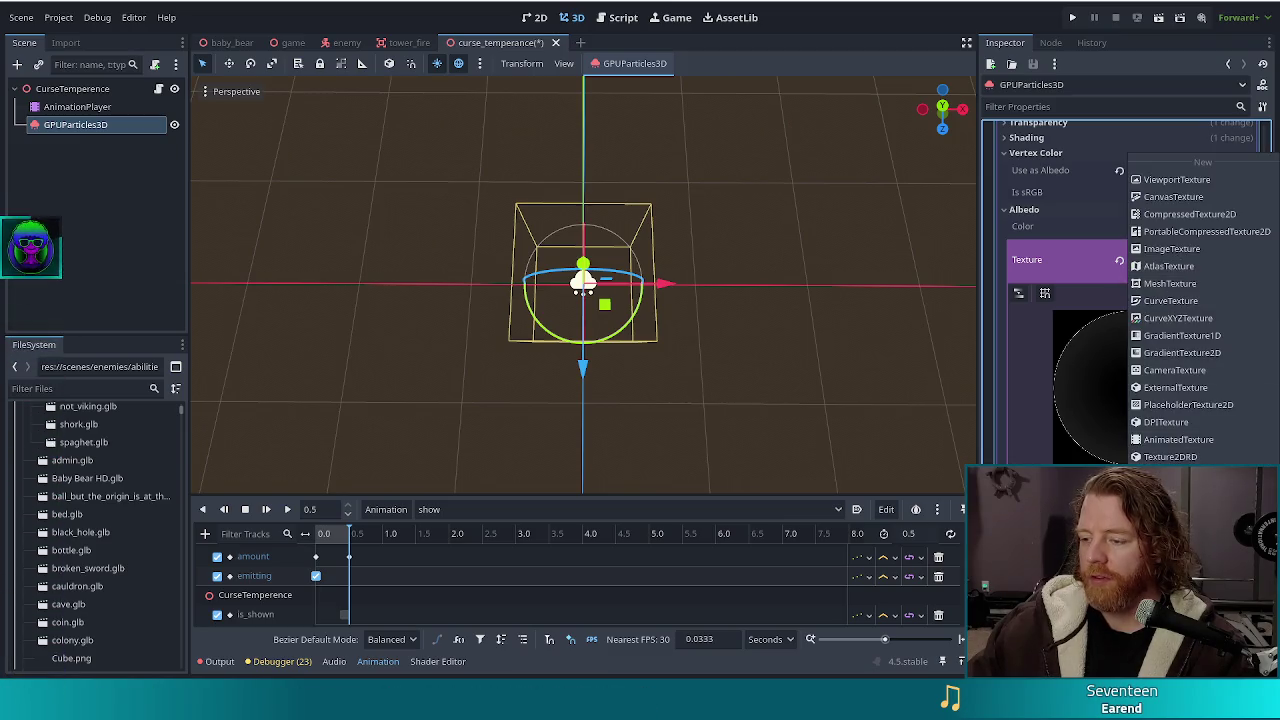
left_click(1190, 277)
left_click(573, 461)
Save the gradient texture as gradient_circle_thick.tres in res://textures
right_click(1183, 262)
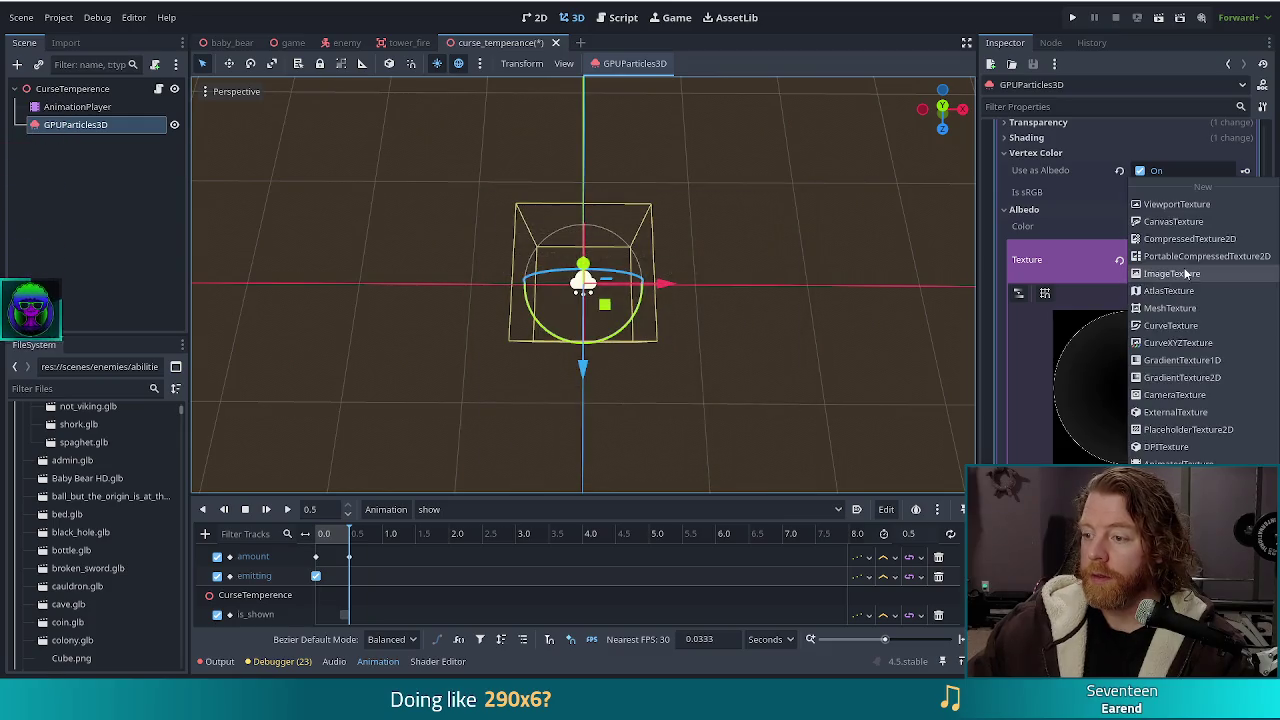
left_click(1180, 630)
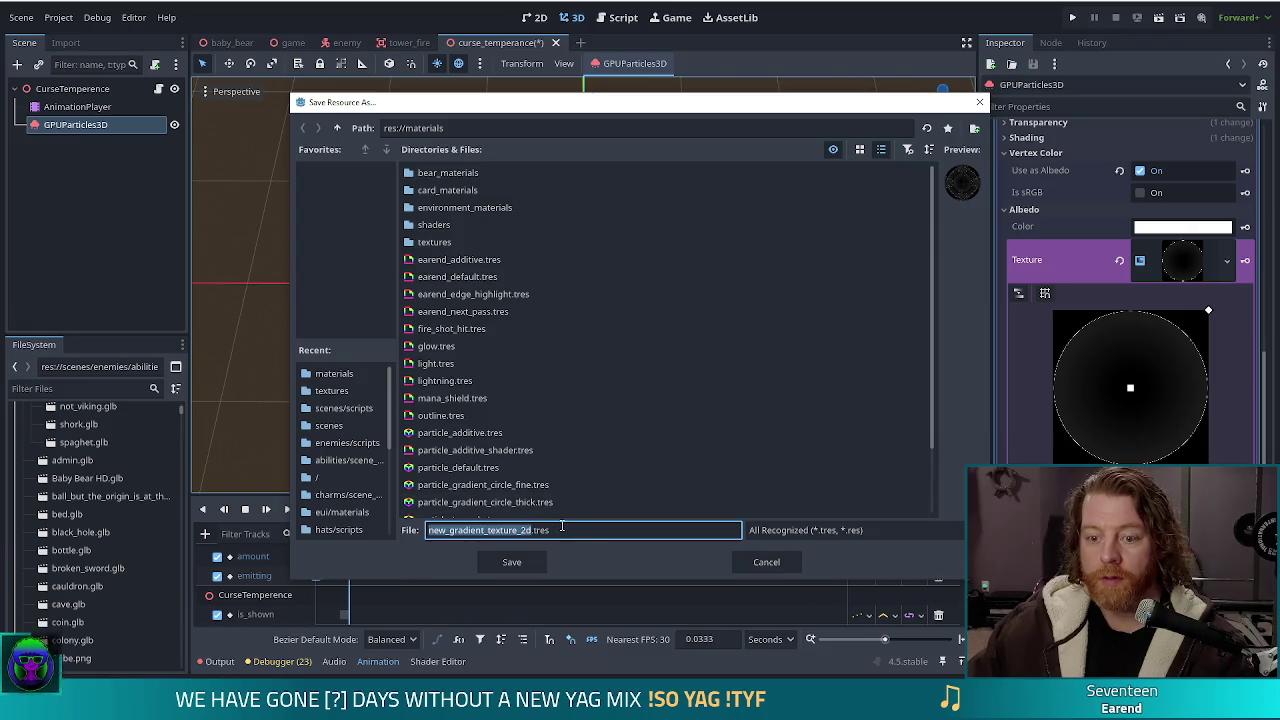
left_click(337, 128)
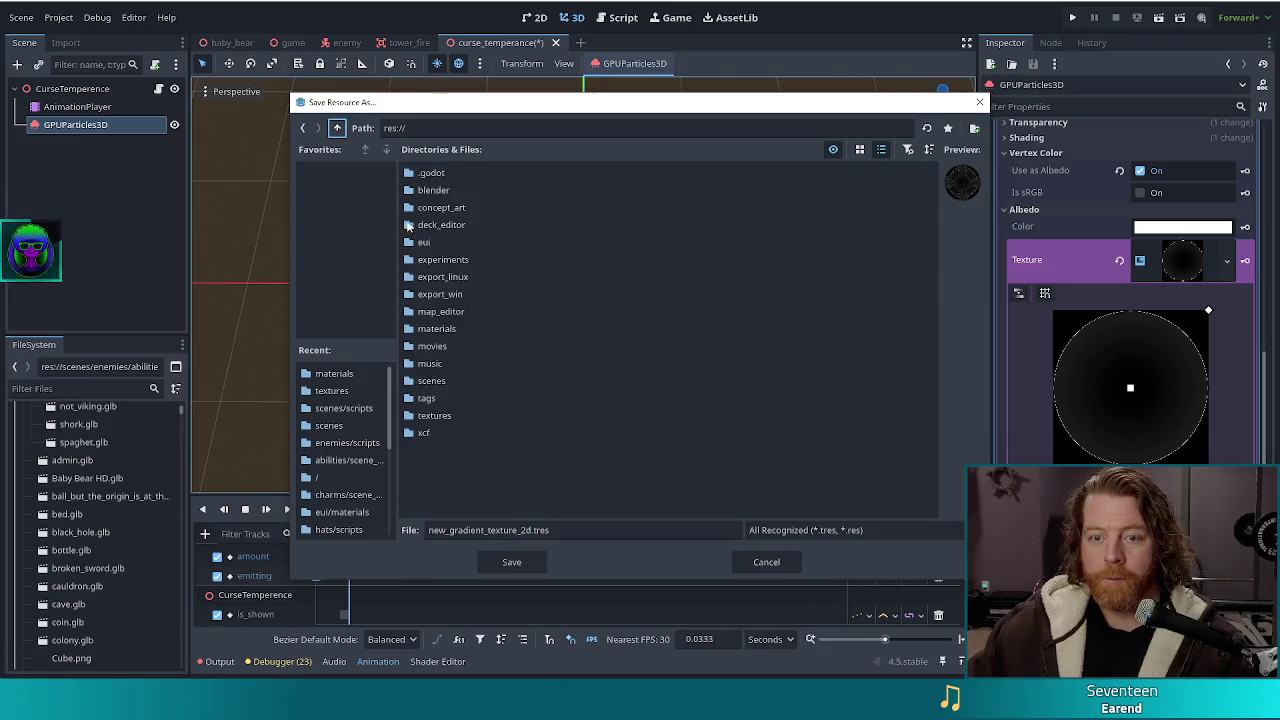
double_click(432, 415)
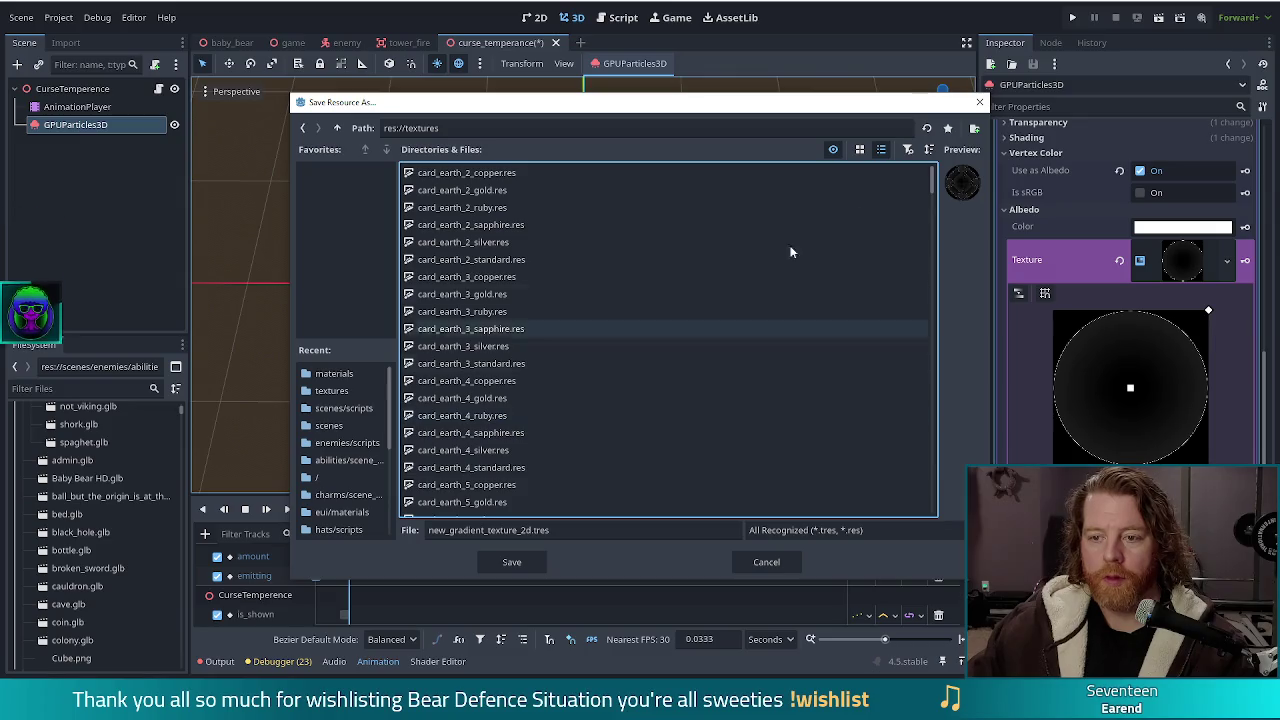
left_click_drag(930, 186, 933, 574)
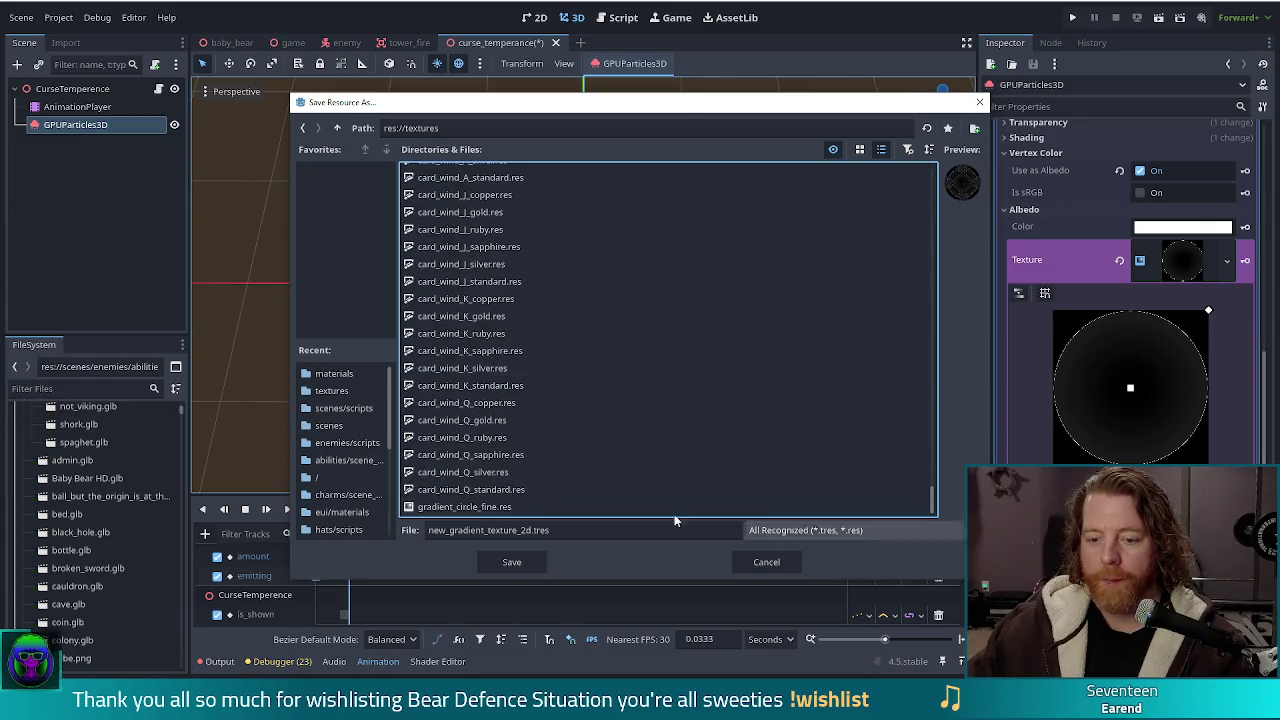
left_click(524, 532)
type("d")
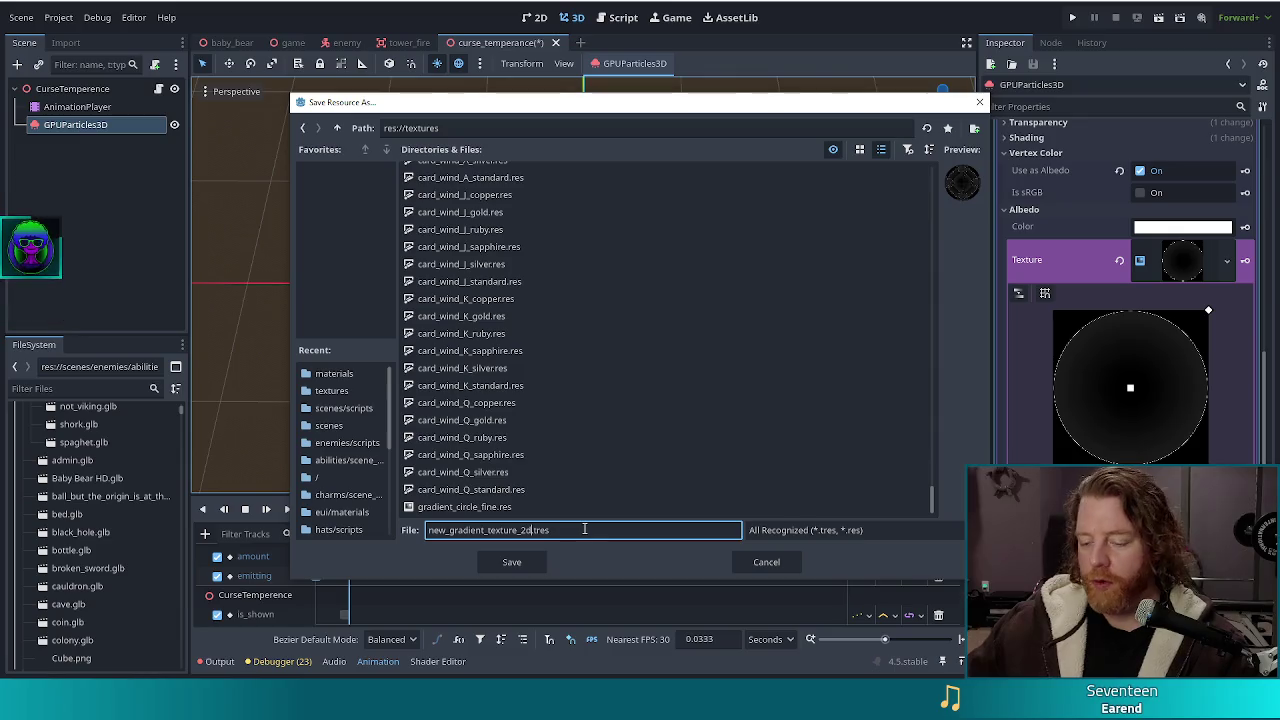
key("shift+Home")
type("g")
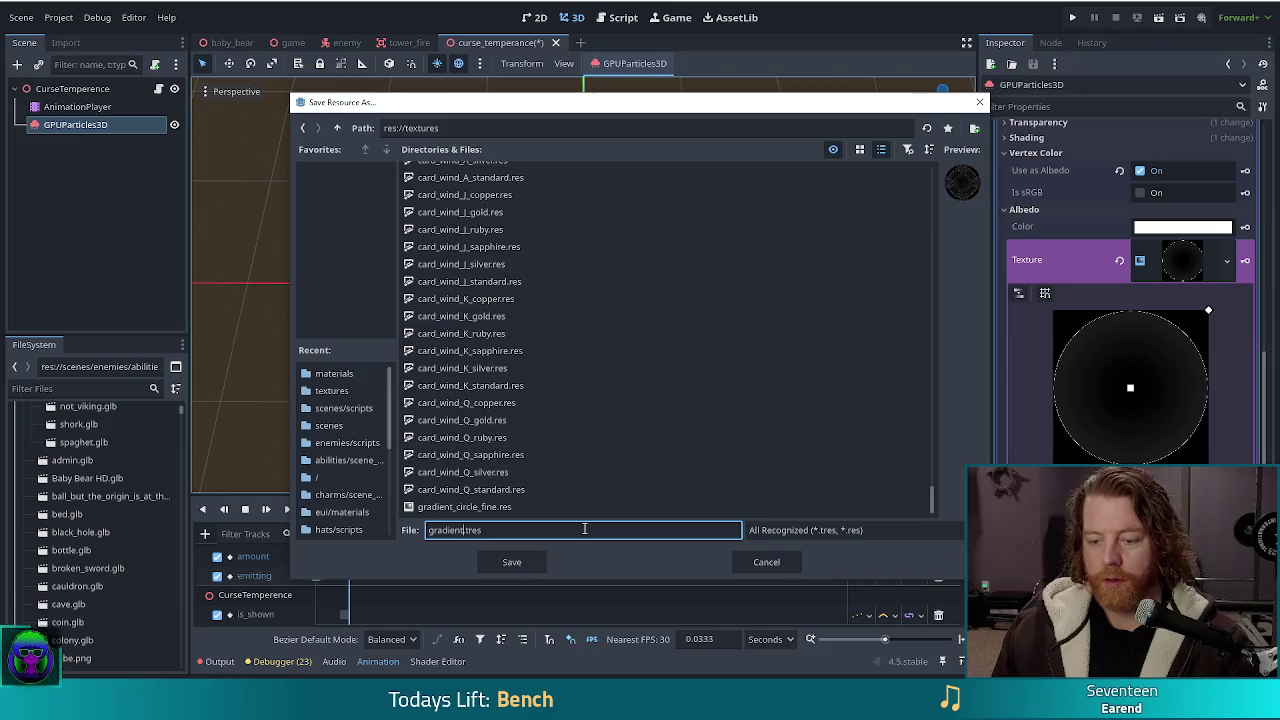
type("radient_circle_thick")
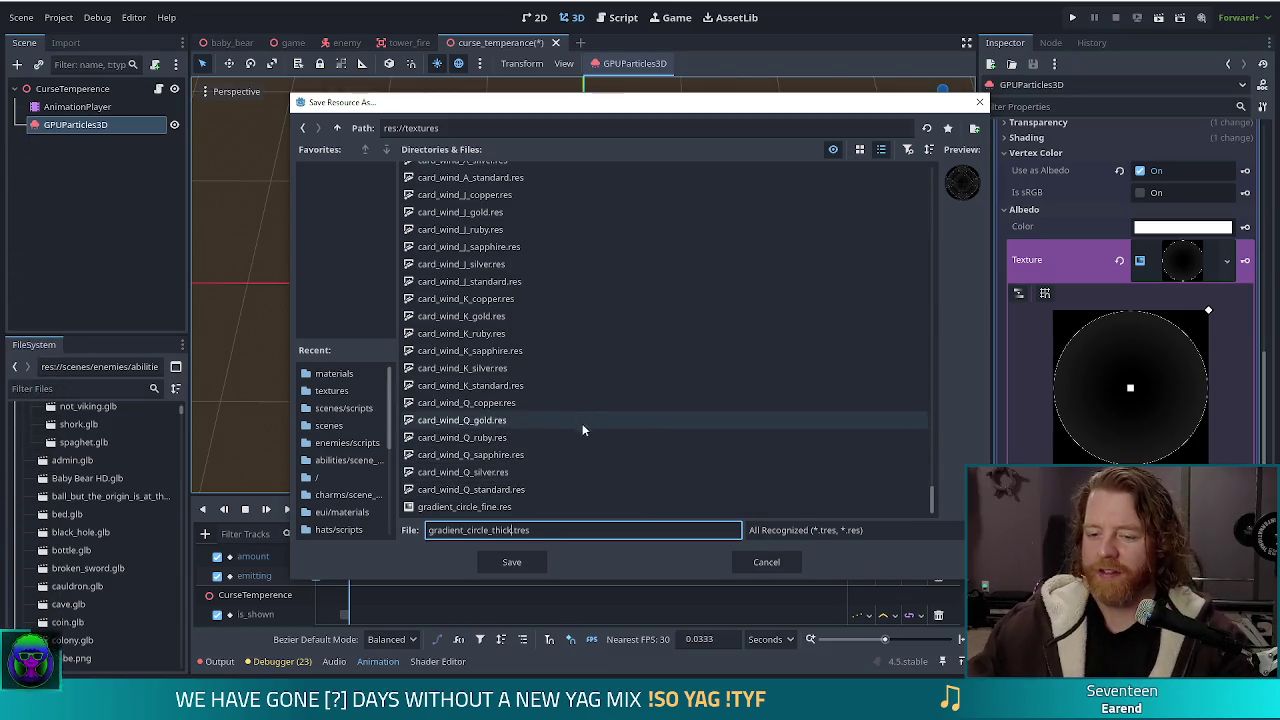
left_click(520, 564)
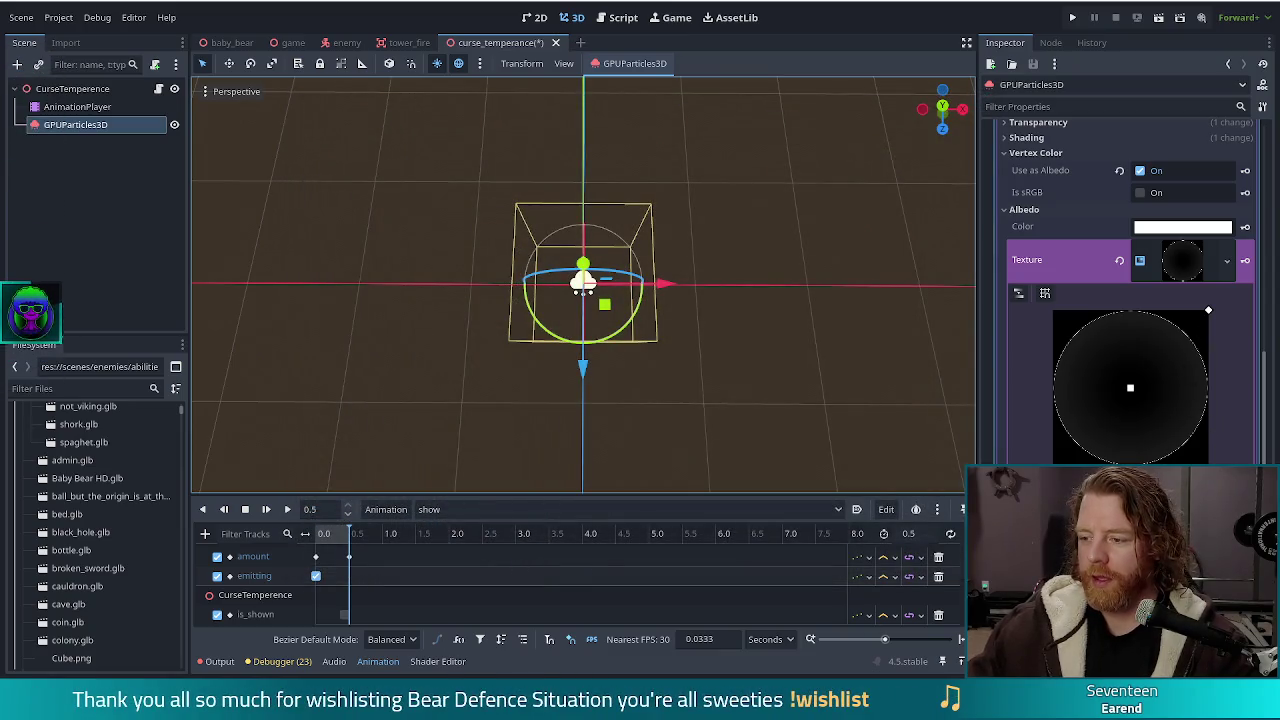
Drag the albedo gradient's stops to widen the bright white band around the dark centre
scroll(1183, 435, "down", 2)
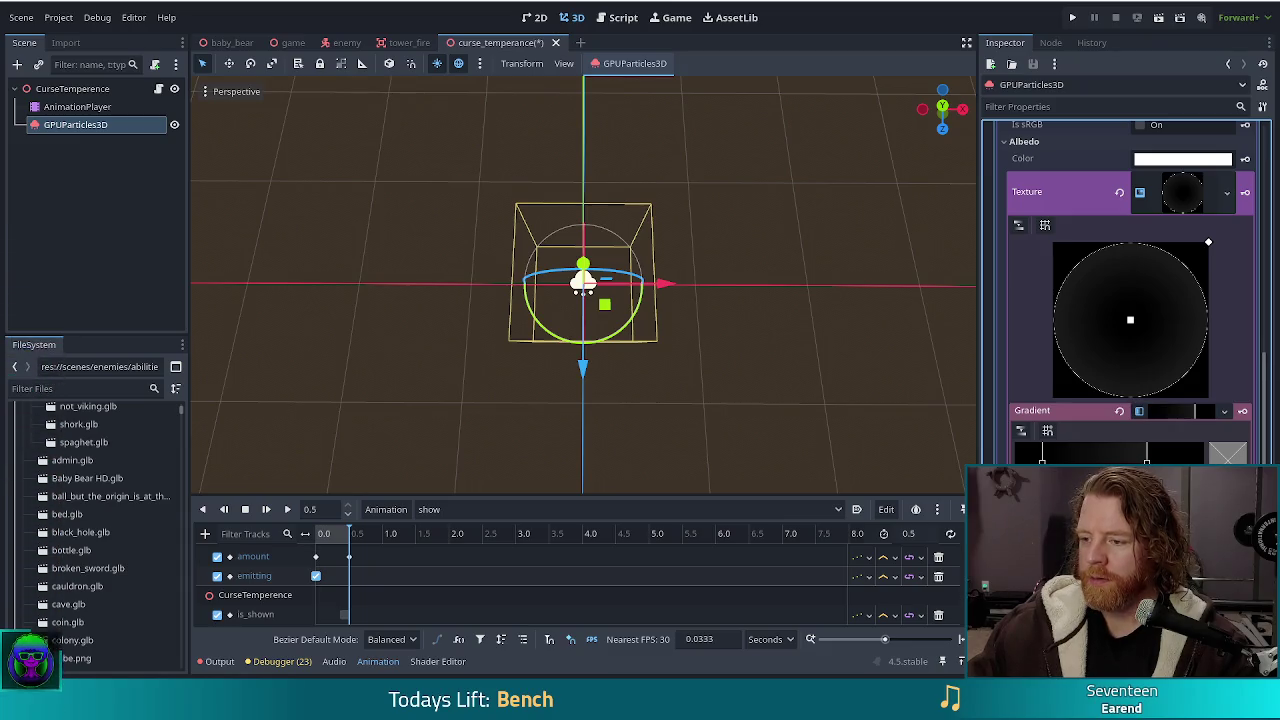
scroll(1130, 290, "down", 4)
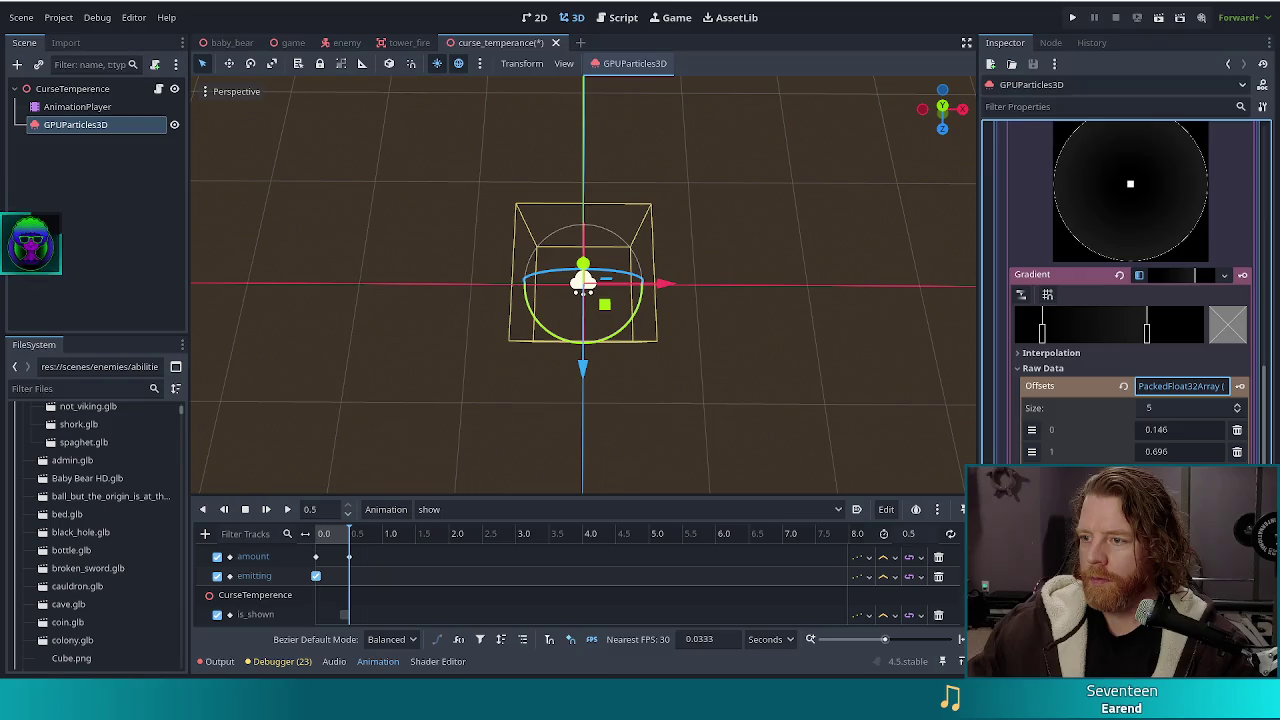
left_click(1172, 386)
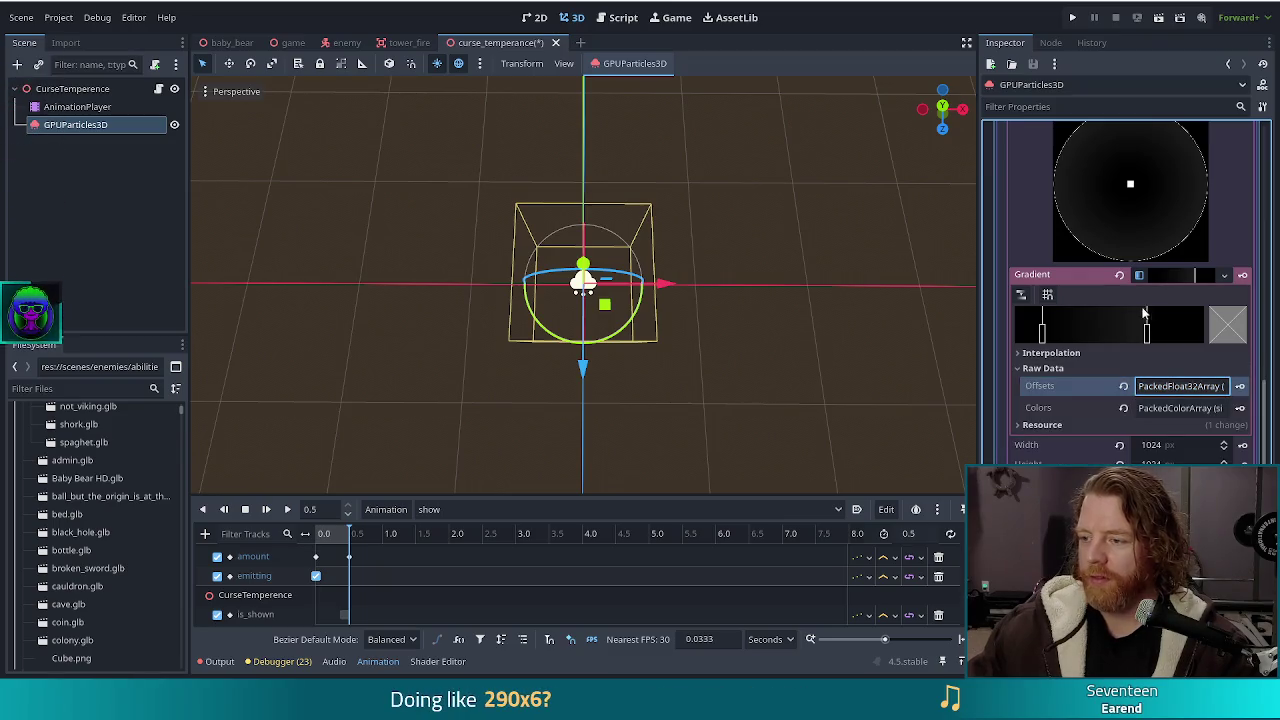
left_click_drag(1148, 338, 1131, 337)
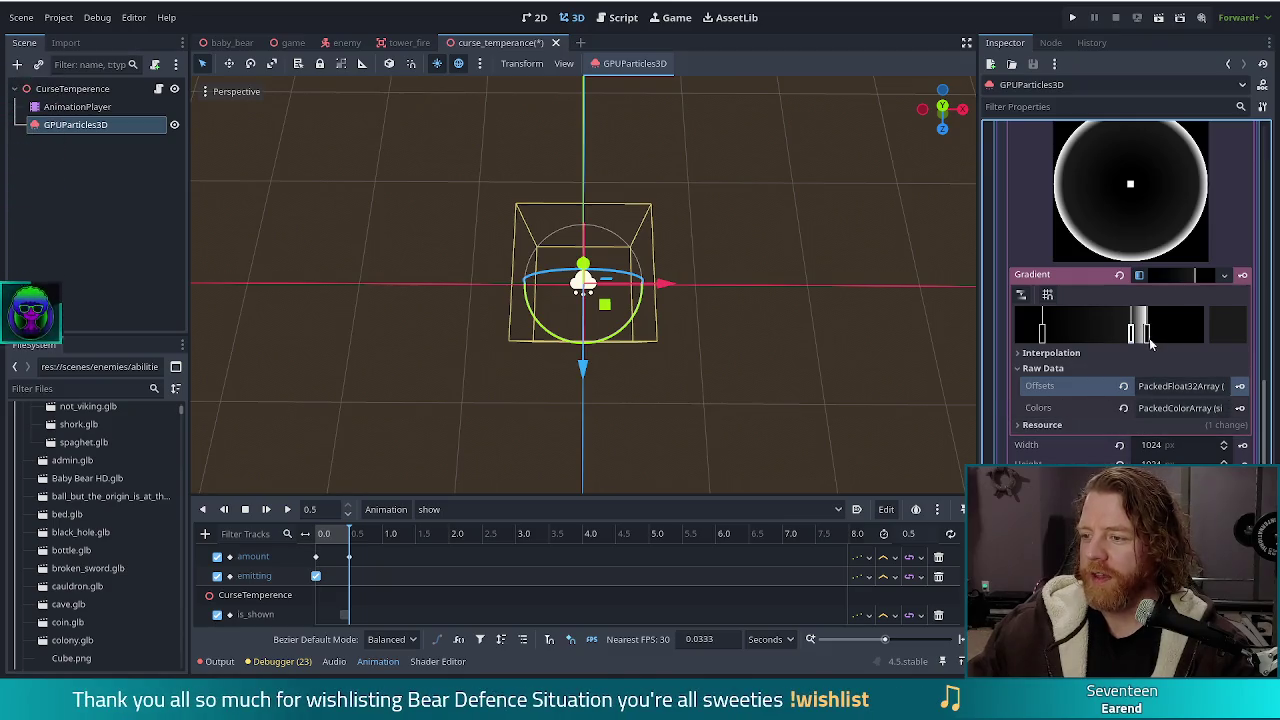
mouse_move(1131, 333)
left_mouse_down()
mouse_move(1062, 338)
mouse_move(1158, 336)
left_mouse_up()
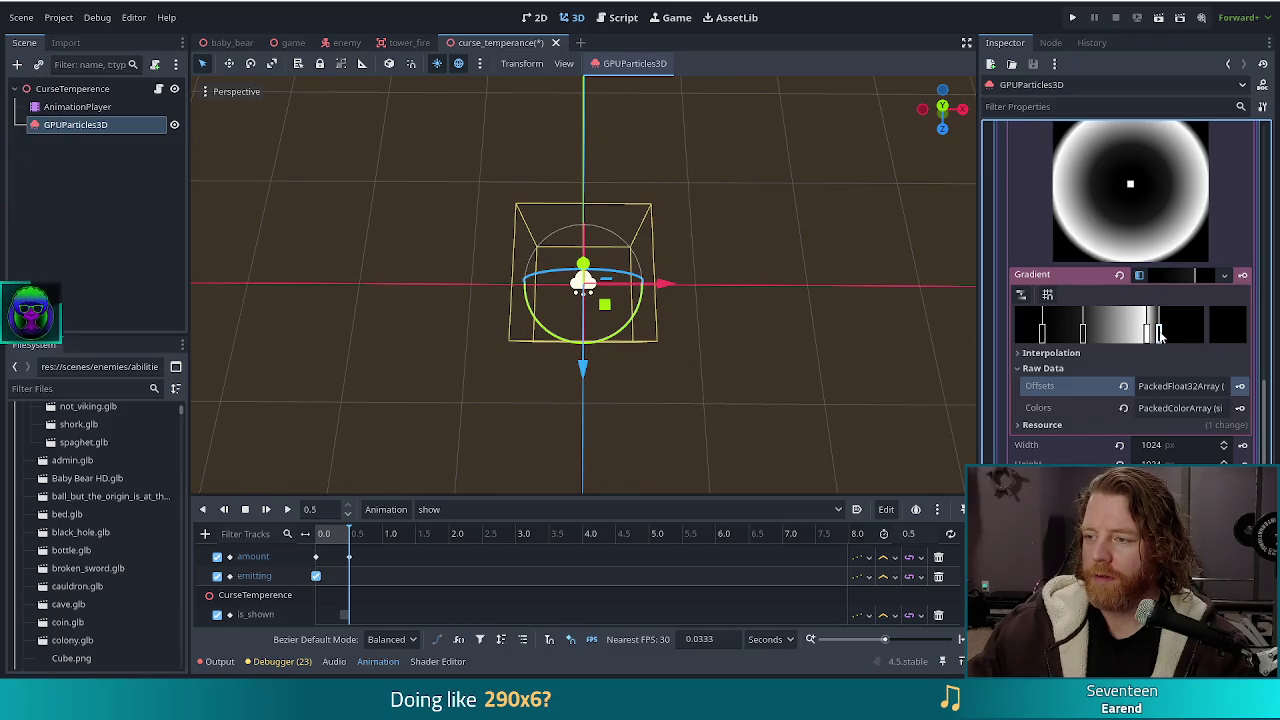
mouse_move(1160, 336)
left_mouse_down()
mouse_move(1124, 338)
mouse_move(1140, 340)
left_mouse_up()
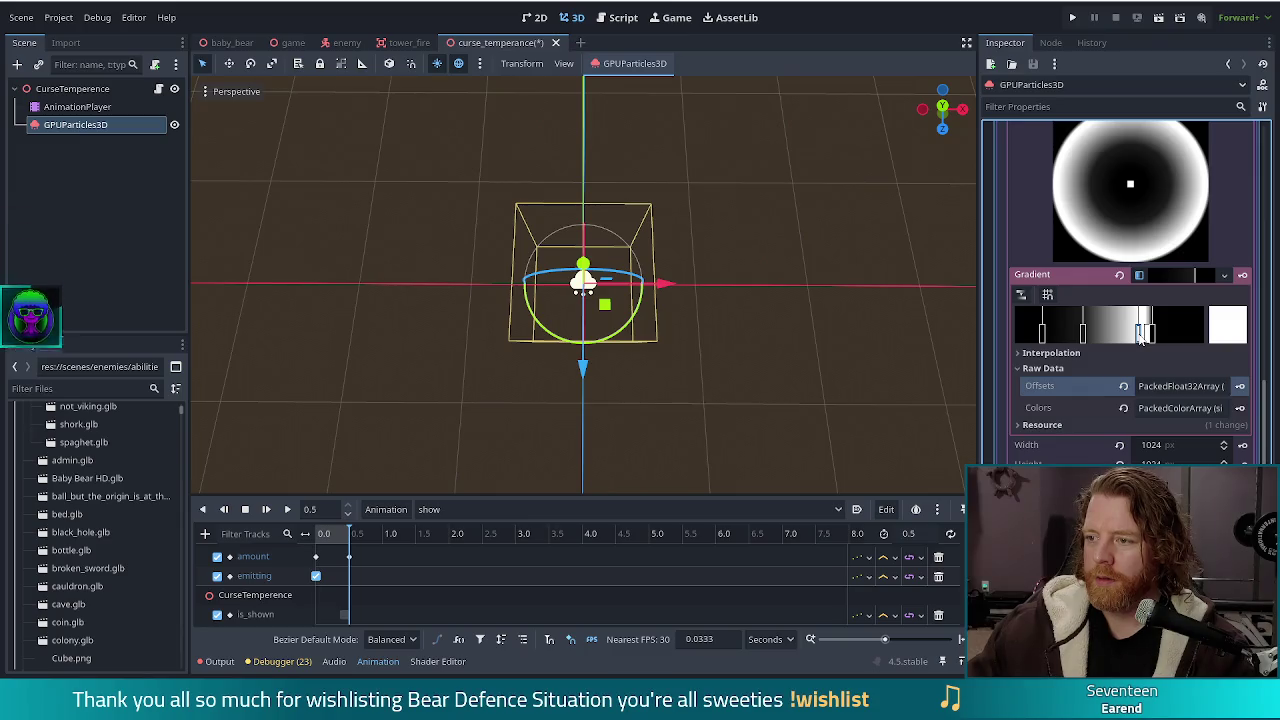
left_click_drag(1147, 338, 1152, 338)
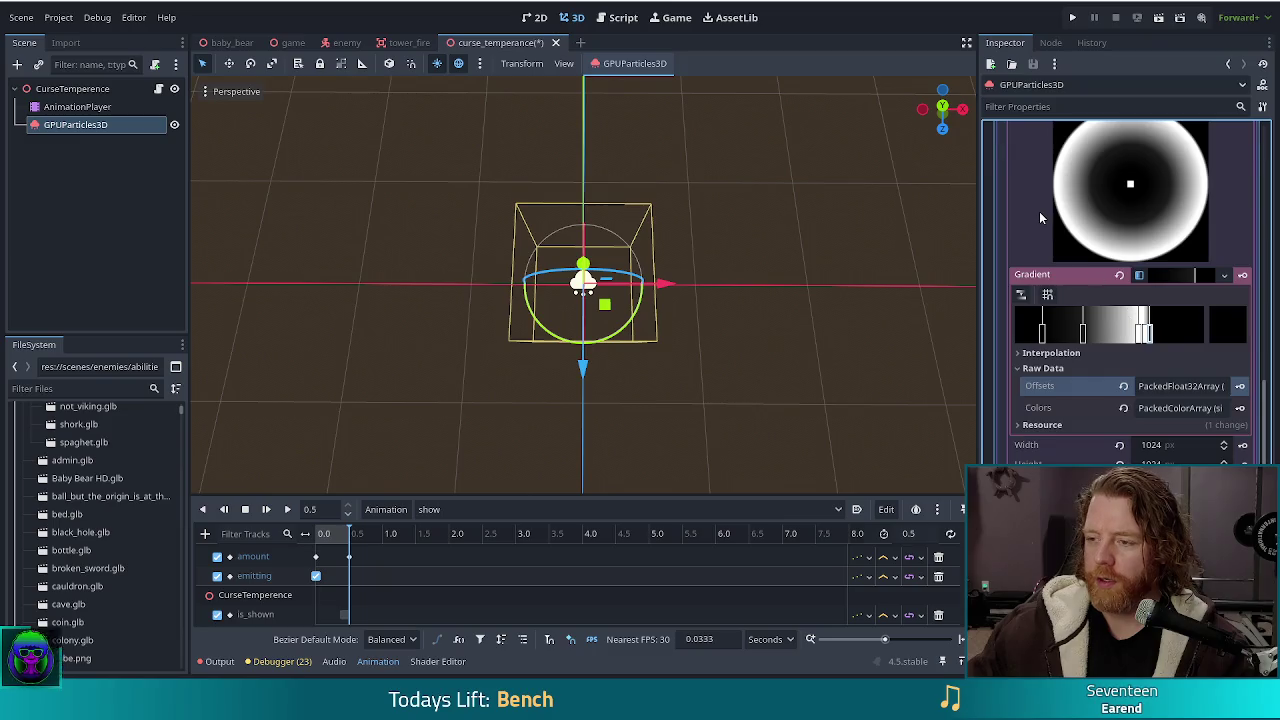
Shrink the dark centre so the particle texture becomes a smooth radial fade
scroll(1040, 217, "up", 3)
left_click(1140, 452)
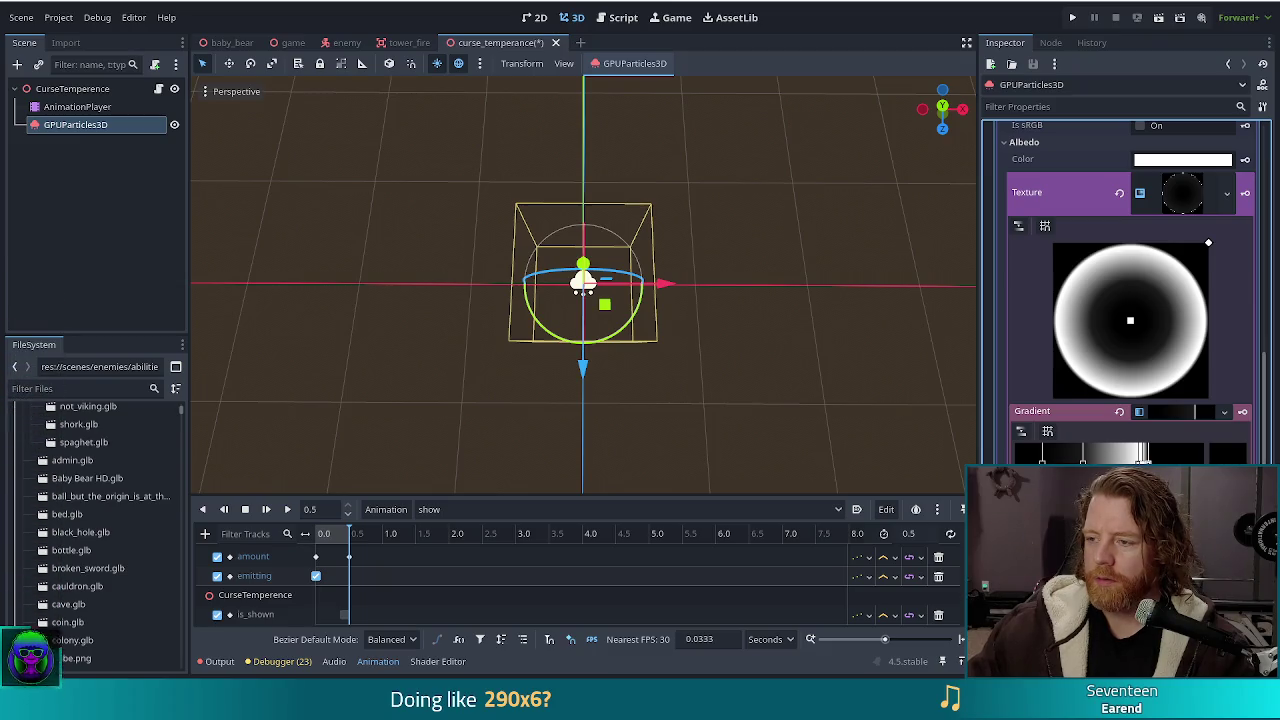
left_click(1142, 455)
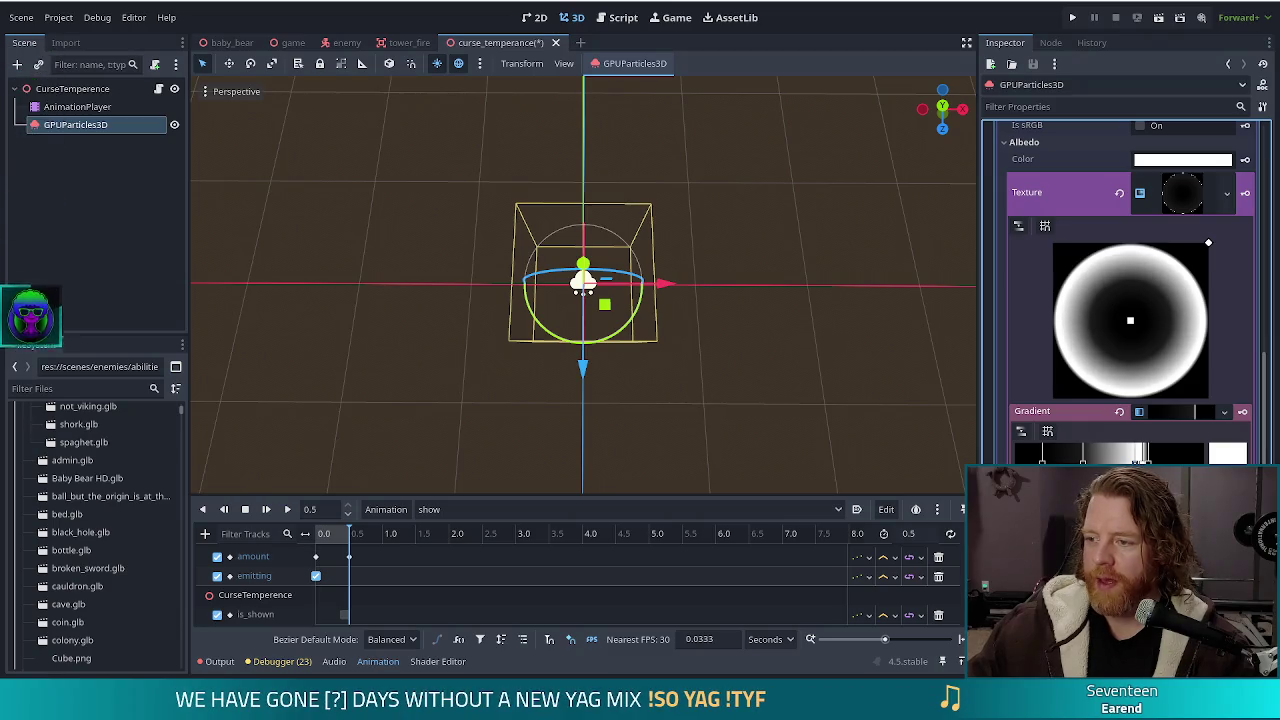
mouse_move(1081, 460)
left_mouse_down()
mouse_move(1045, 460)
mouse_move(1103, 460)
left_mouse_up()
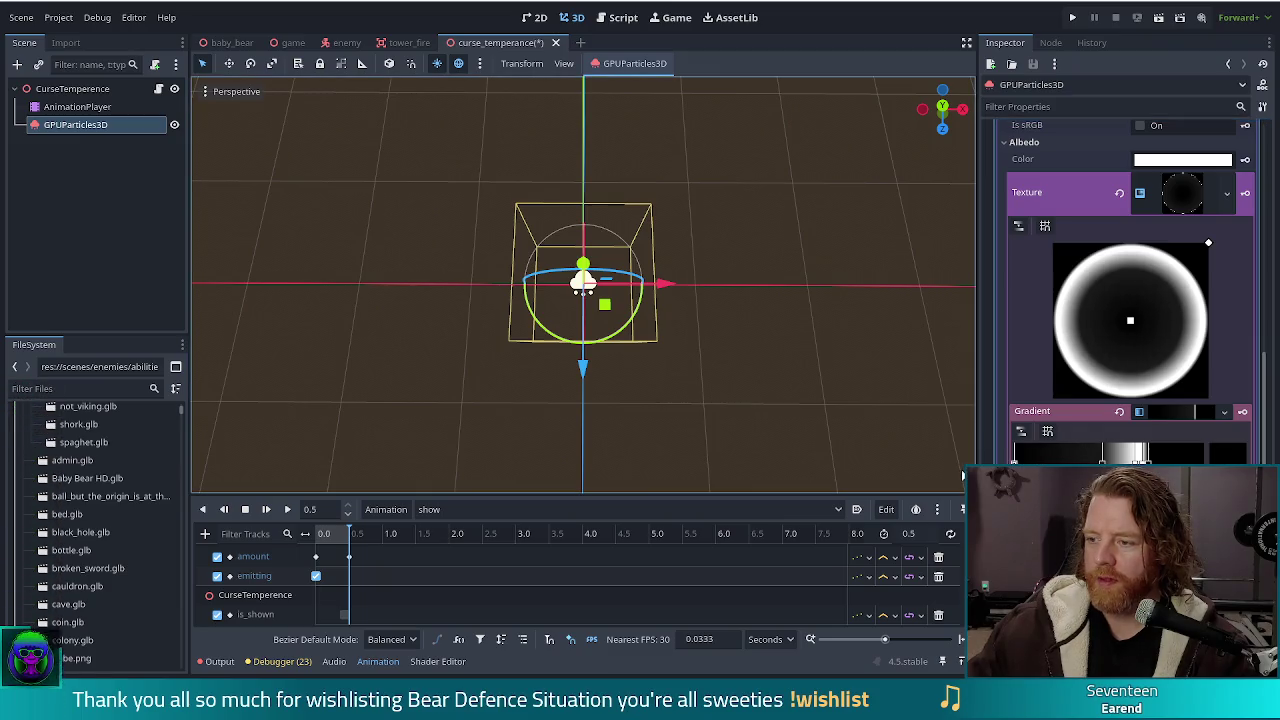
mouse_move(1101, 460)
left_mouse_down()
mouse_move(1044, 460)
mouse_move(1074, 460)
left_mouse_up()
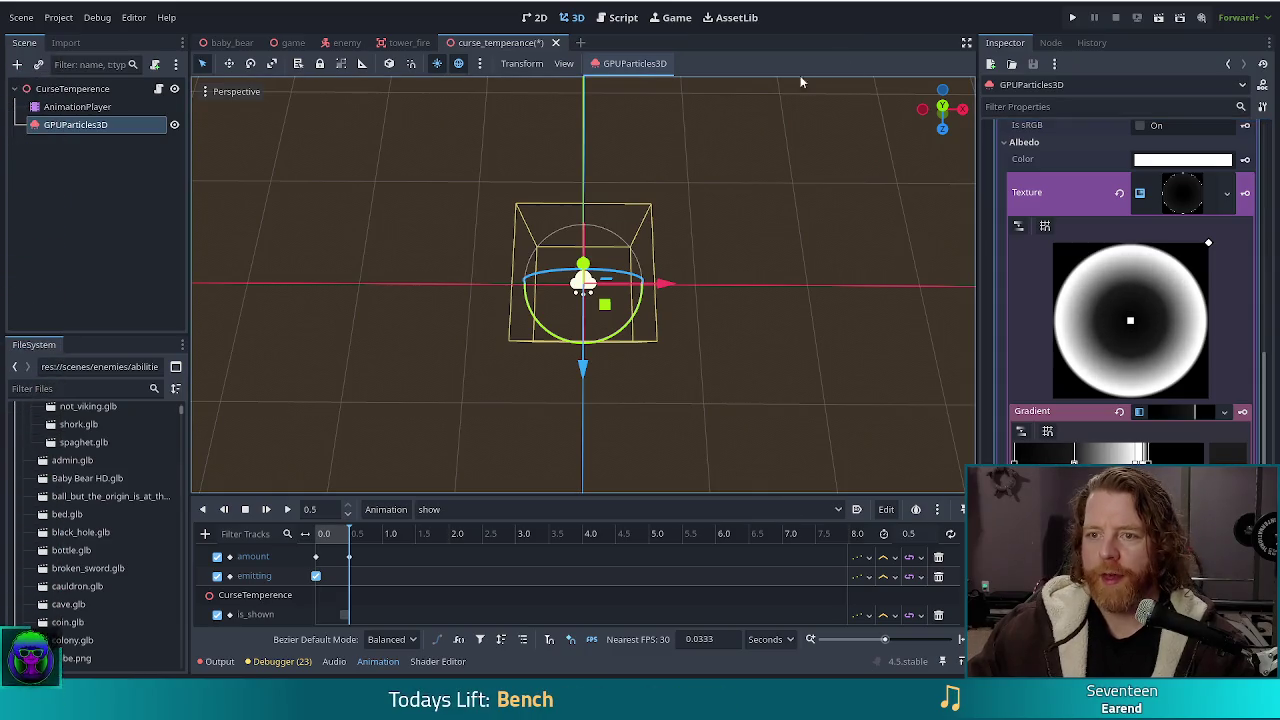
Save the curse_temperance scene, preview the show animation, and launch the game
key("ctrl+s")
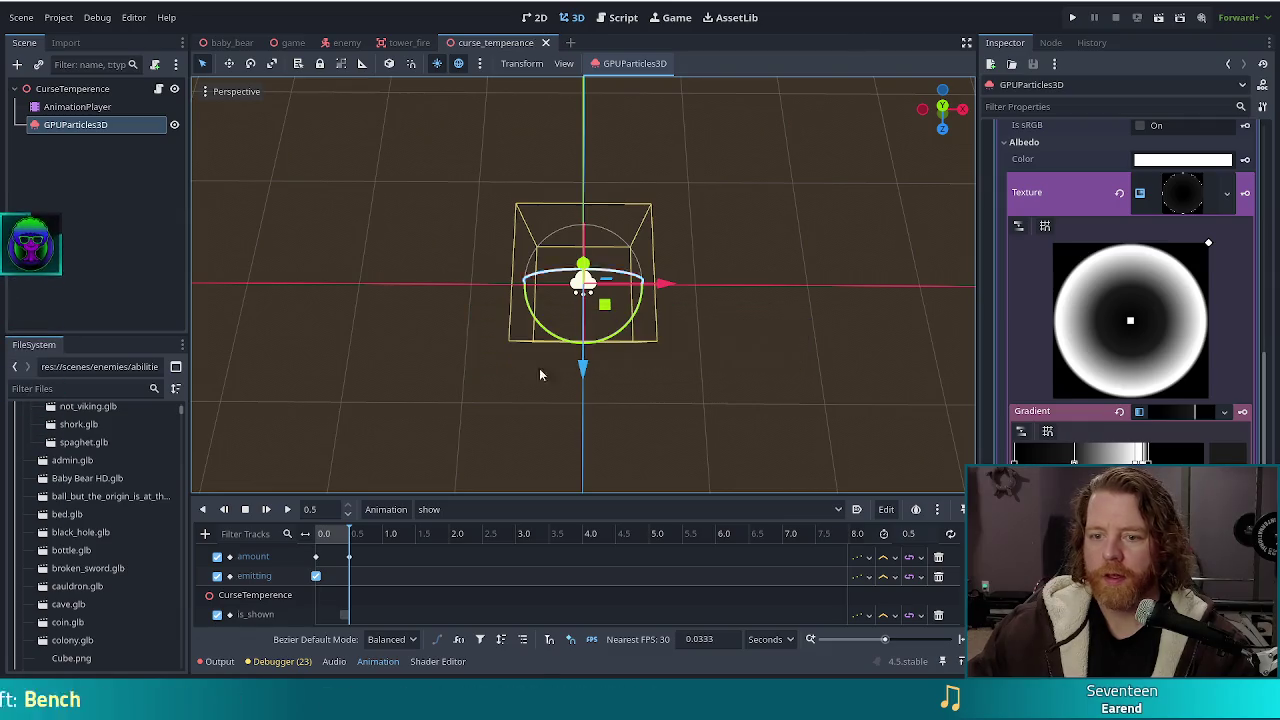
left_click(267, 510)
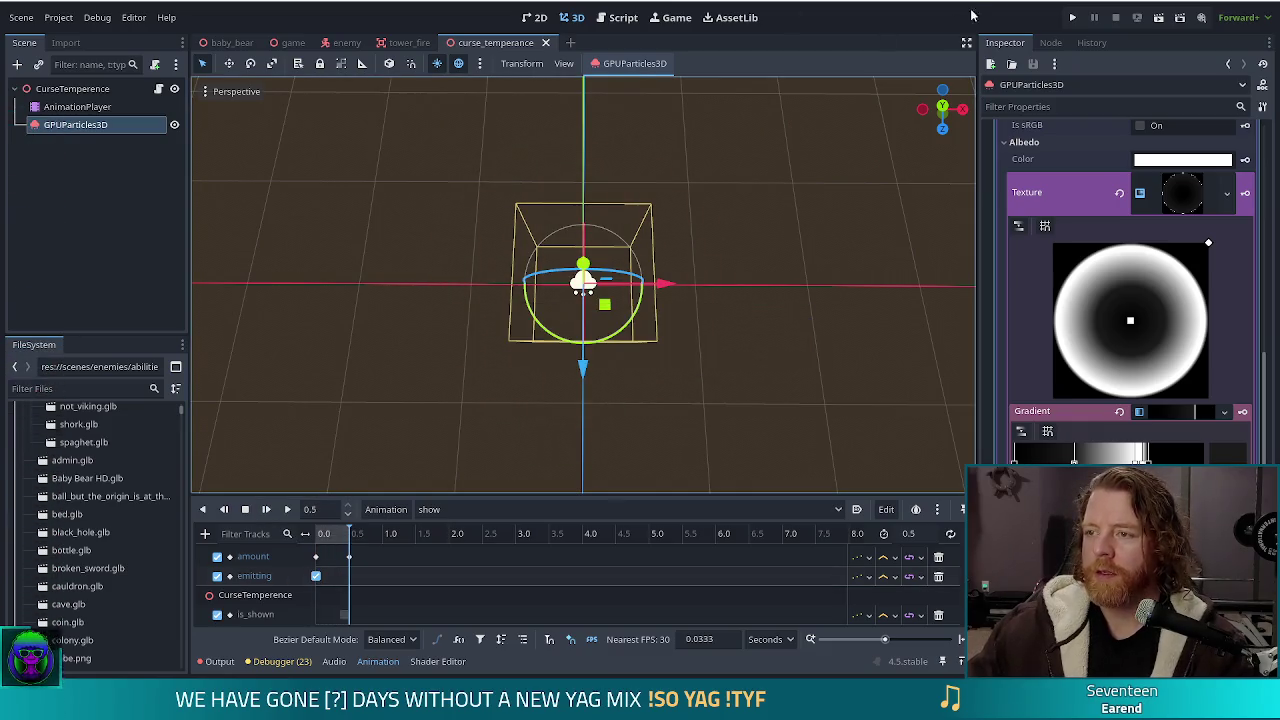
left_click(1074, 18)
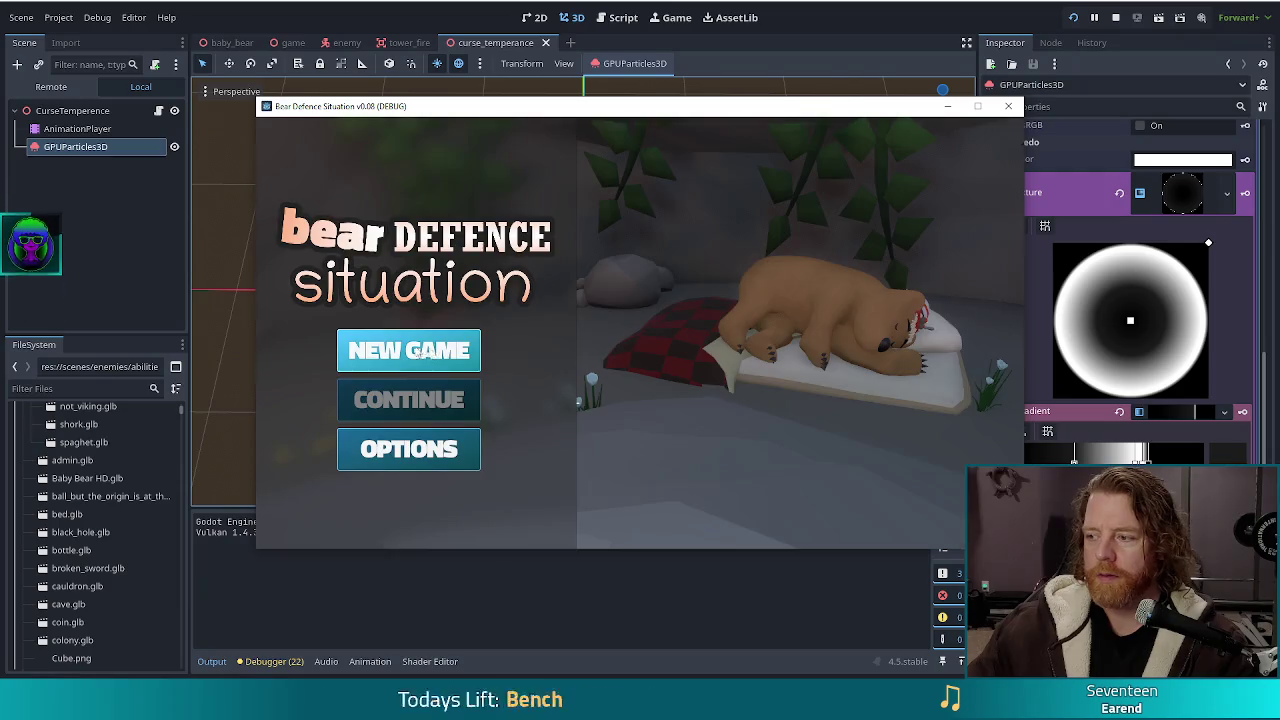
Start a new game and switch the enemy with the console command 'set_enemy golem_crystal'
left_click(434, 358)
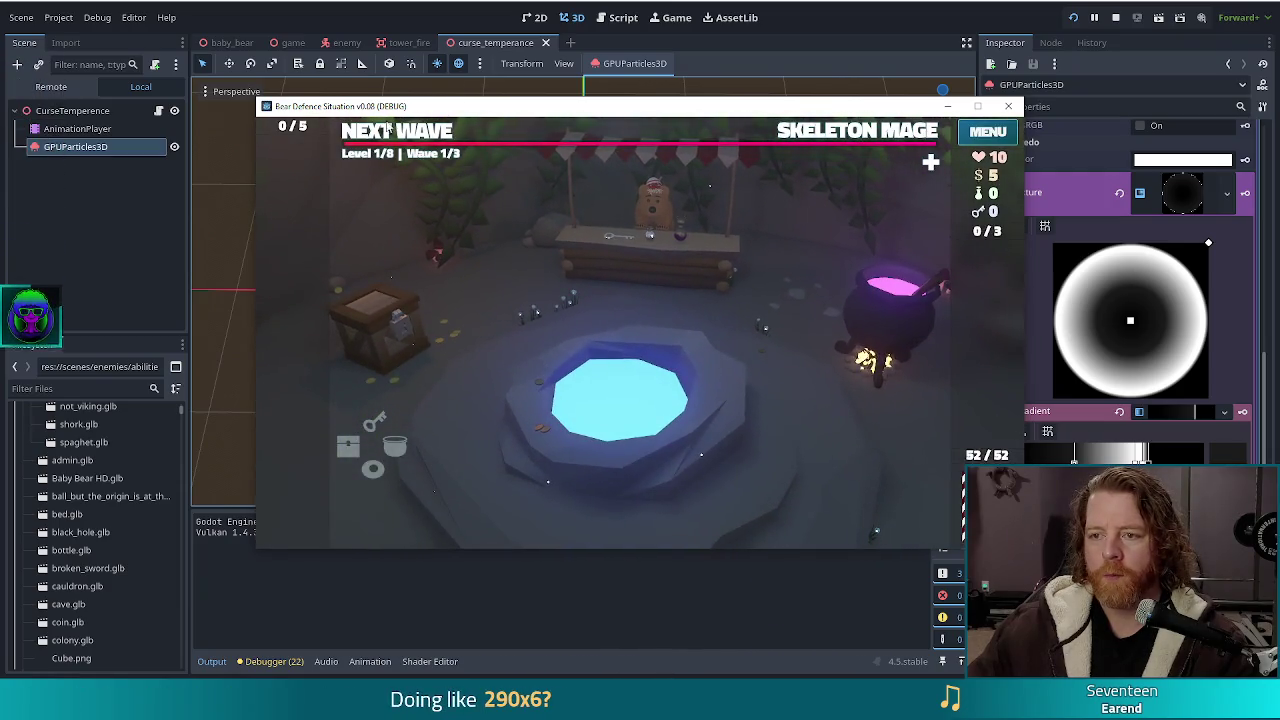
key("grave")
type("set")
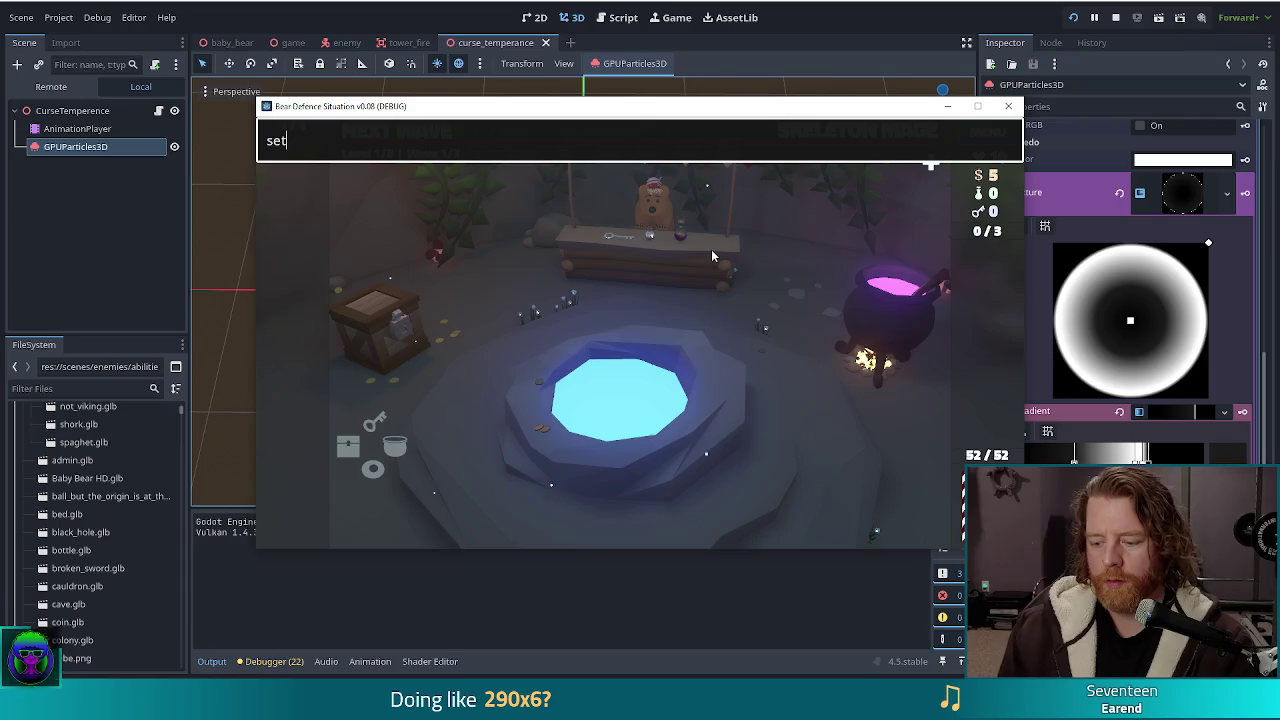
type("_enemy golem_crystal")
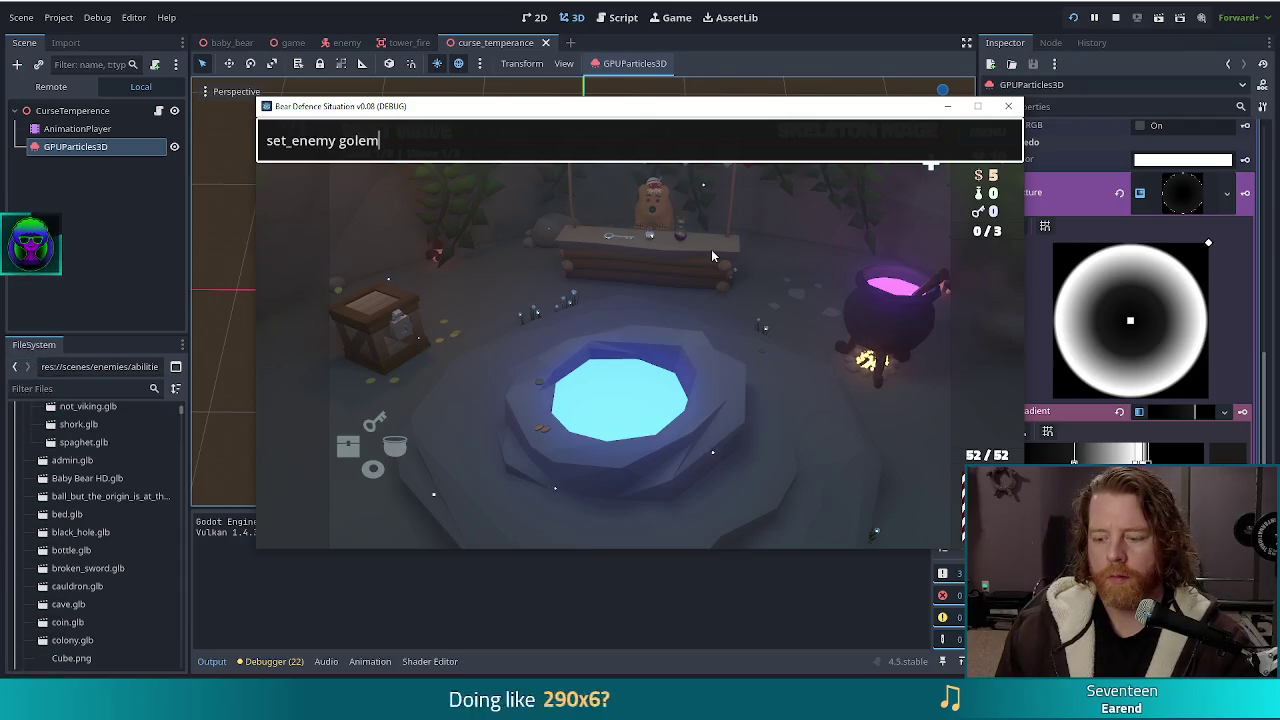
key("Return")
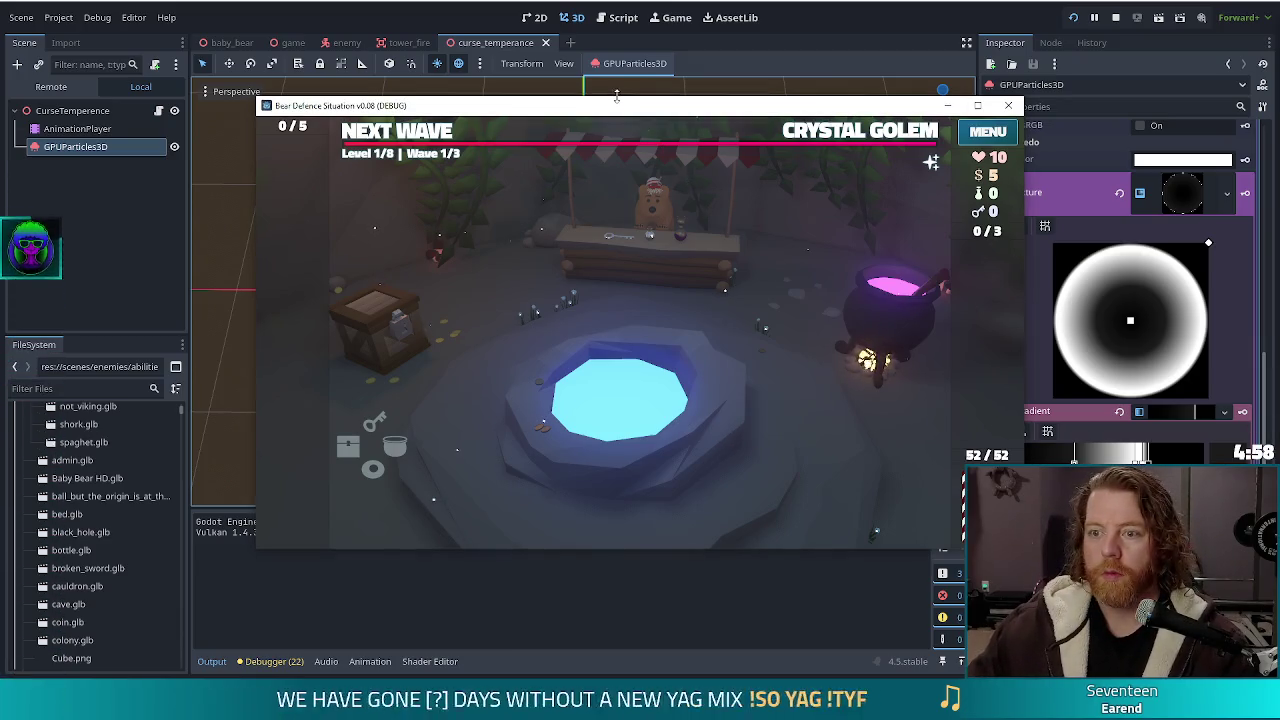
Check the Crystal Golem wave and enter 'set_abiity curse_temperance' in the console
left_click(816, 136)
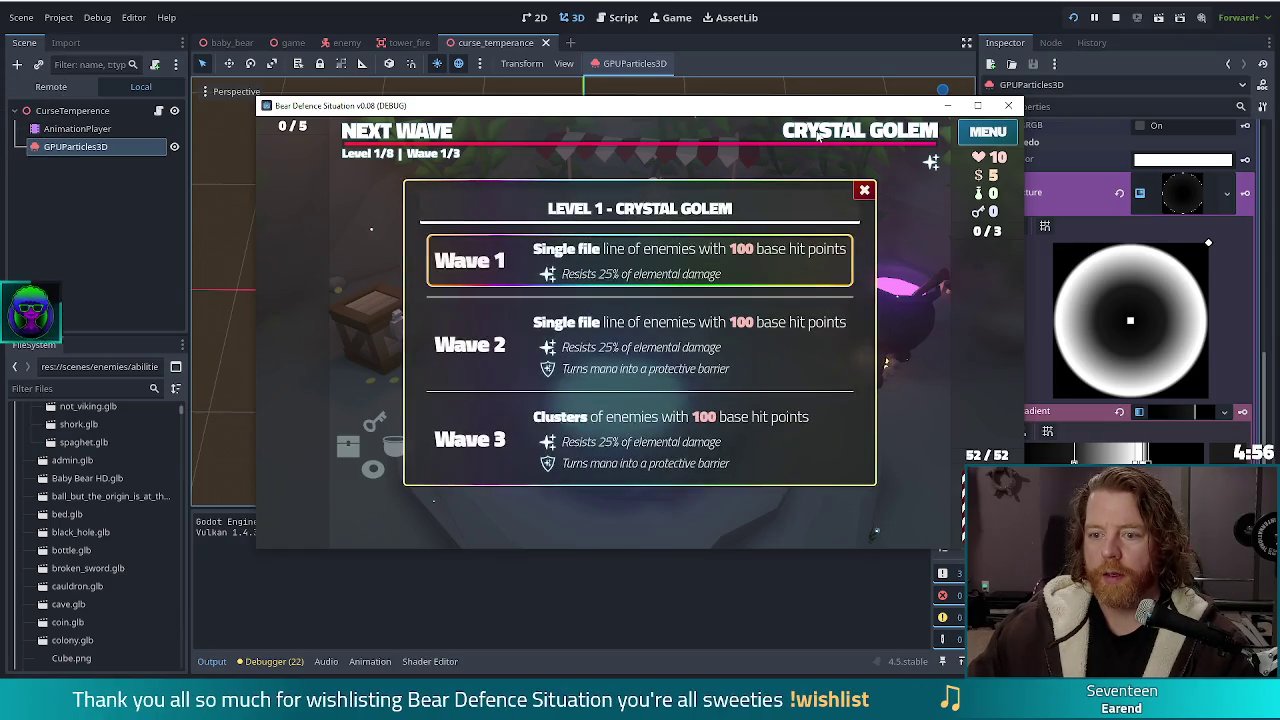
key("grave")
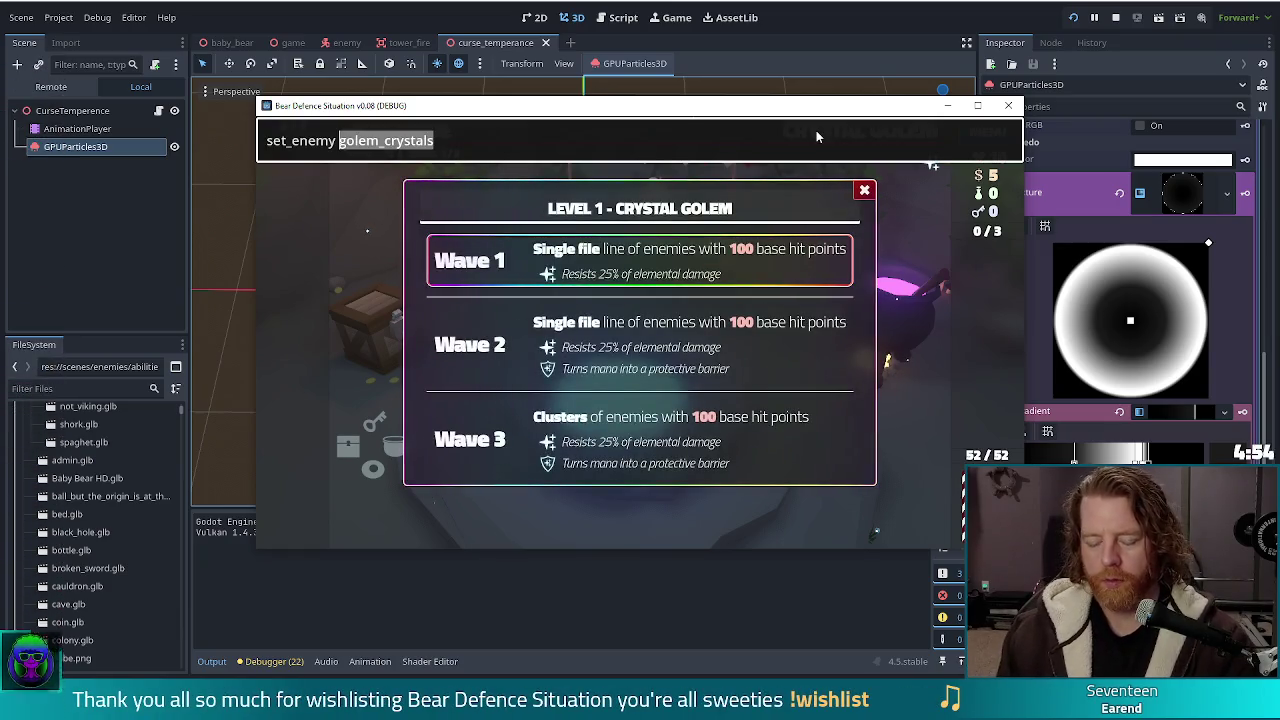
key("ctrl+a")
type("set_")
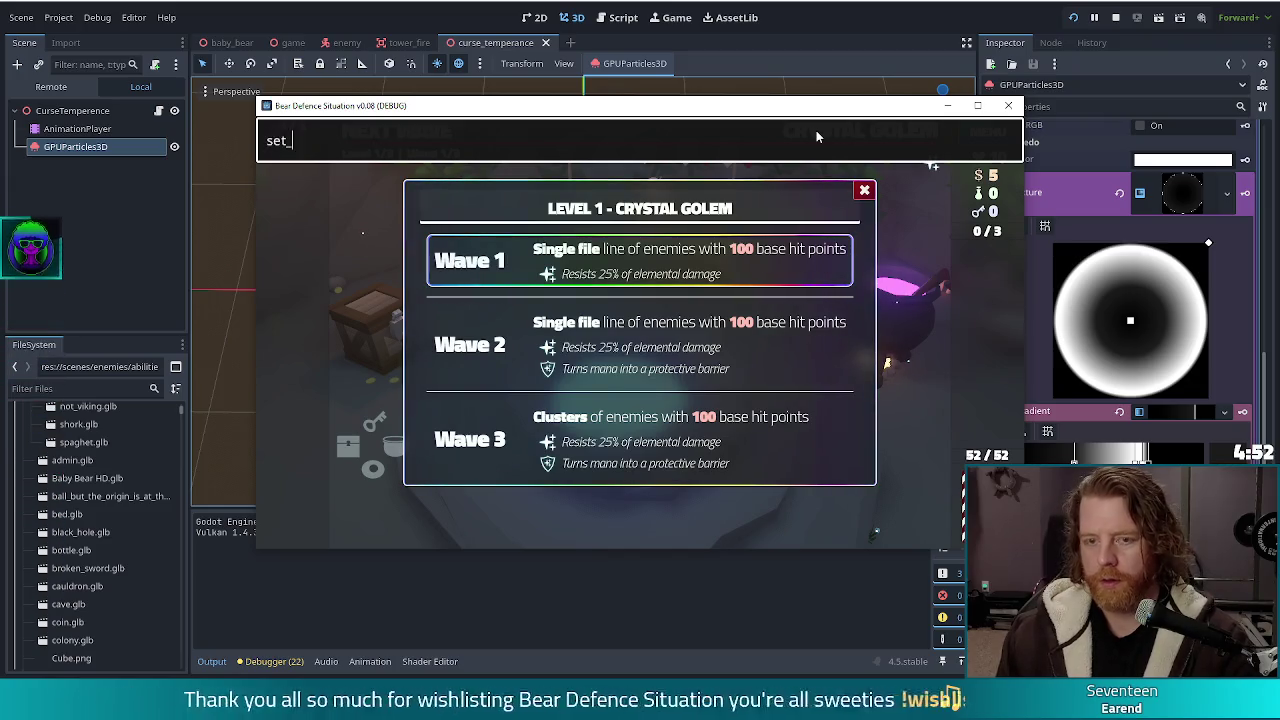
type("abiity cur")
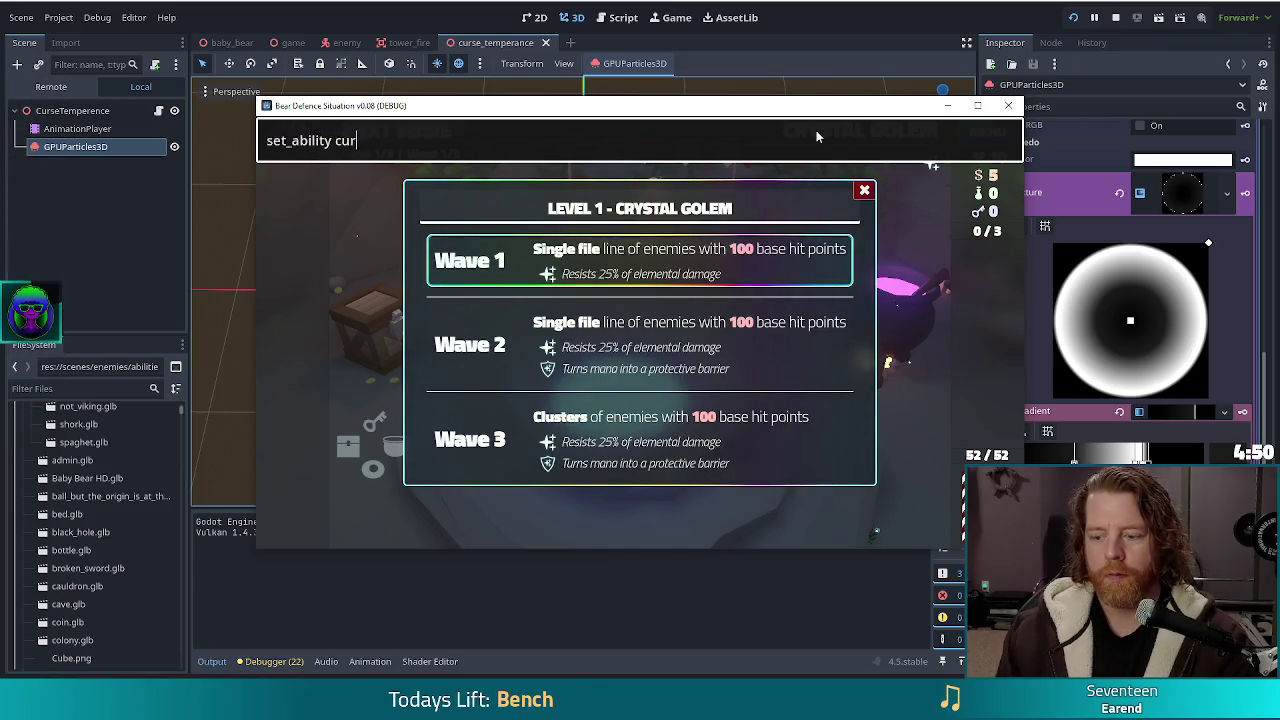
type("se_temperance")
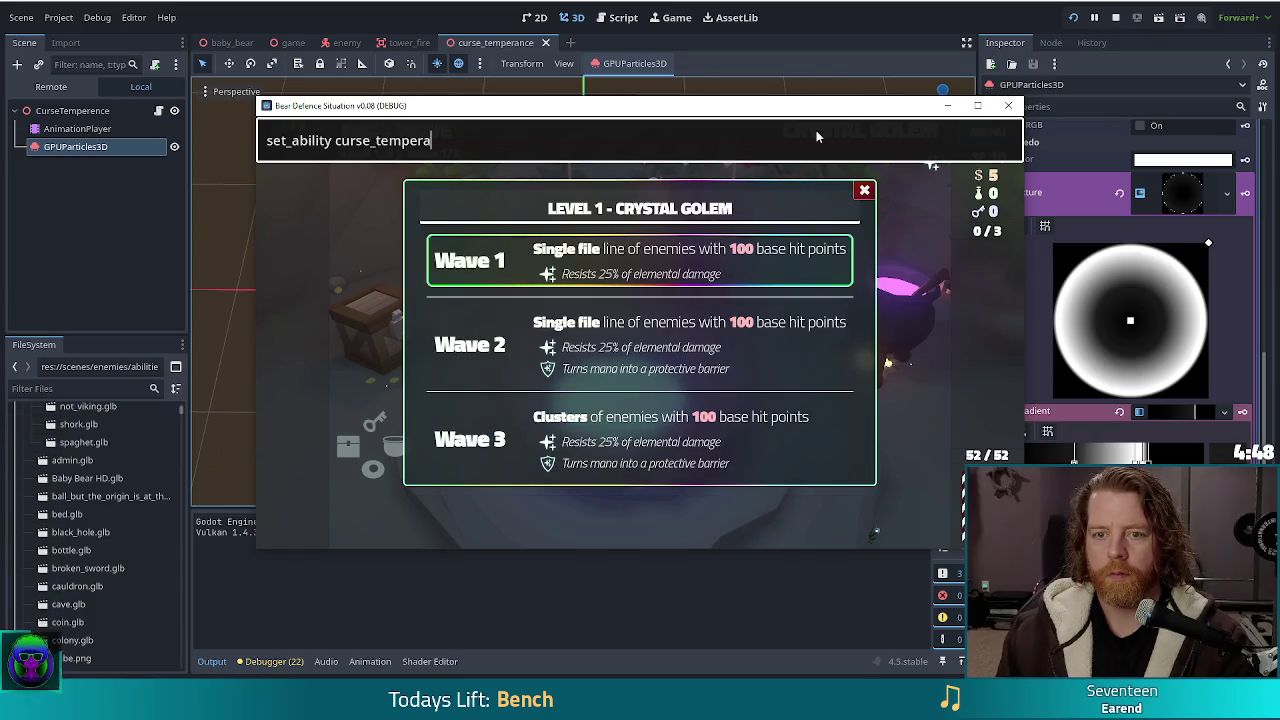
key("Return")
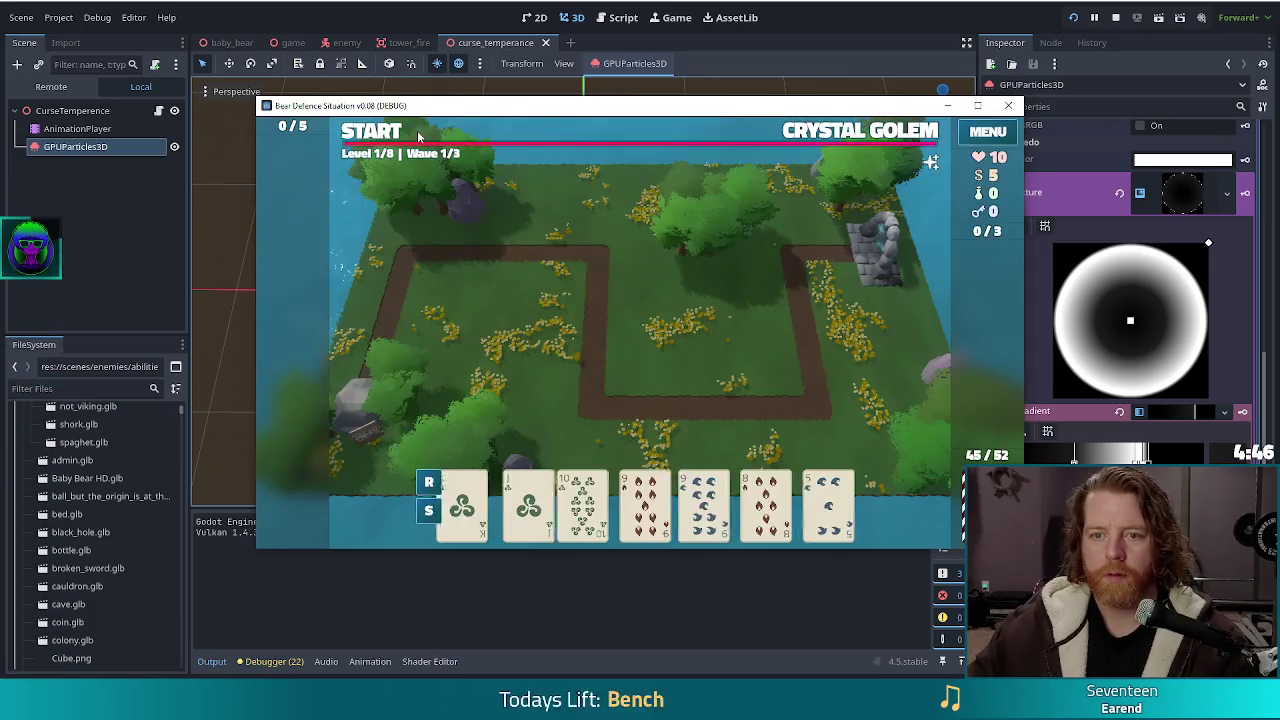
Build a Ballista tower inside the path loop, then start and pause the wave
left_click(525, 500)
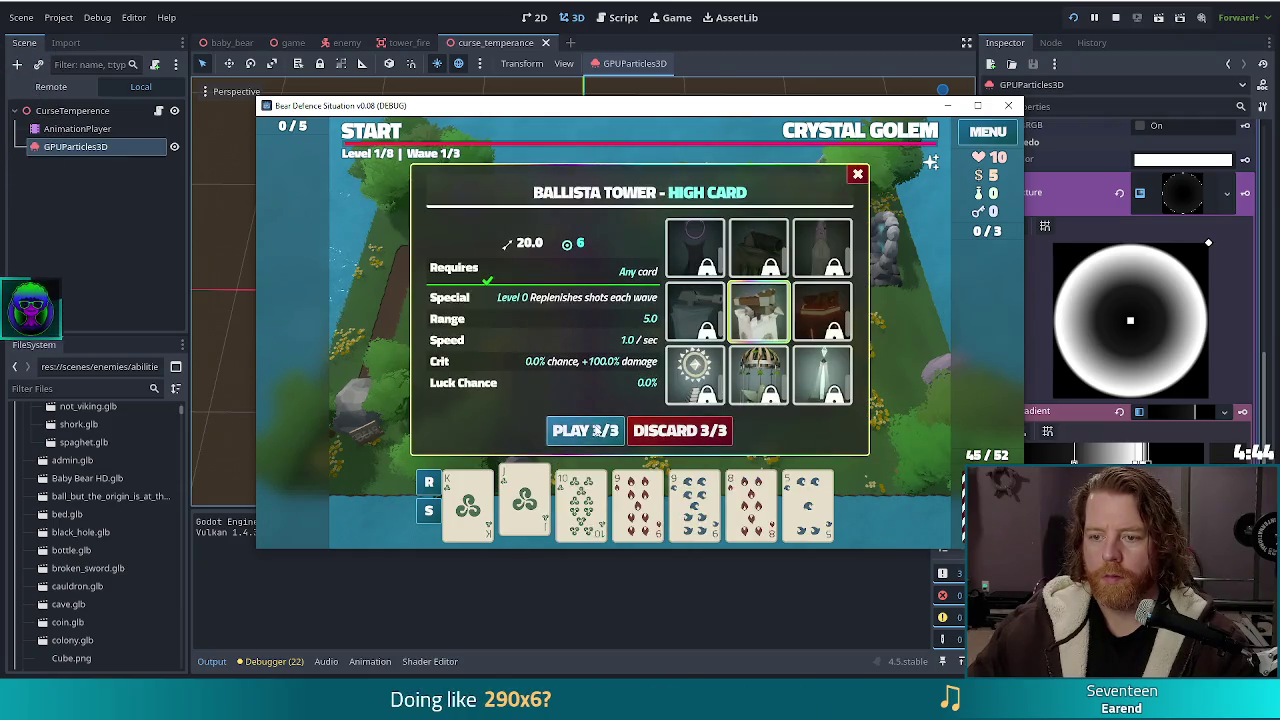
left_click(586, 429)
left_click(688, 383)
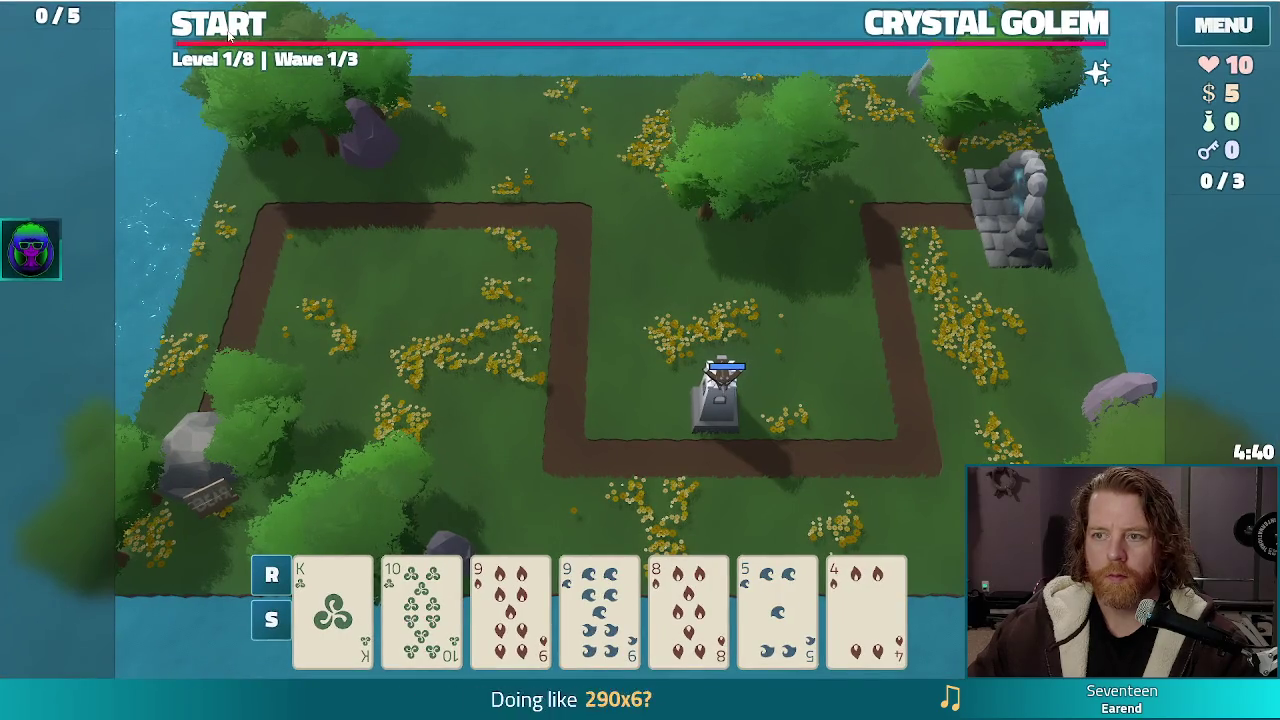
left_click(228, 35)
left_click(228, 35)
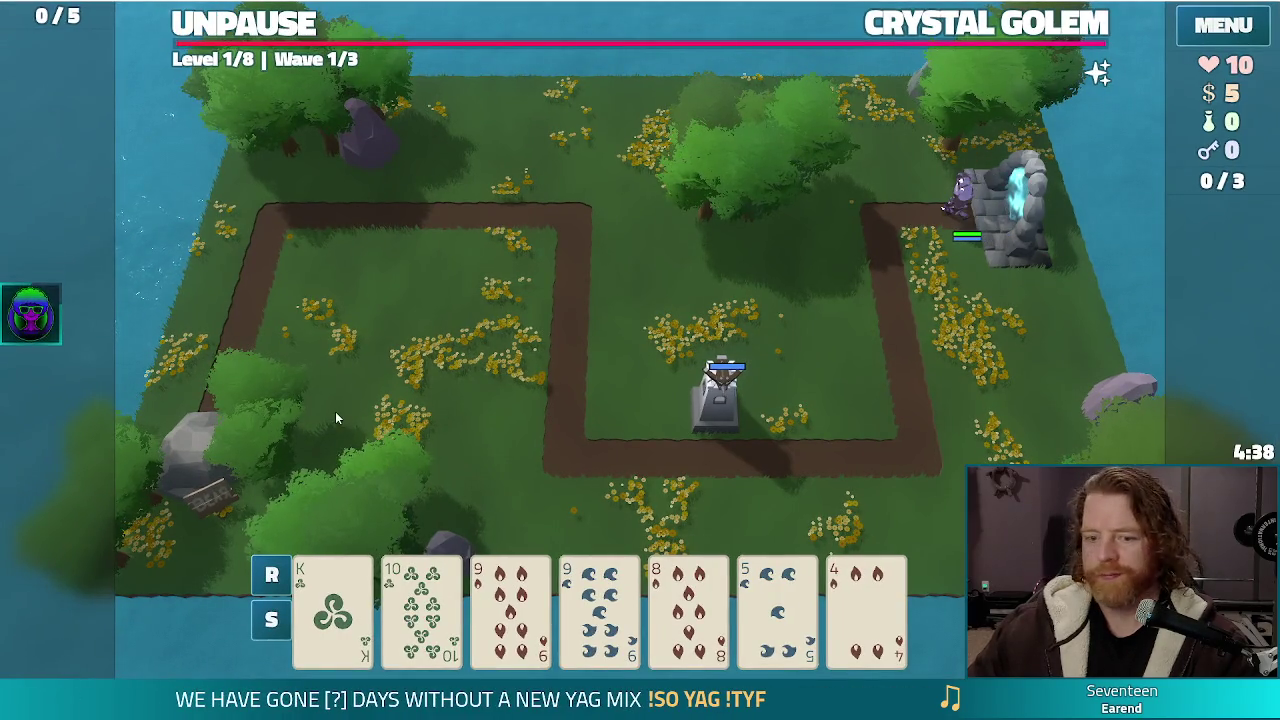
Discard the 8 of Fire and play a two pair to build a tower beside the path
left_click(690, 605)
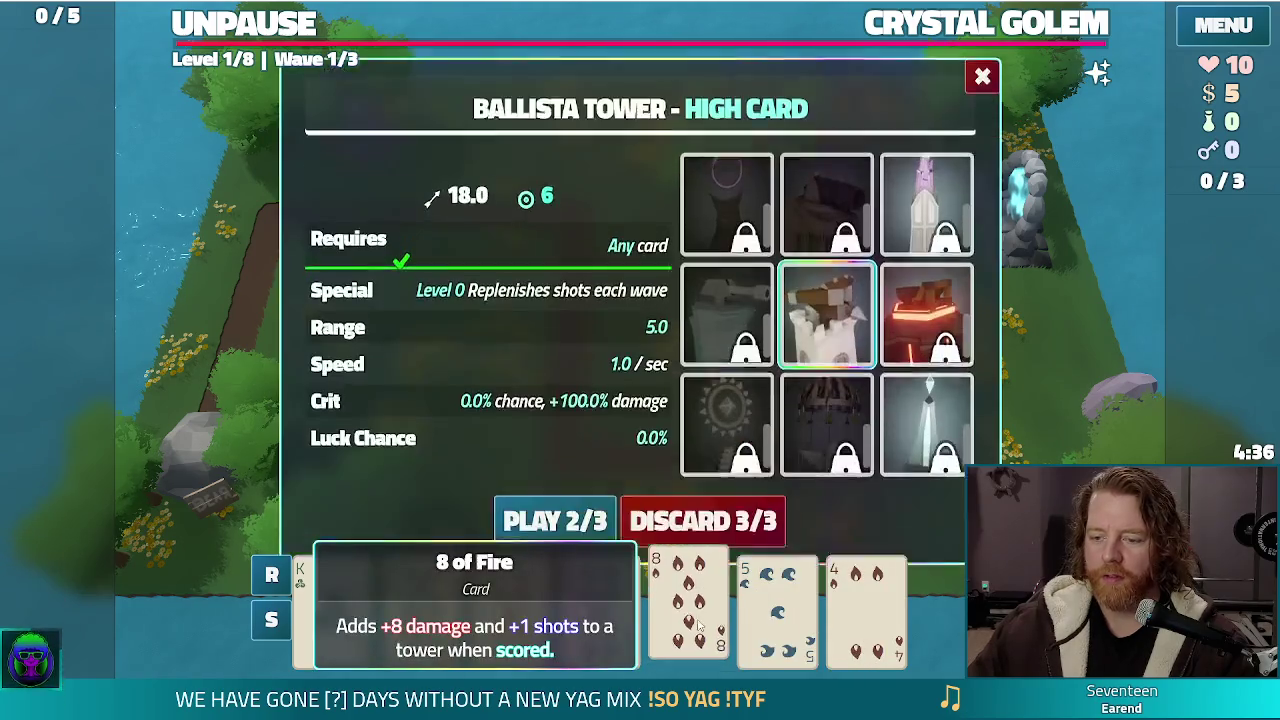
left_click(713, 496)
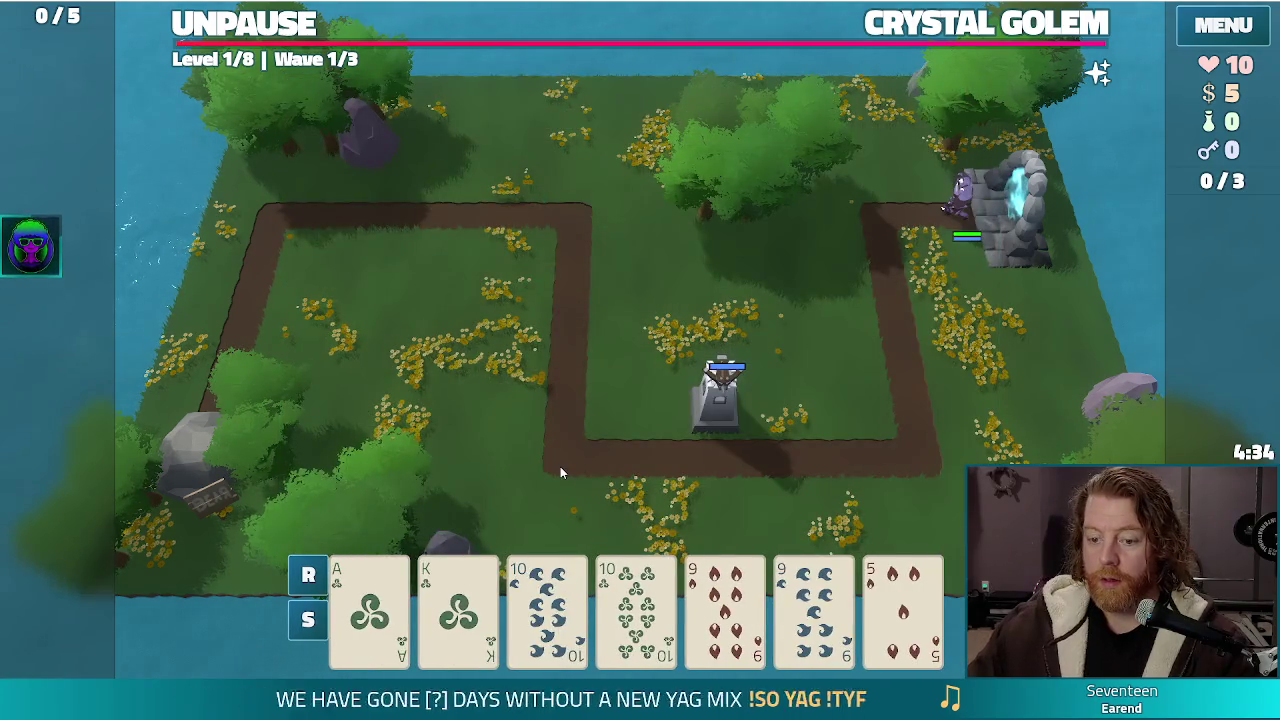
left_click(547, 610)
left_click(628, 620)
left_click(720, 610)
left_click(807, 610)
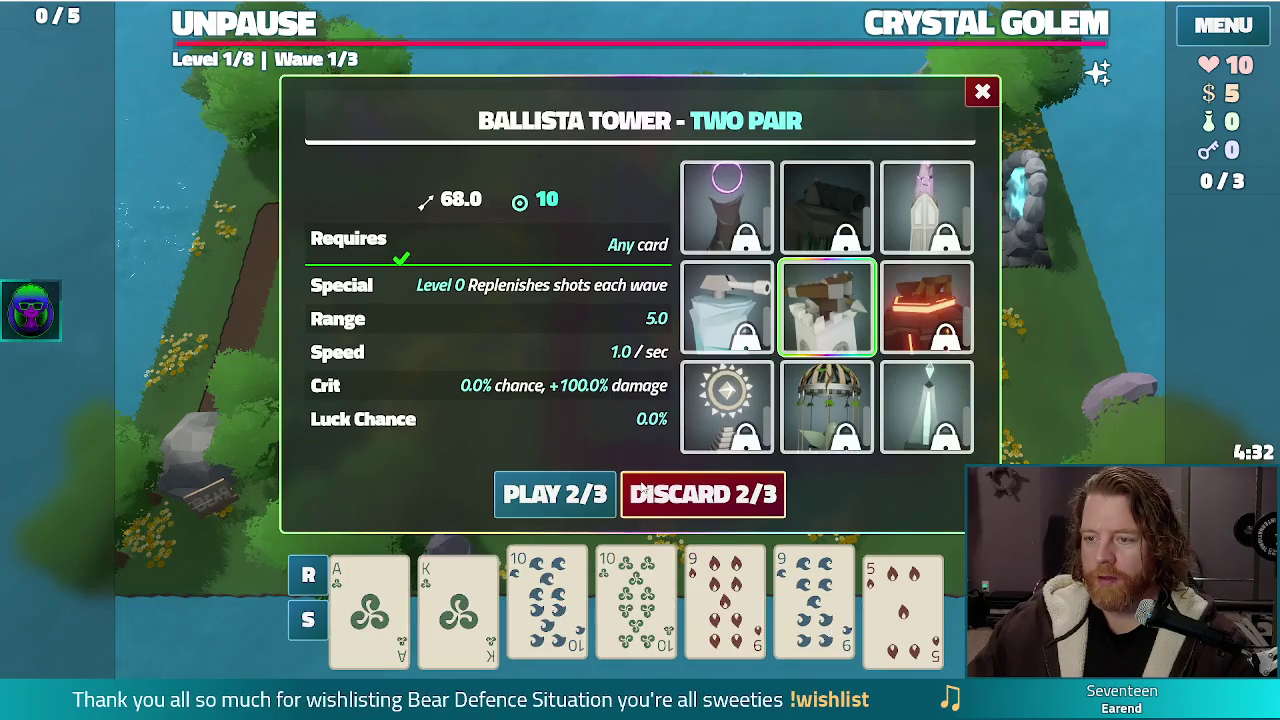
left_click(555, 494)
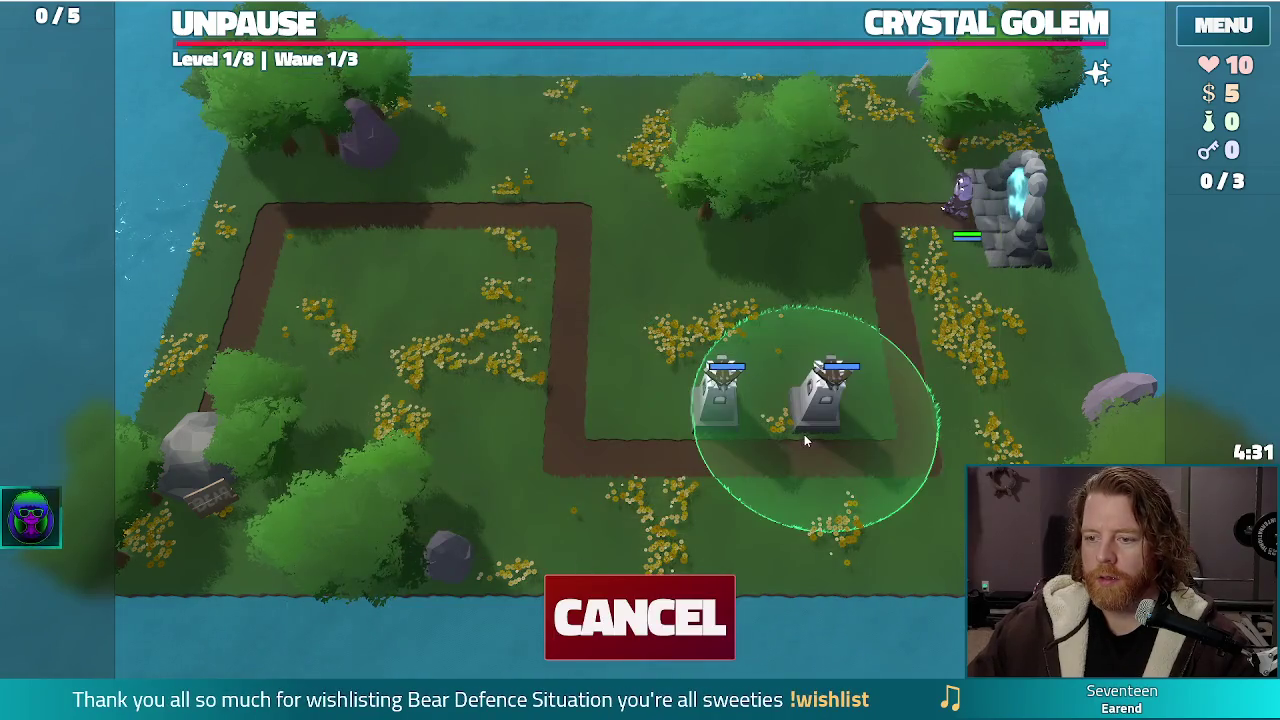
left_click(827, 388)
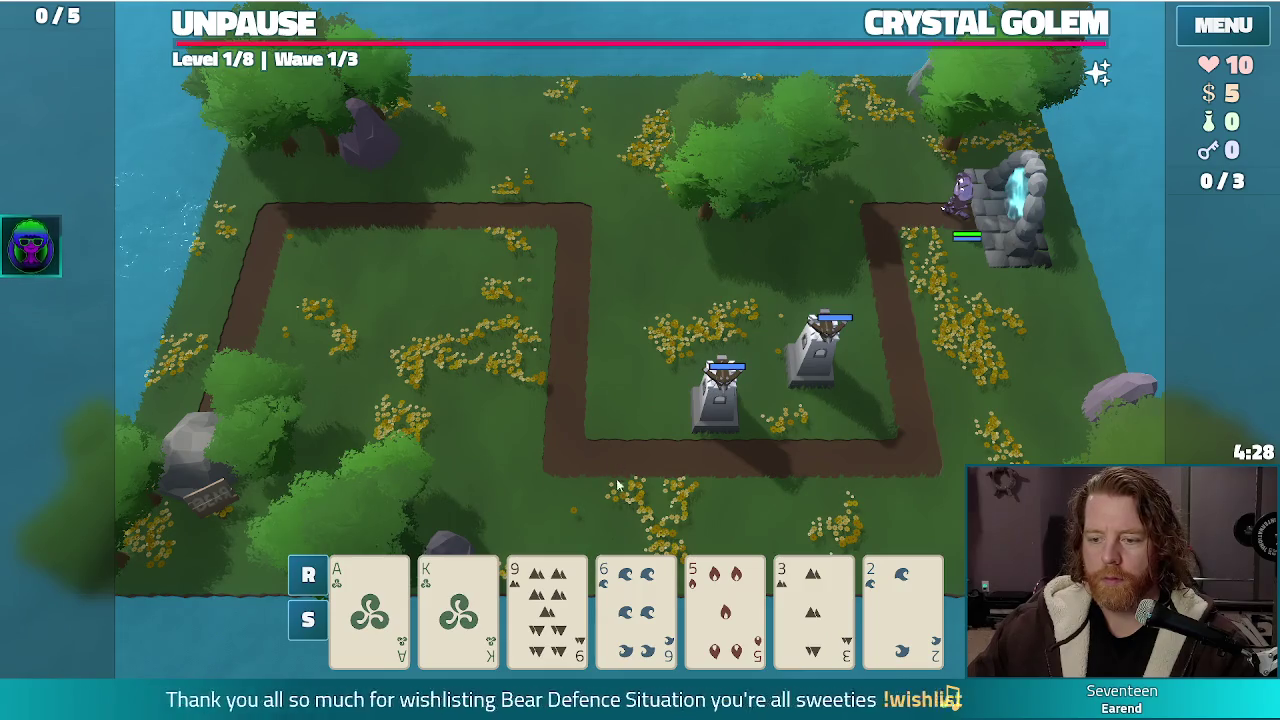
Redraw past the 9 of Earth, play three Kings as a tower inside the loop, and open the console
left_click(725, 610)
left_click(720, 488)
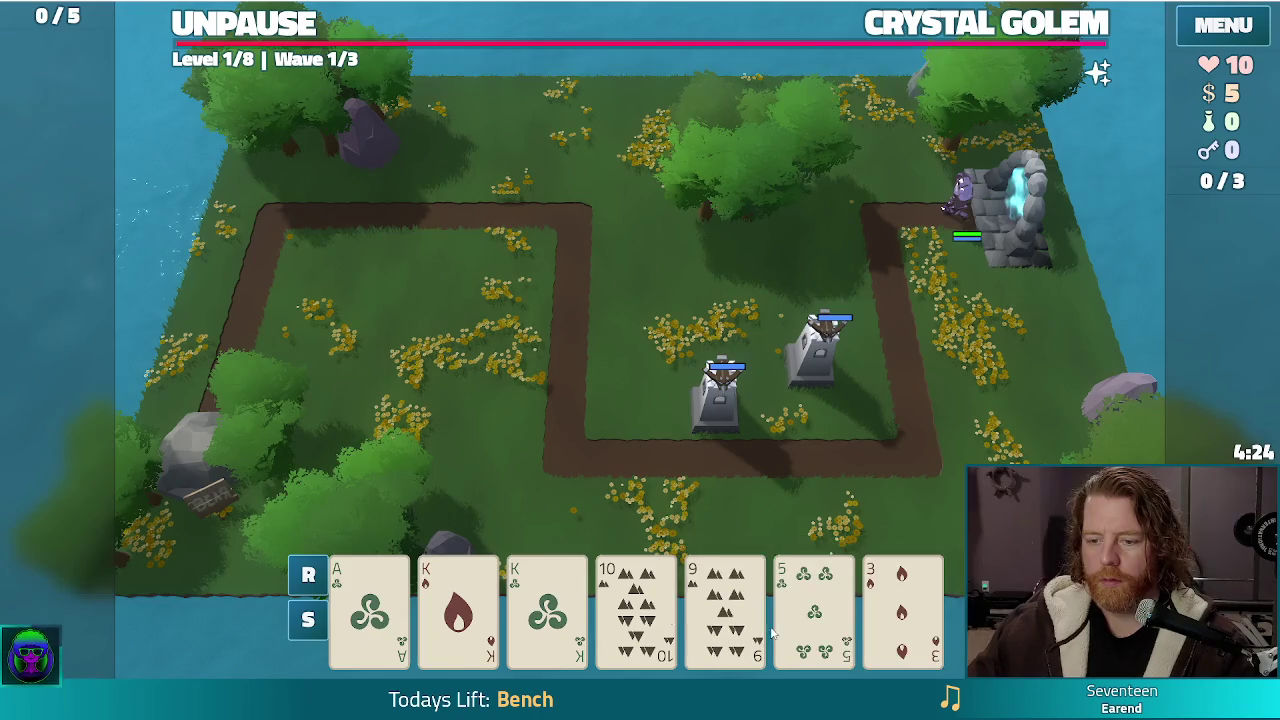
left_click(725, 610)
left_click(703, 494)
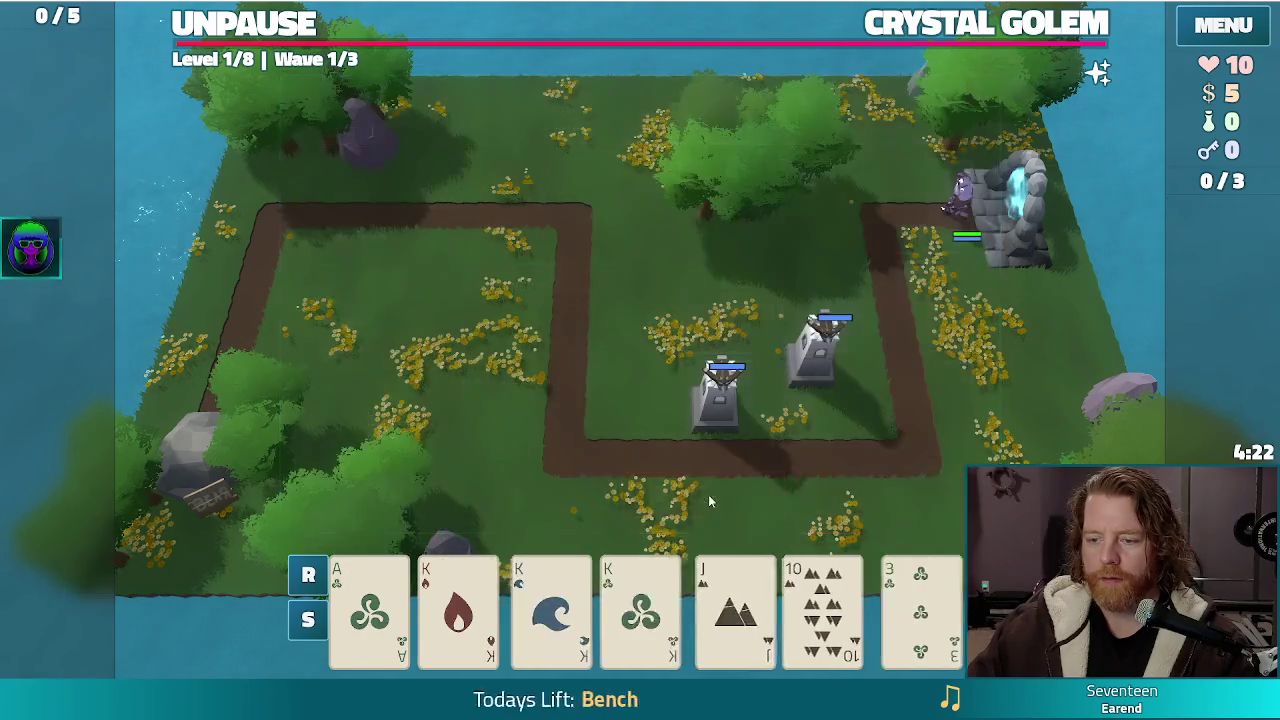
left_click(458, 610)
left_click(660, 610)
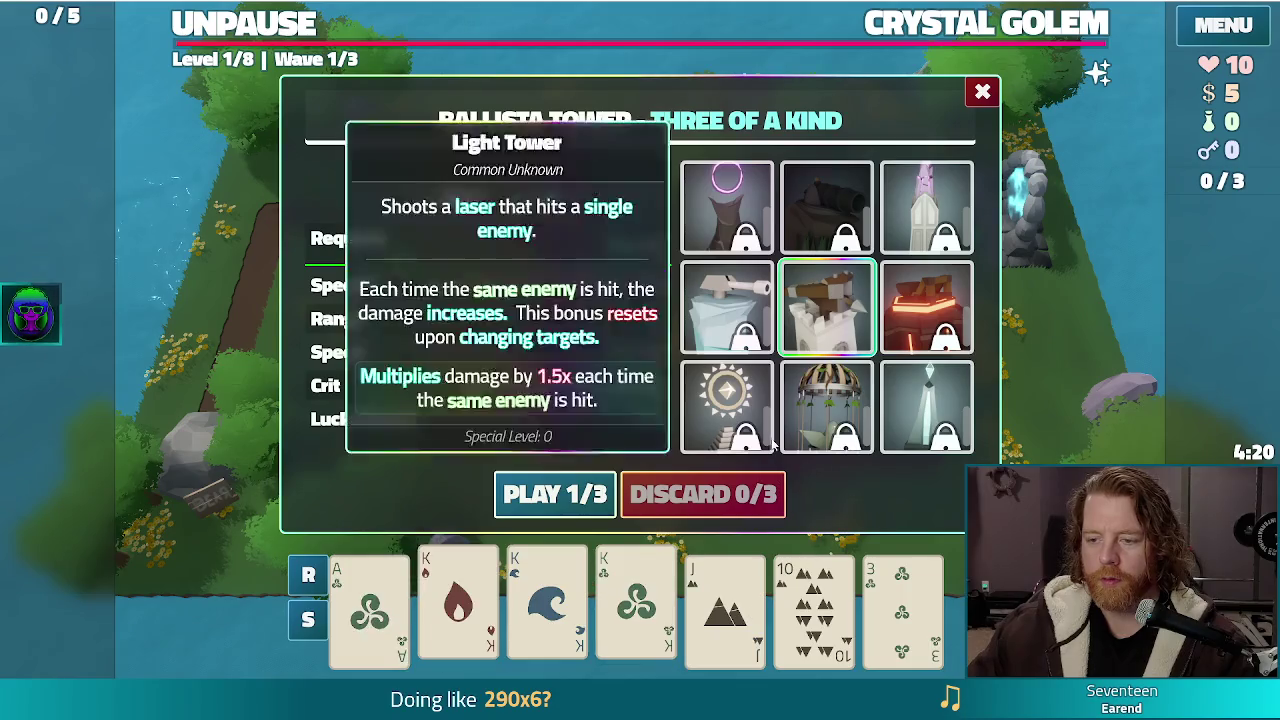
left_click(555, 494)
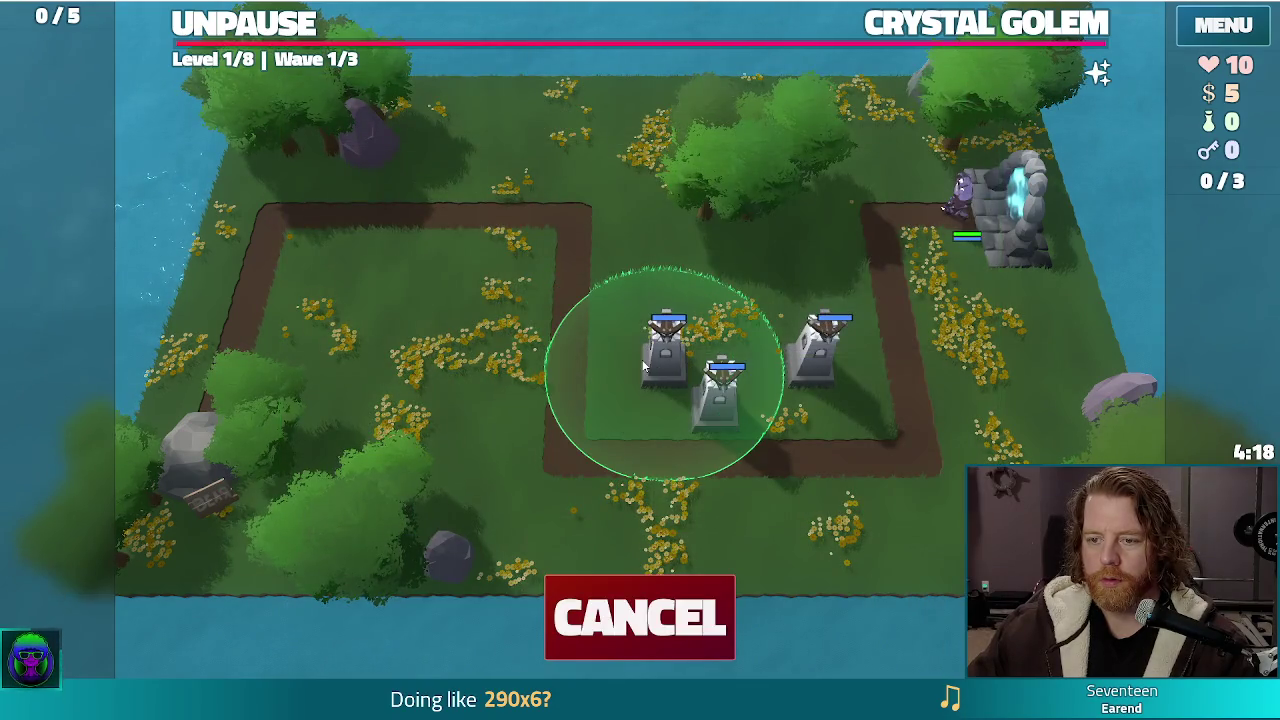
left_click(645, 368)
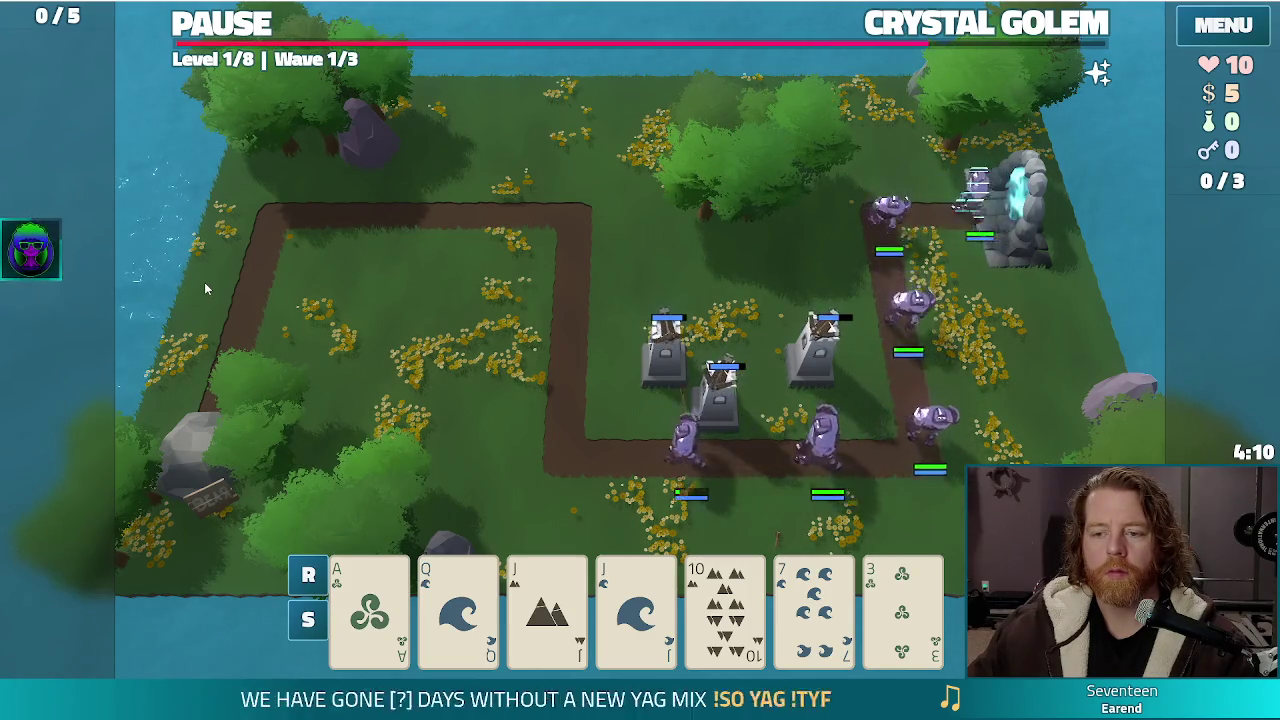
key("grave")
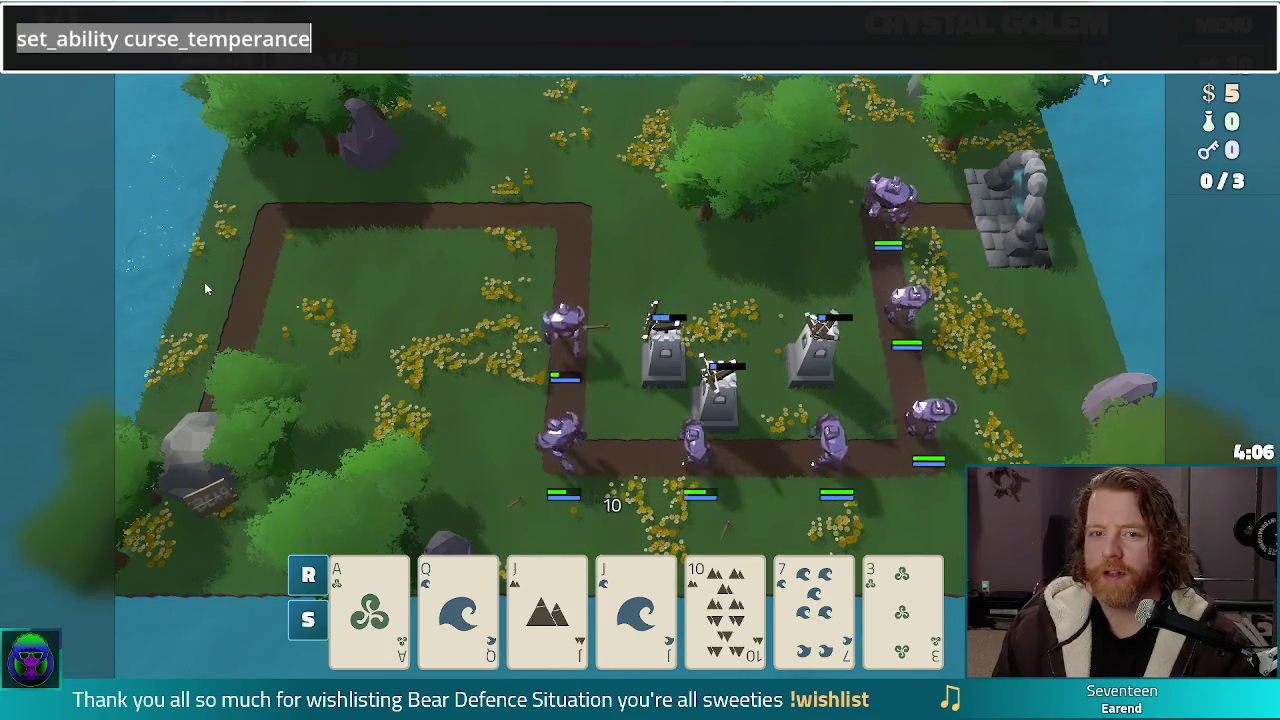
Clear the partly typed console command and close the developer console
type("add_")
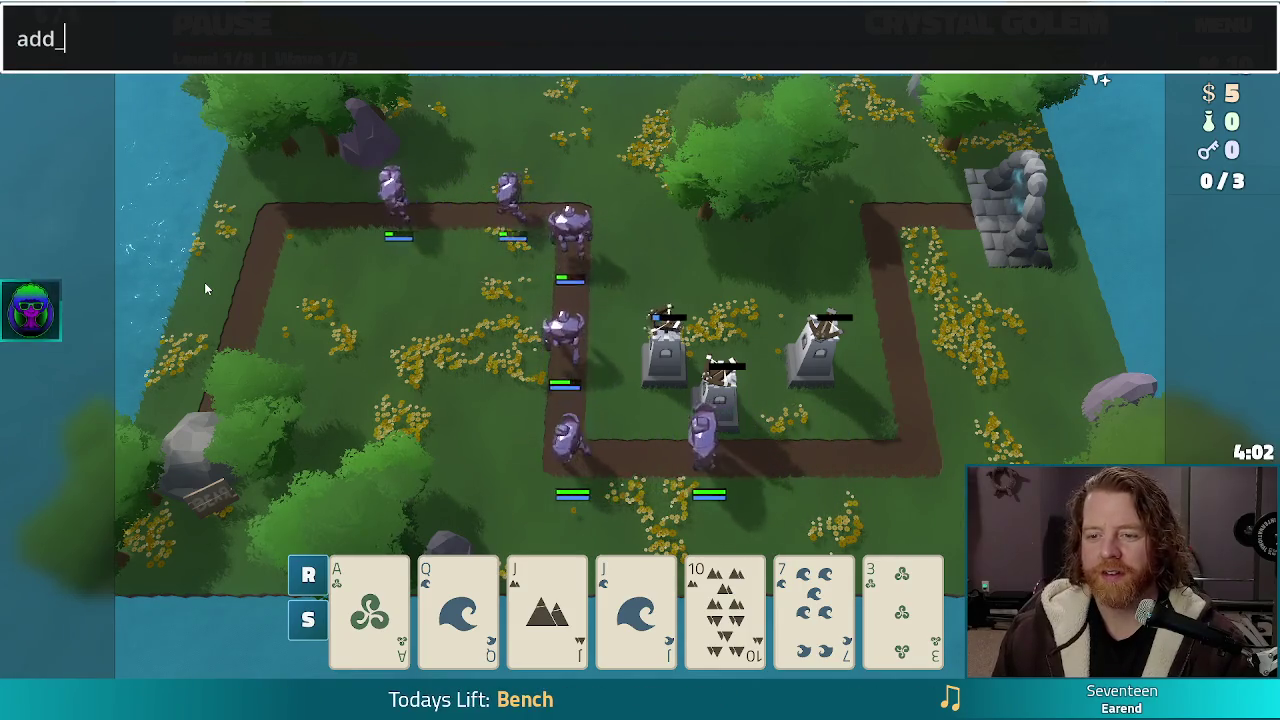
key("BackSpace")
key("BackSpace")
key("BackSpace")
key("Escape")
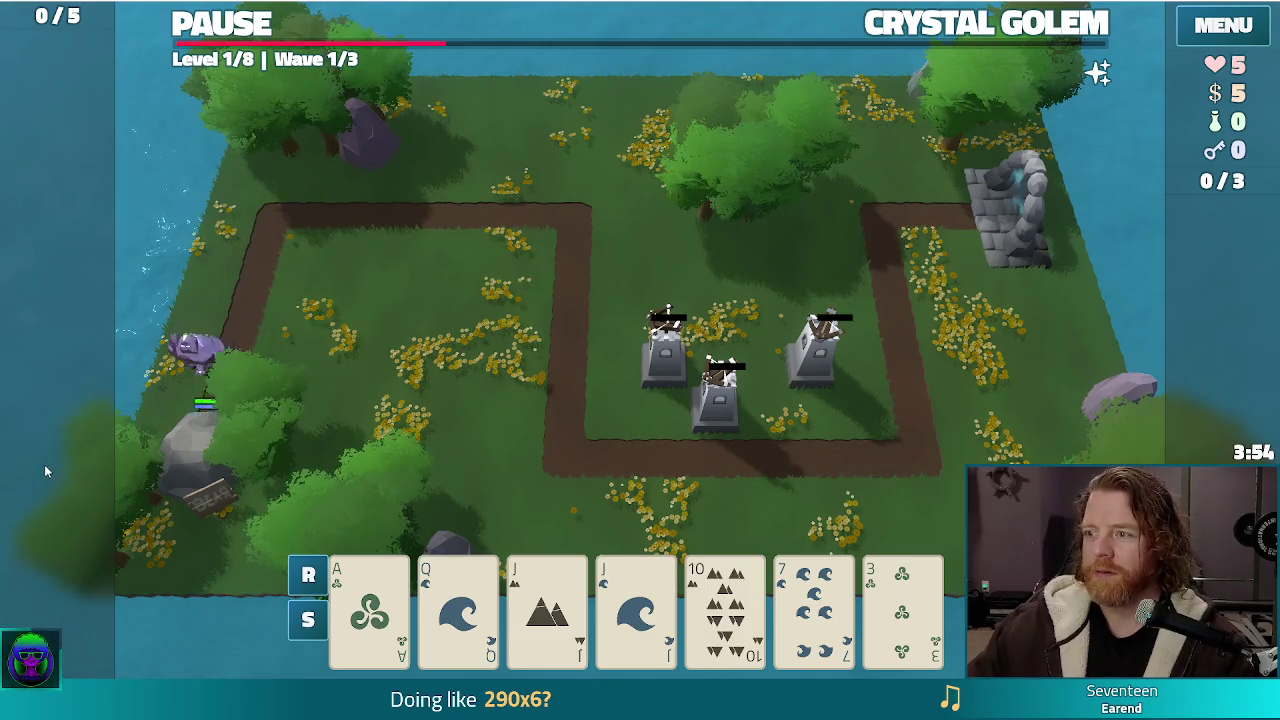
Dismiss Wave Complete, play wave 2 until Game Over, then close the game
left_click(626, 480)
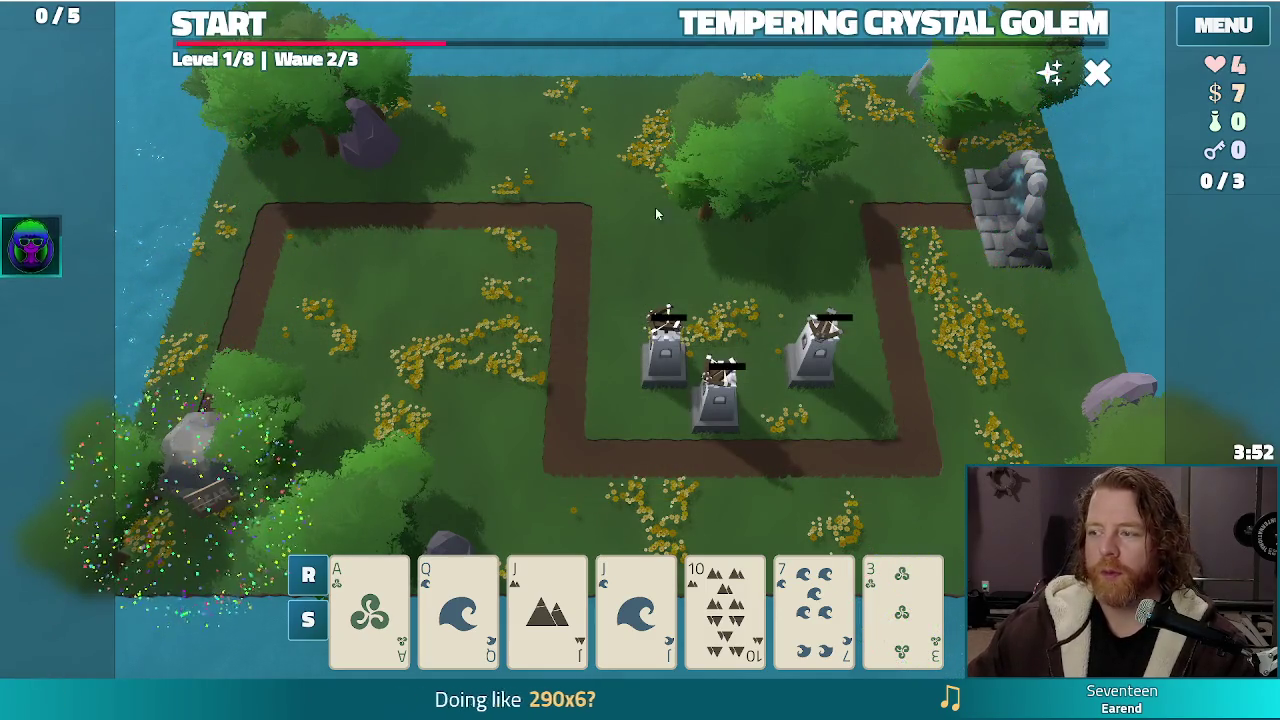
left_click(216, 27)
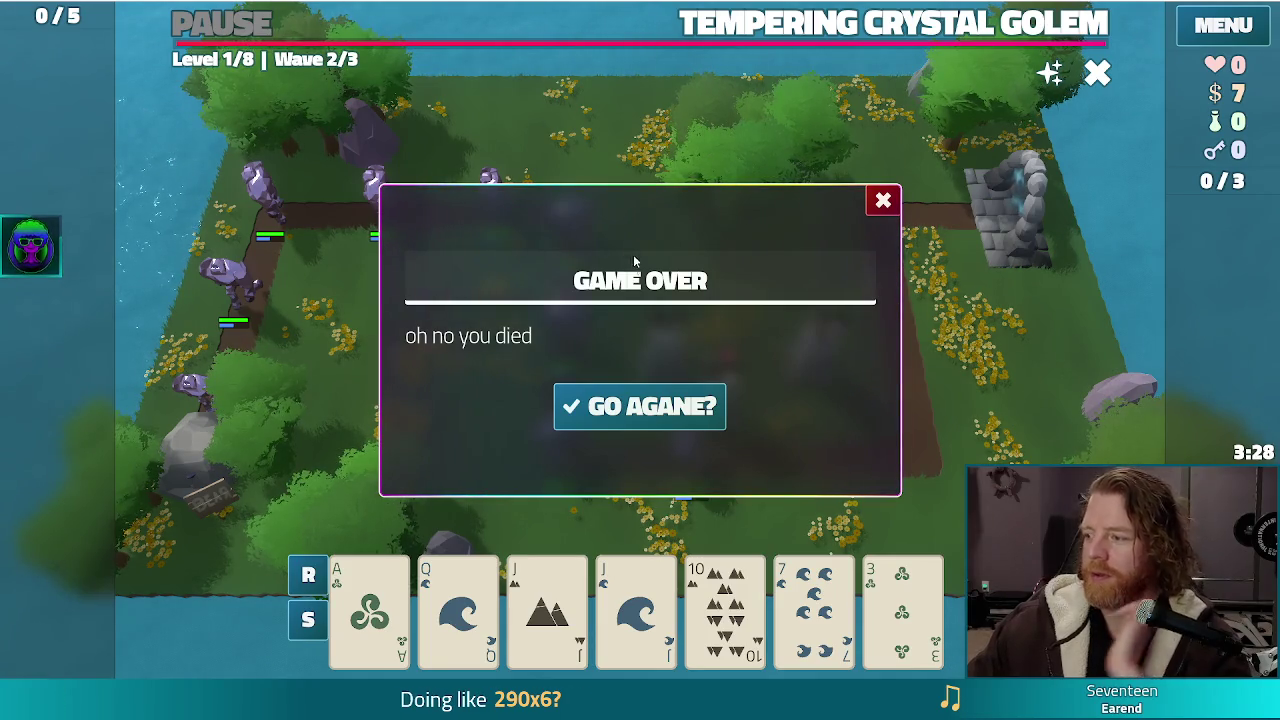
left_click(1265, 6)
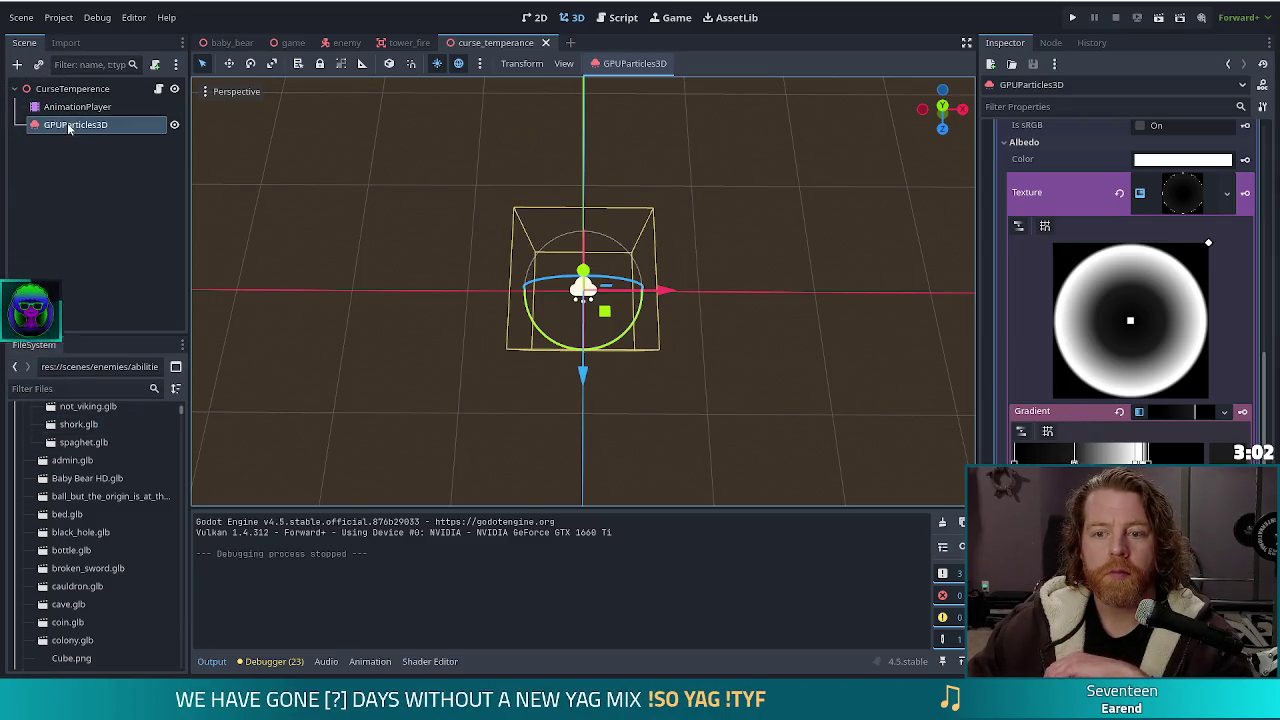
scroll(1167, 321, "up", 5)
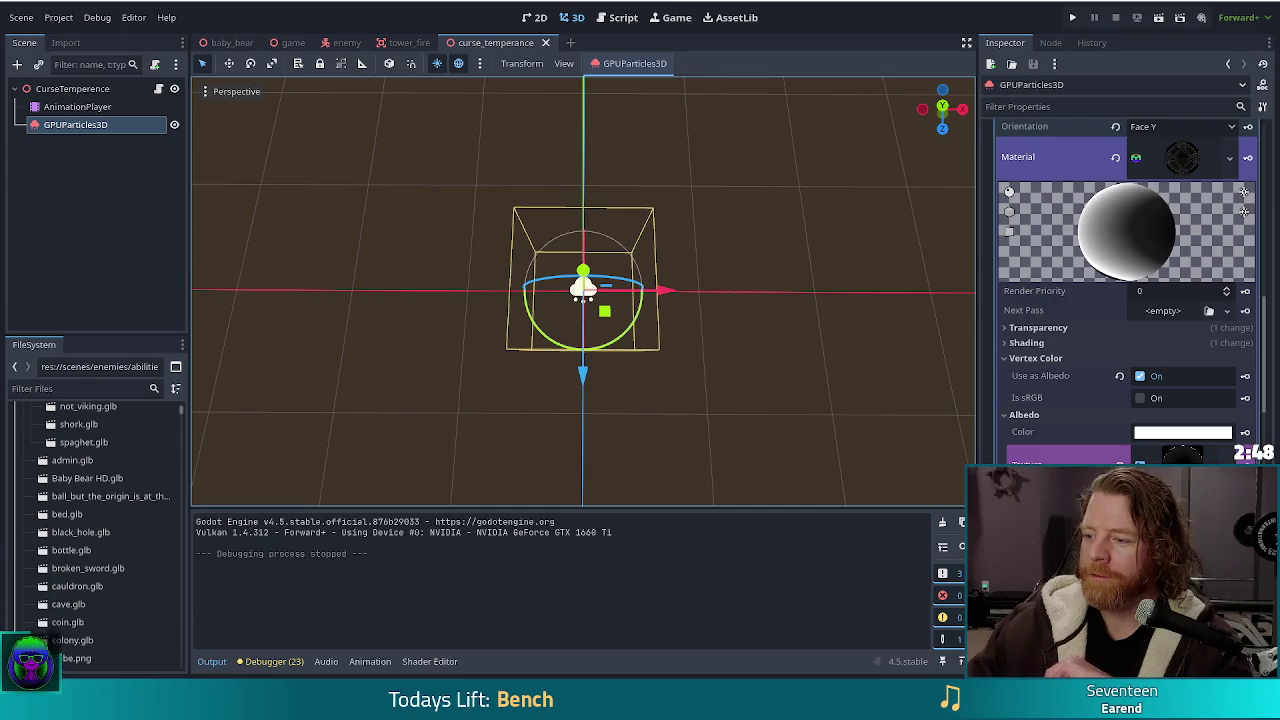
scroll(1168, 396, "up", 15)
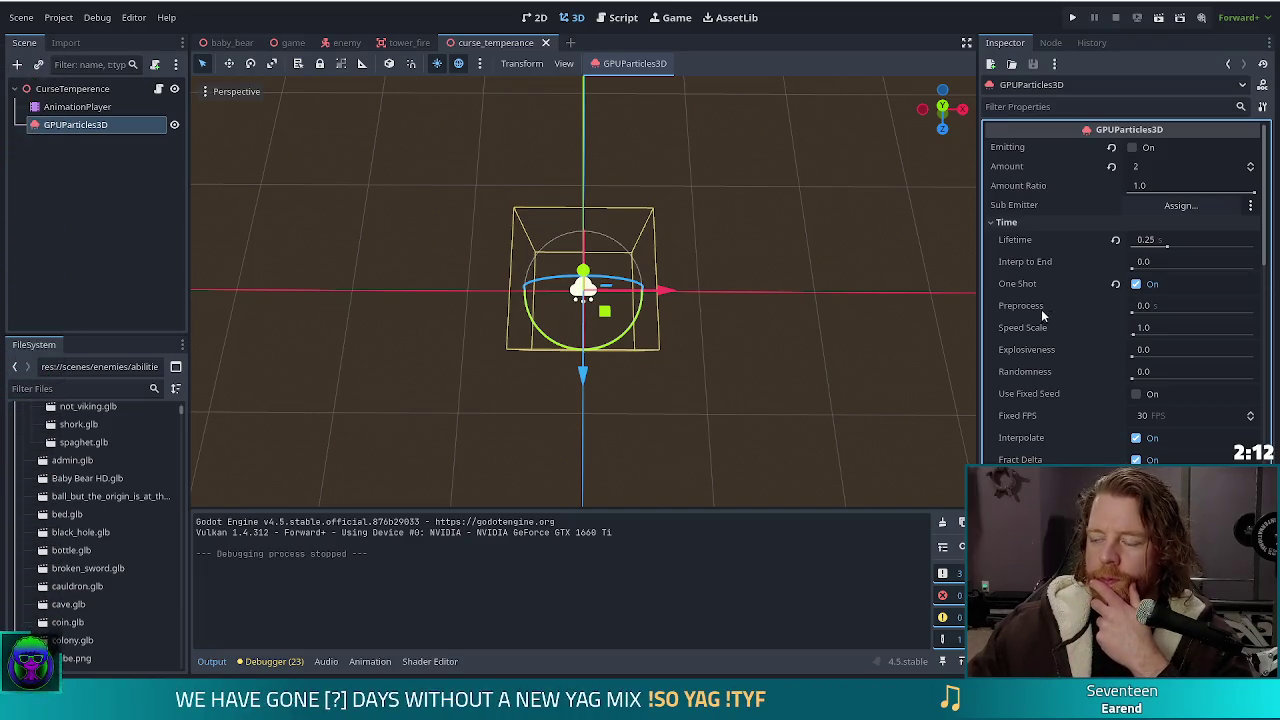
mouse_move(1036, 310)
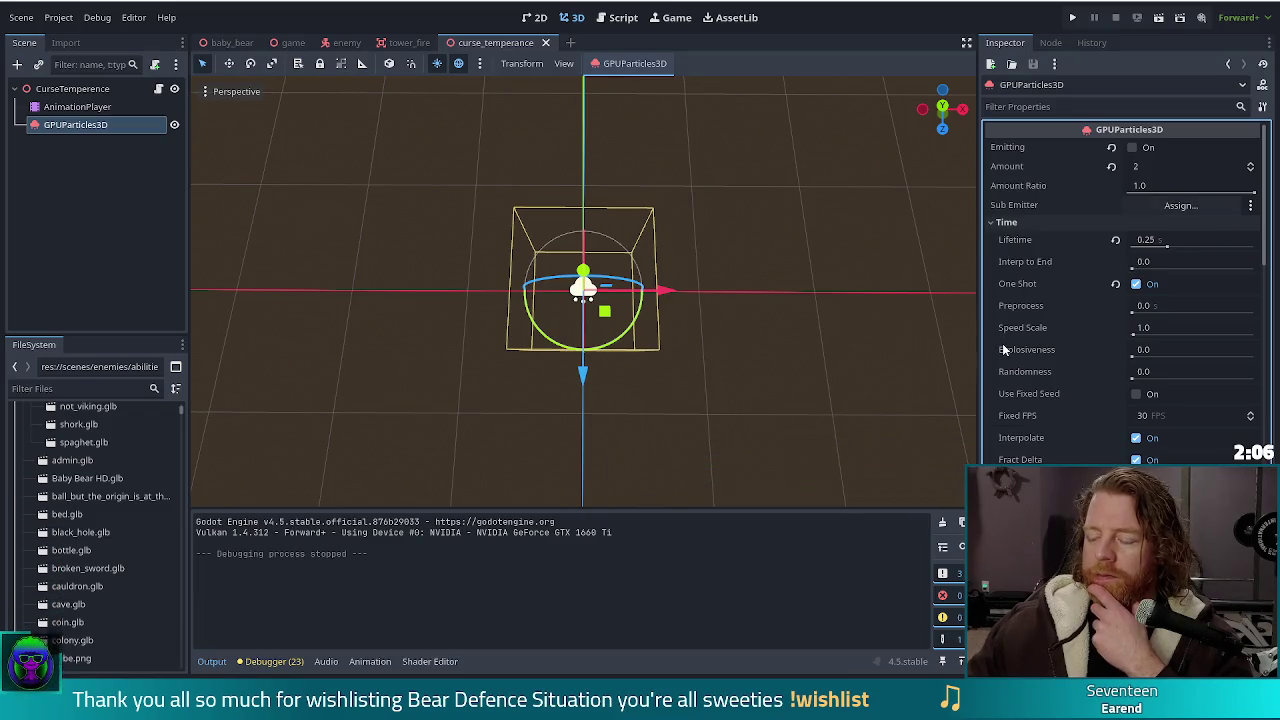
mouse_move(1003, 349)
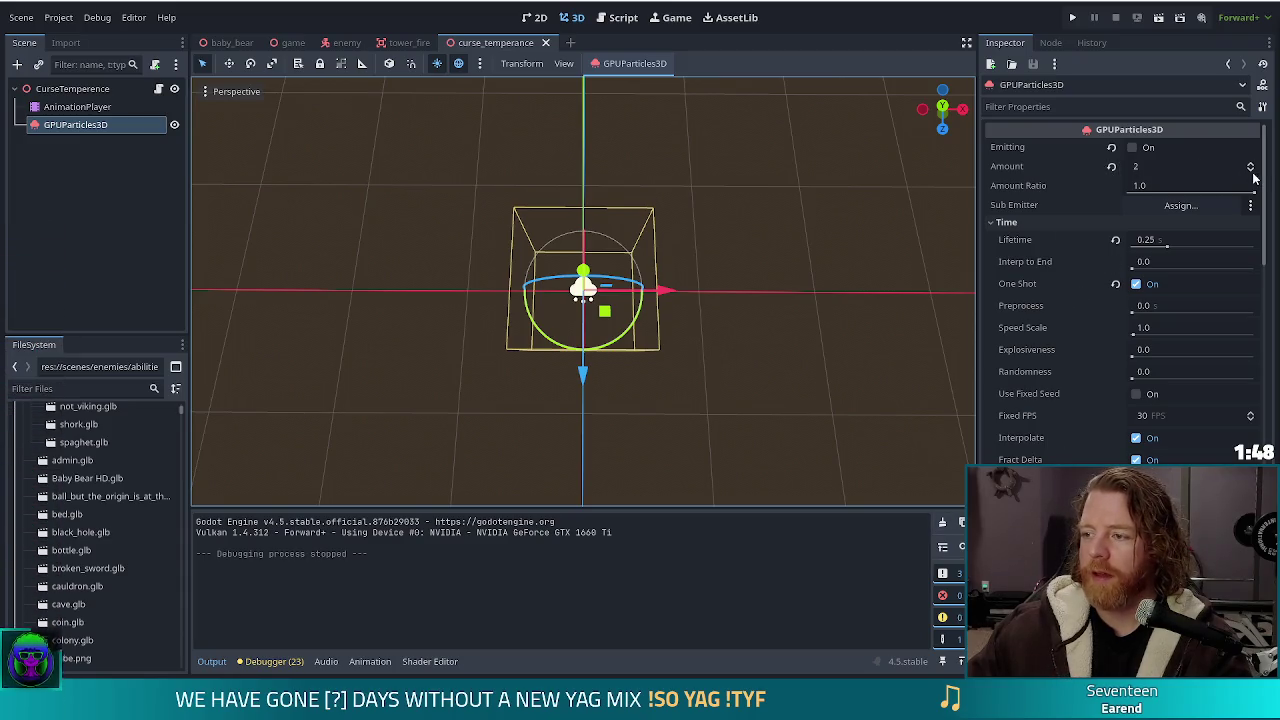
Set particle Amount to 1, preview emission, re-enable One Shot, and select the AnimationPlayer
left_click(1251, 171)
left_click(1135, 288)
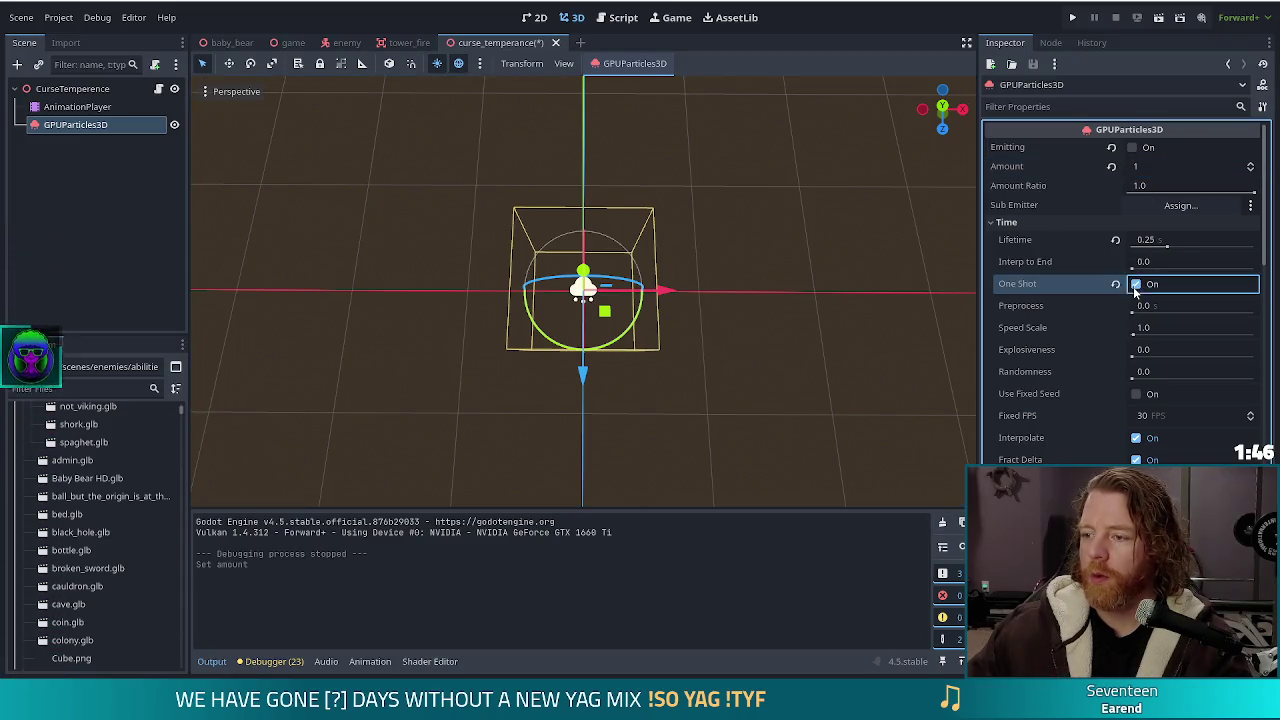
left_click(1132, 147)
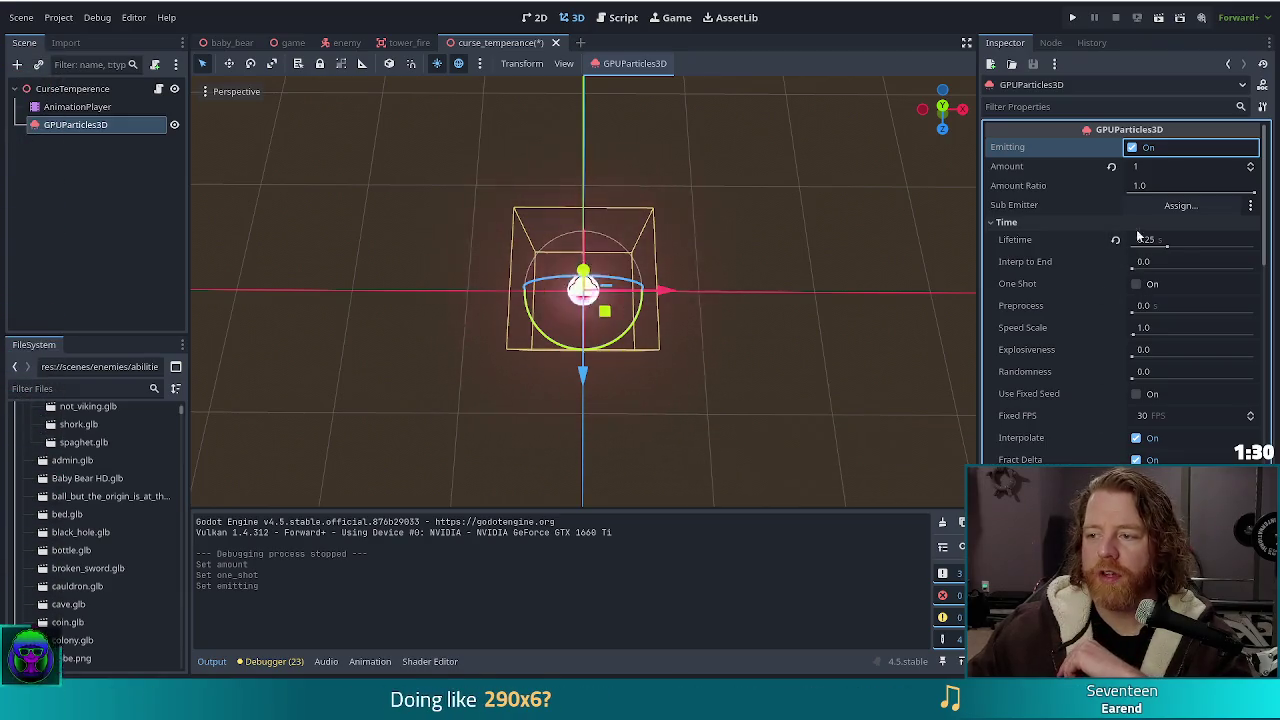
left_click(1136, 284)
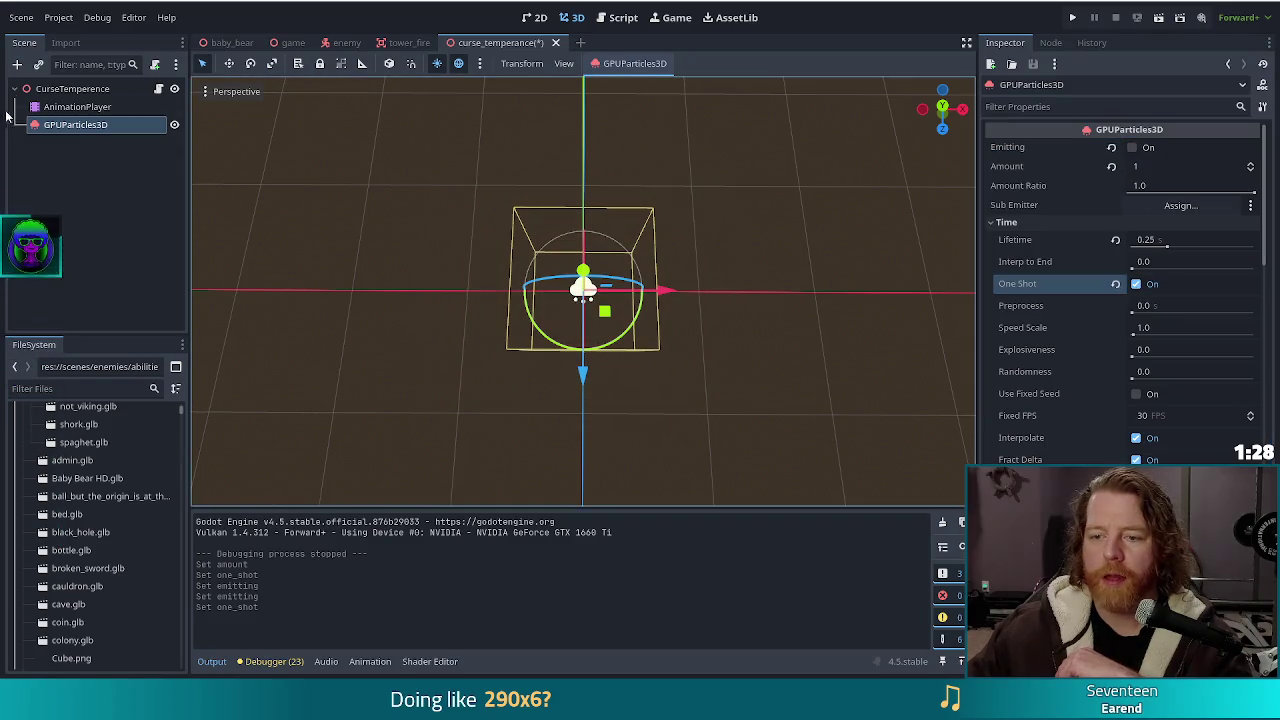
left_click(72, 108)
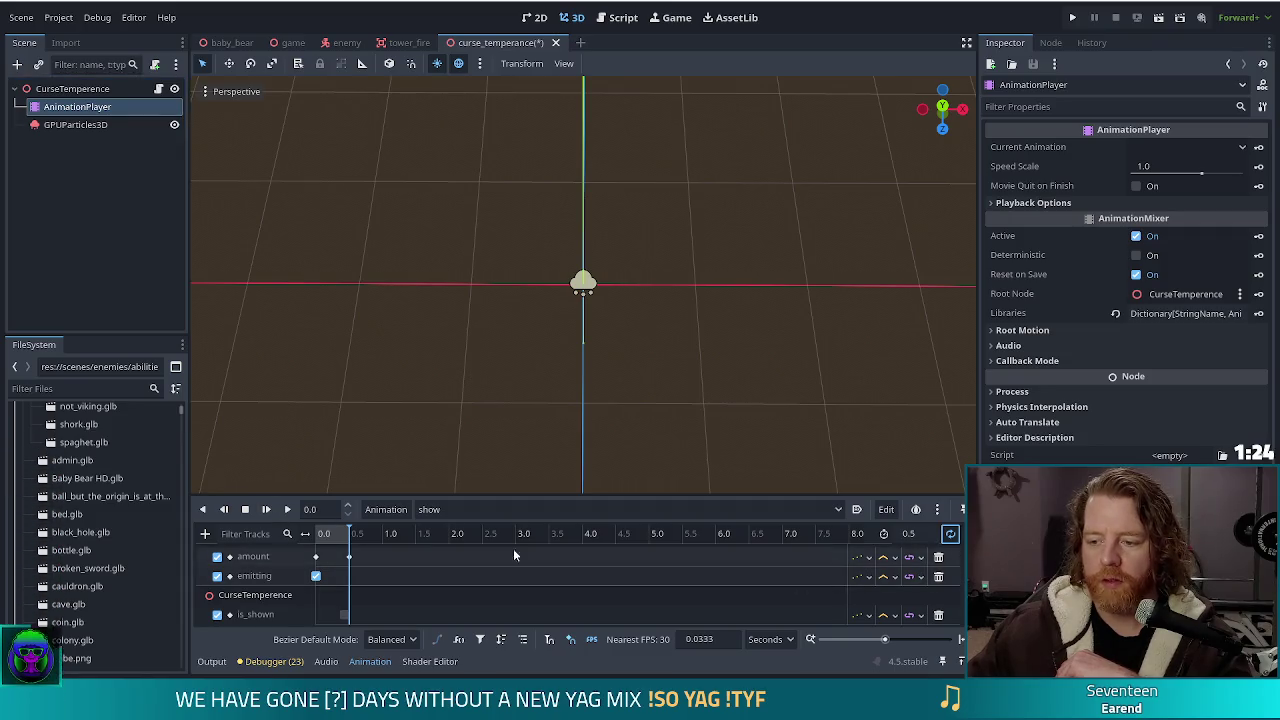
Preview the show animation and set its length to 1 second
left_click(267, 510)
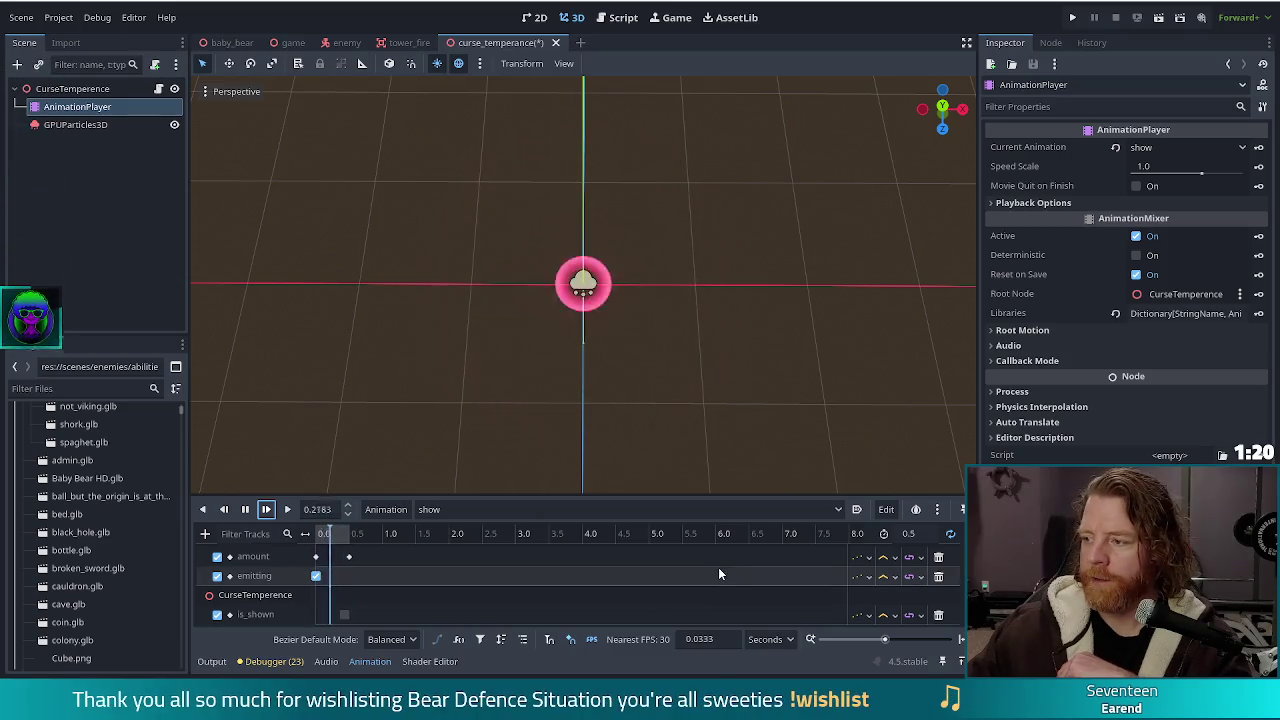
left_click(917, 533)
type("1")
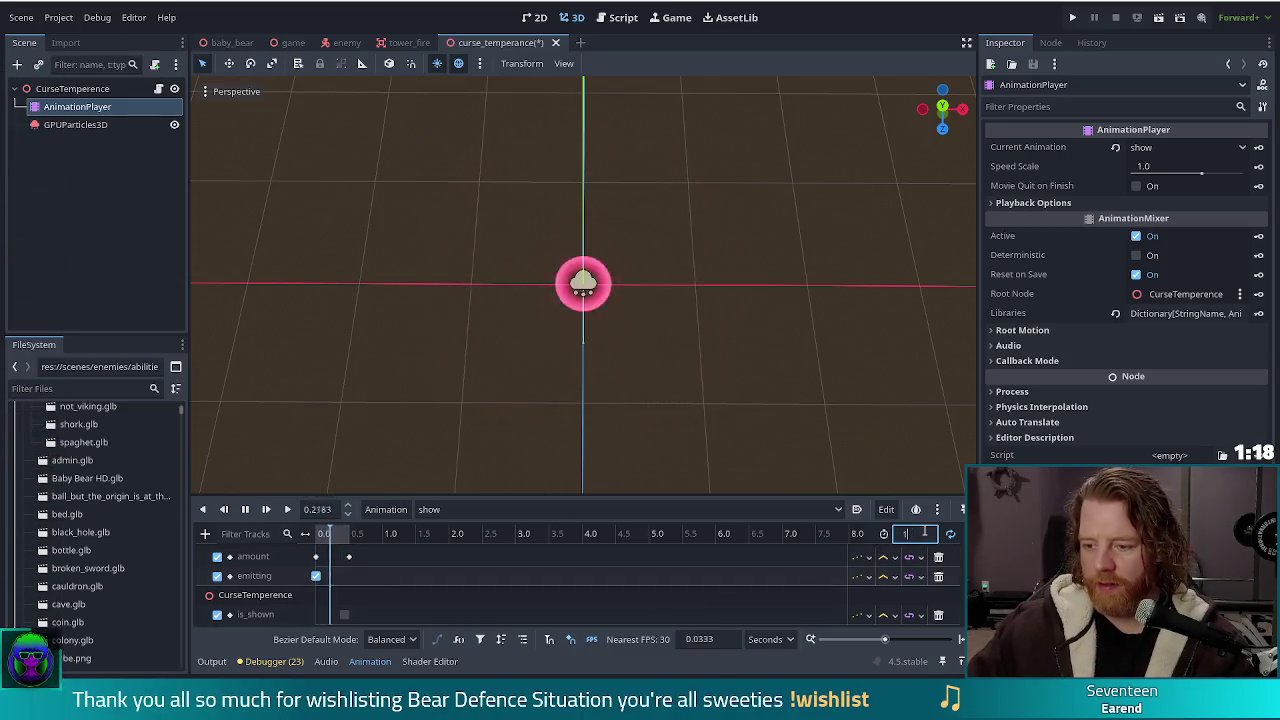
key("Return")
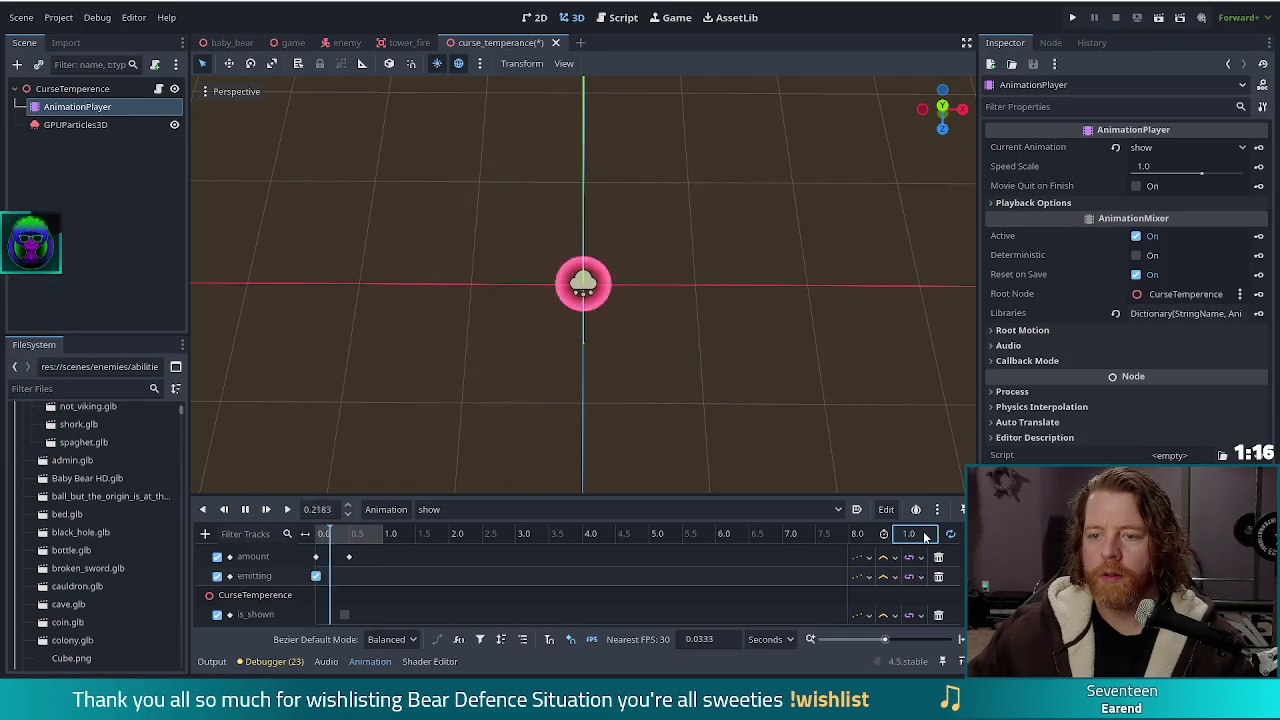
left_click(563, 63)
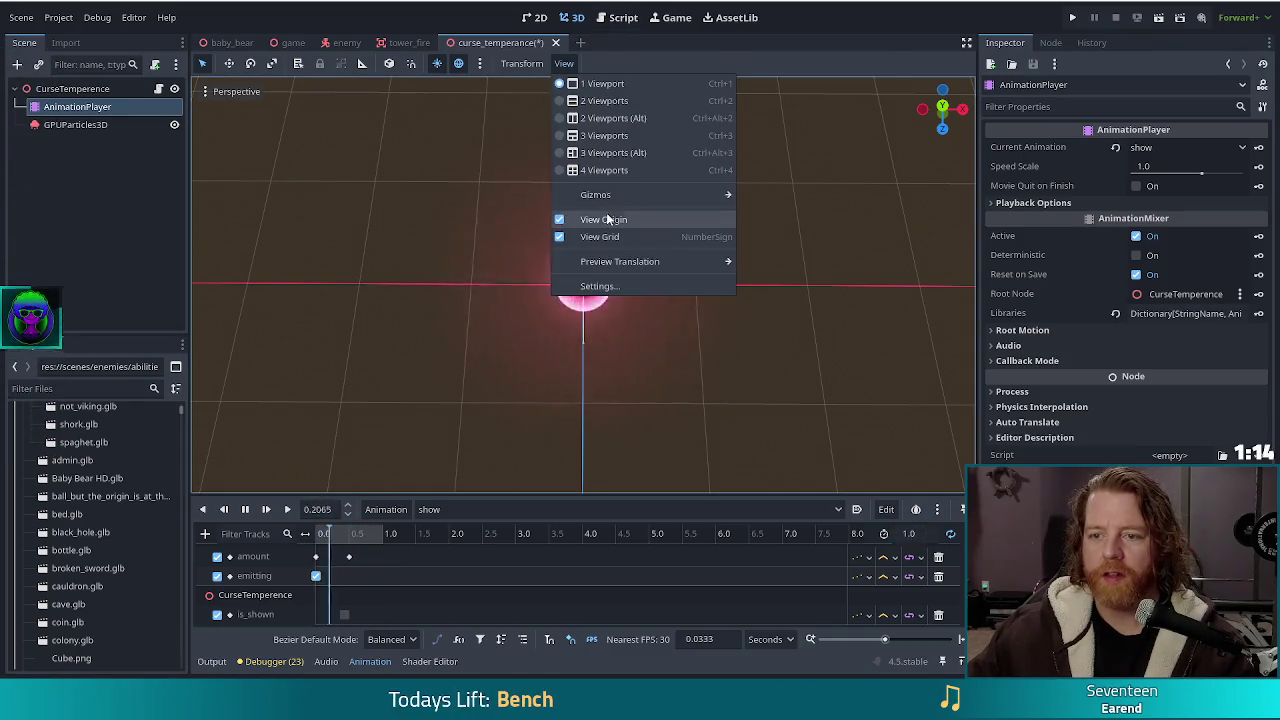
mouse_move(621, 194)
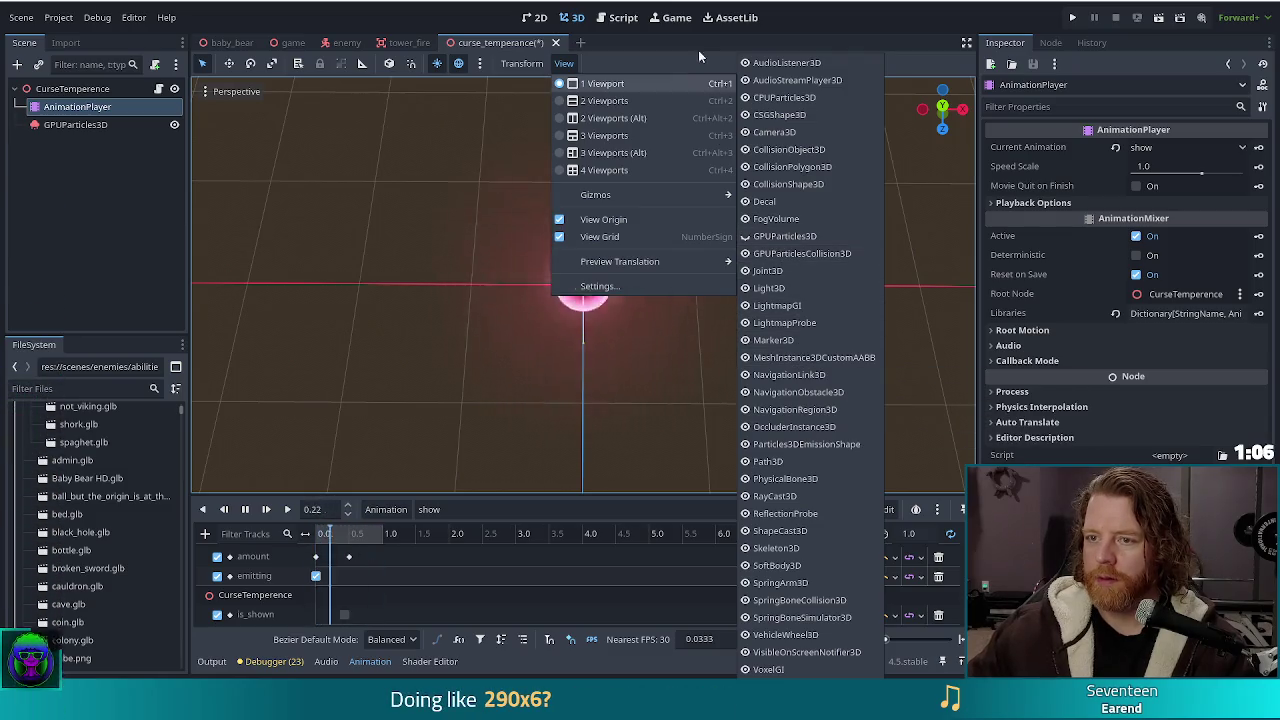
left_click(834, 40)
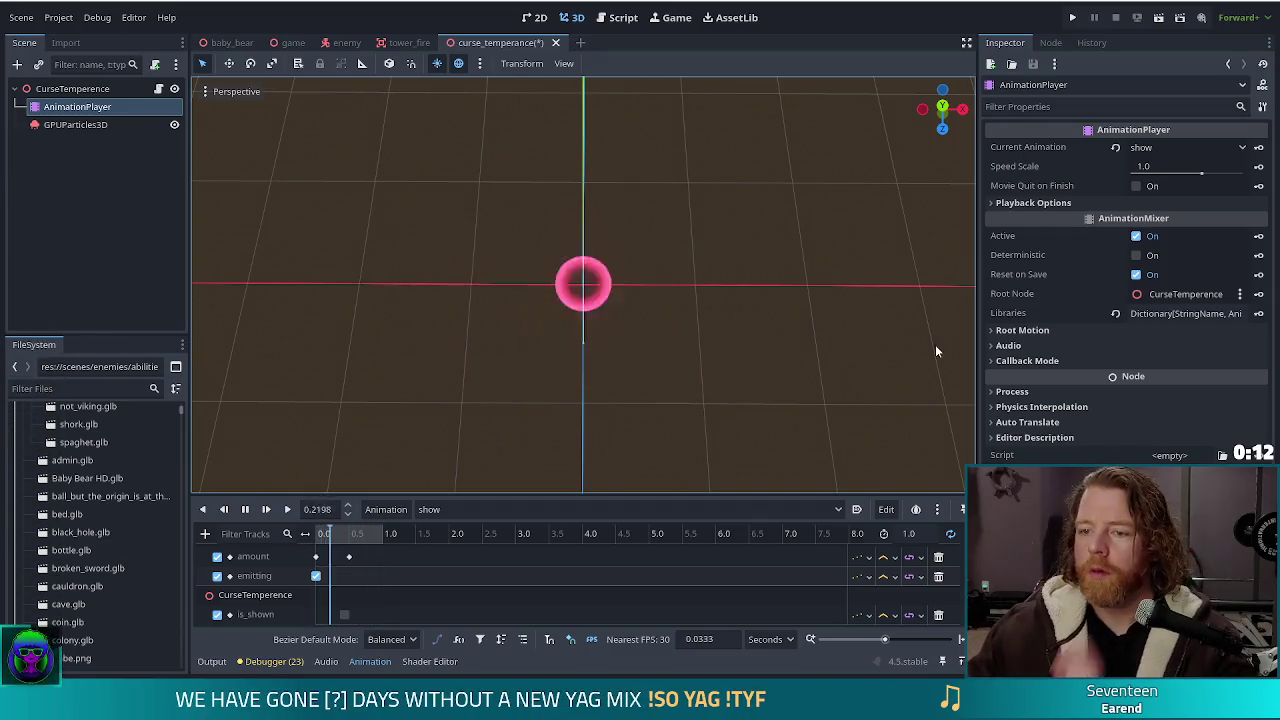
left_click(75, 124)
scroll(1068, 306, "down", 10)
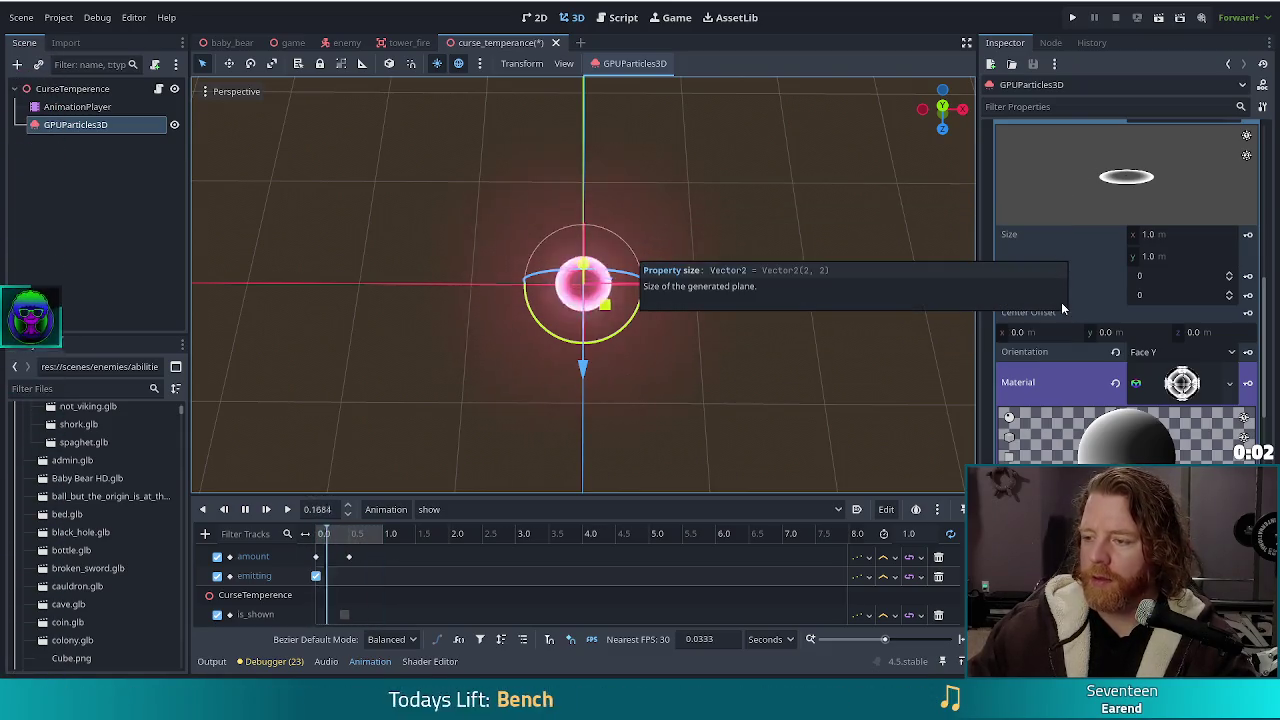
scroll(1089, 432, "down", 5)
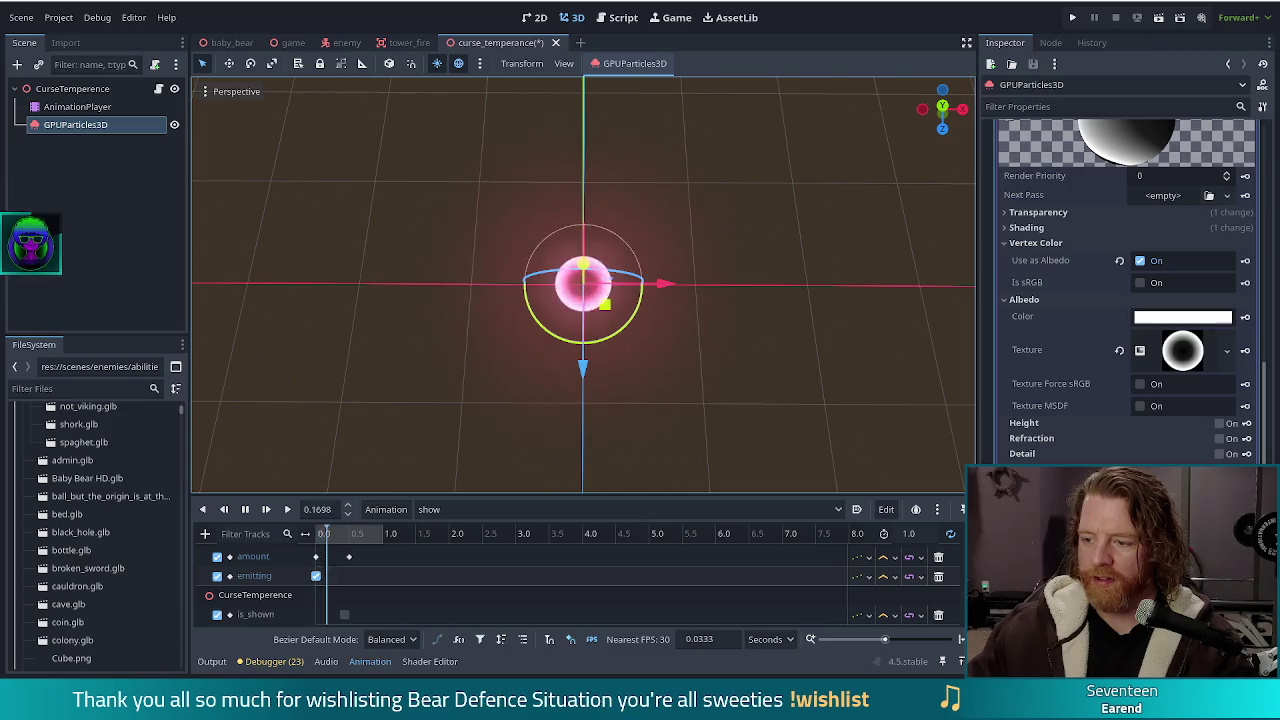
scroll(1078, 346, "up", 10)
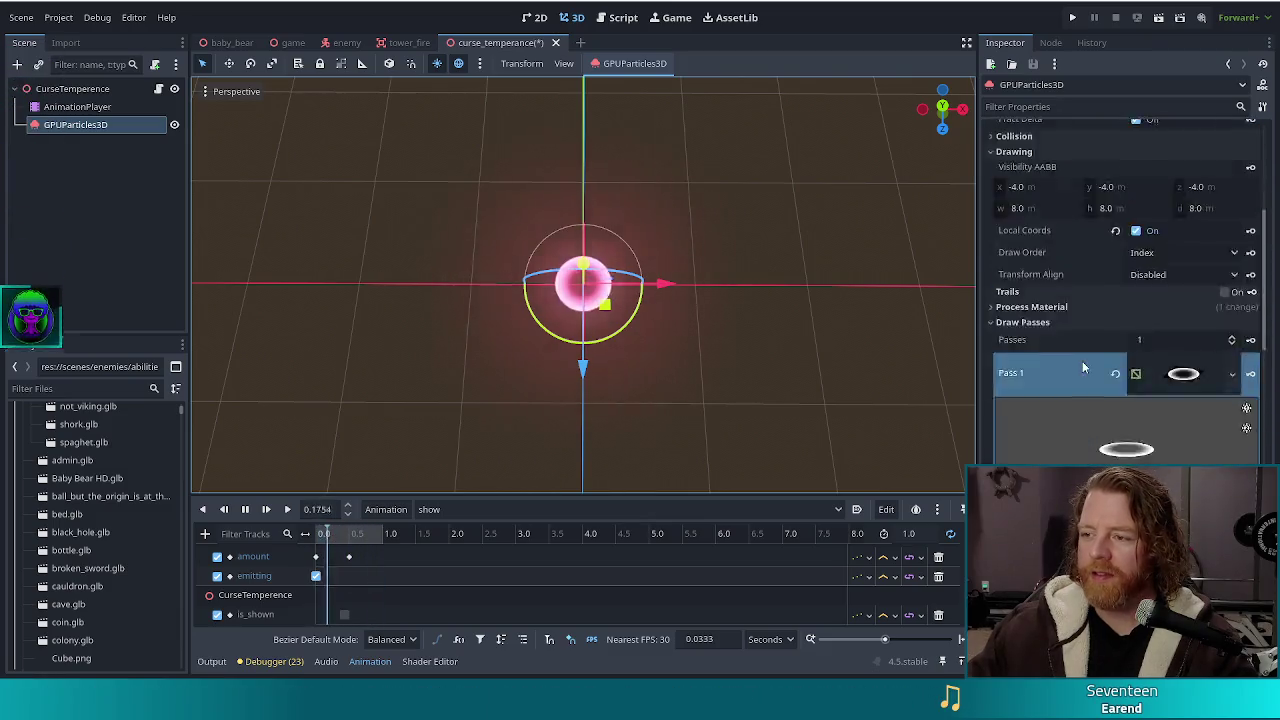
scroll(1085, 368, "up", 10)
scroll(1085, 368, "down", 5)
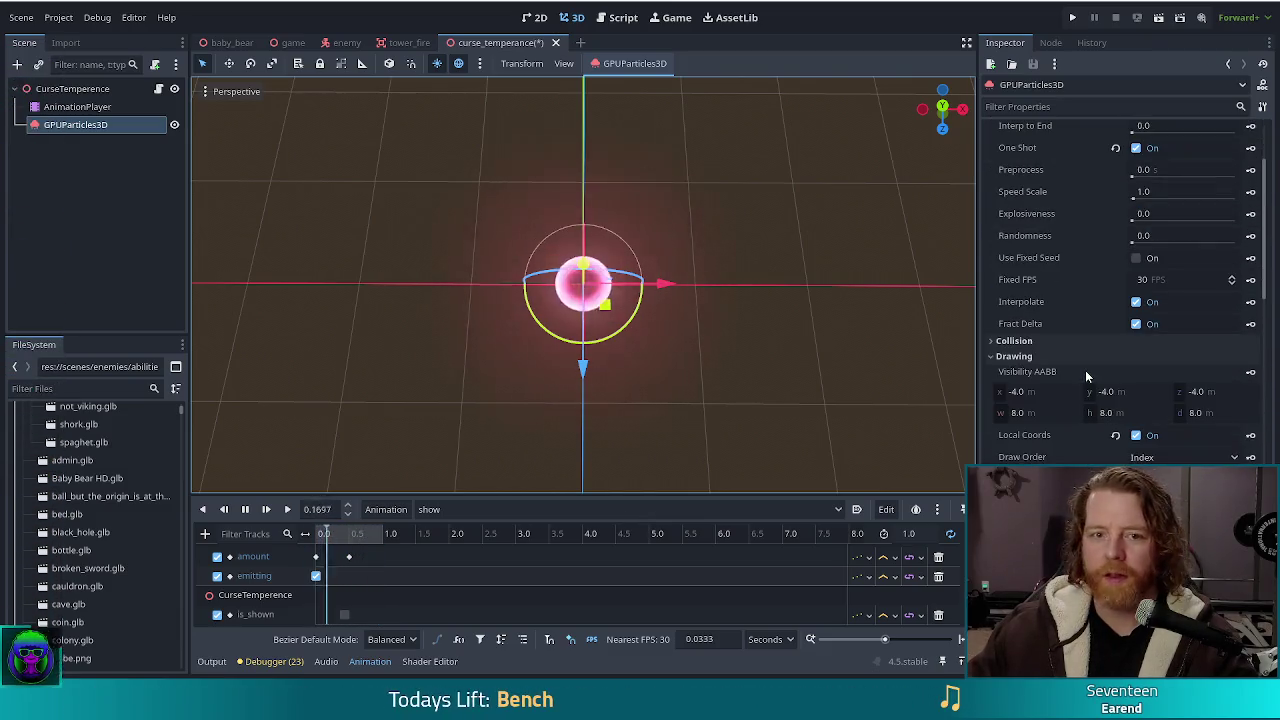
scroll(1085, 364, "up", 3)
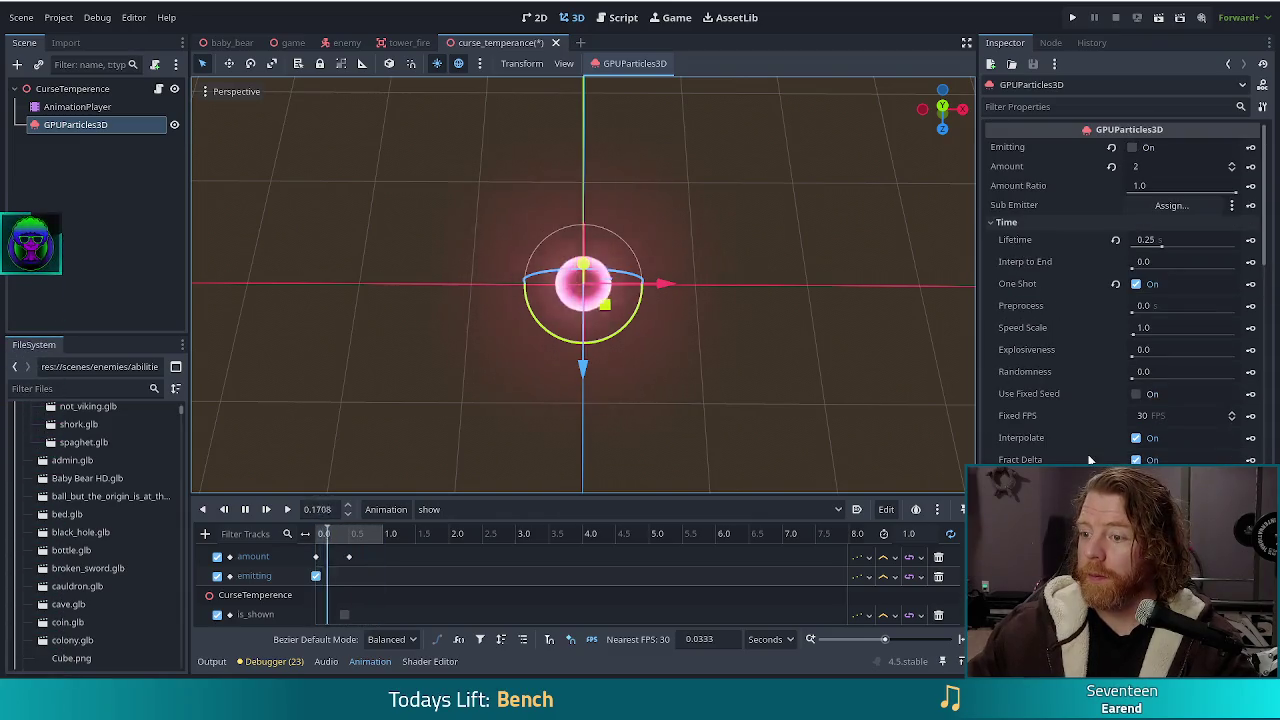
scroll(1086, 420, "down", 10)
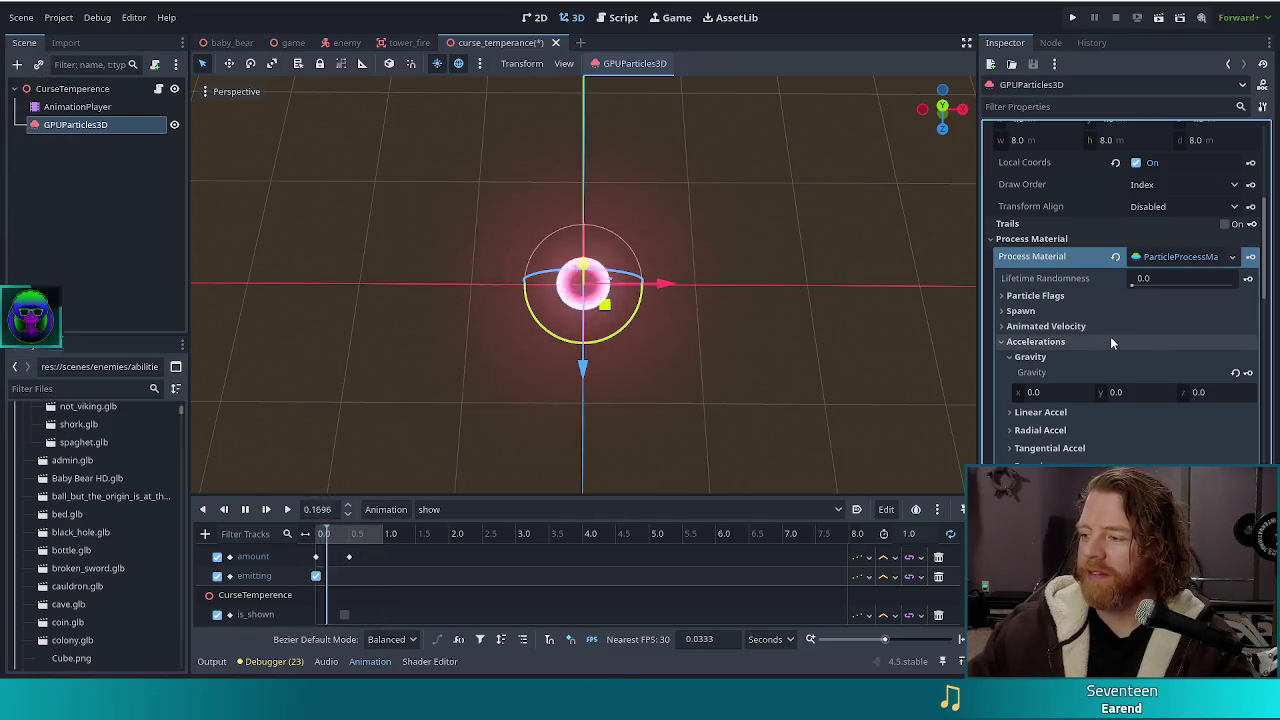
scroll(1107, 349, "down", 10)
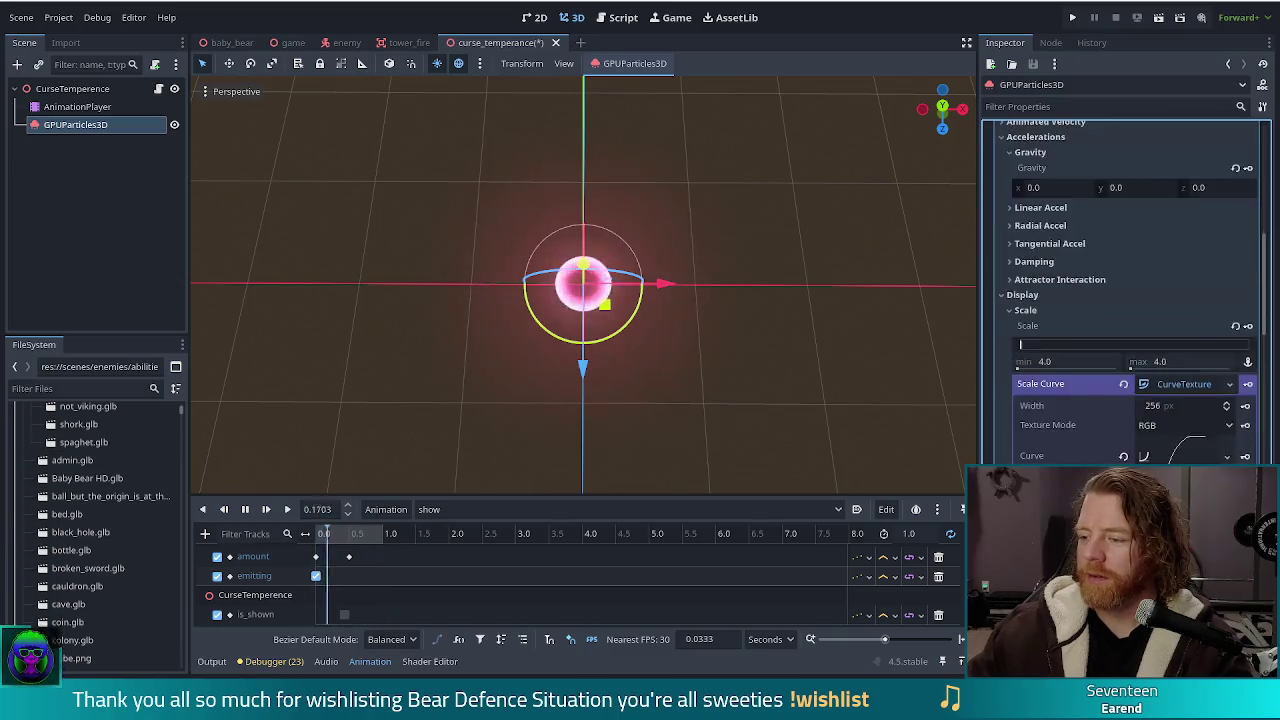
Flatten the start tangent of the particles' scale curve
left_click(1120, 258)
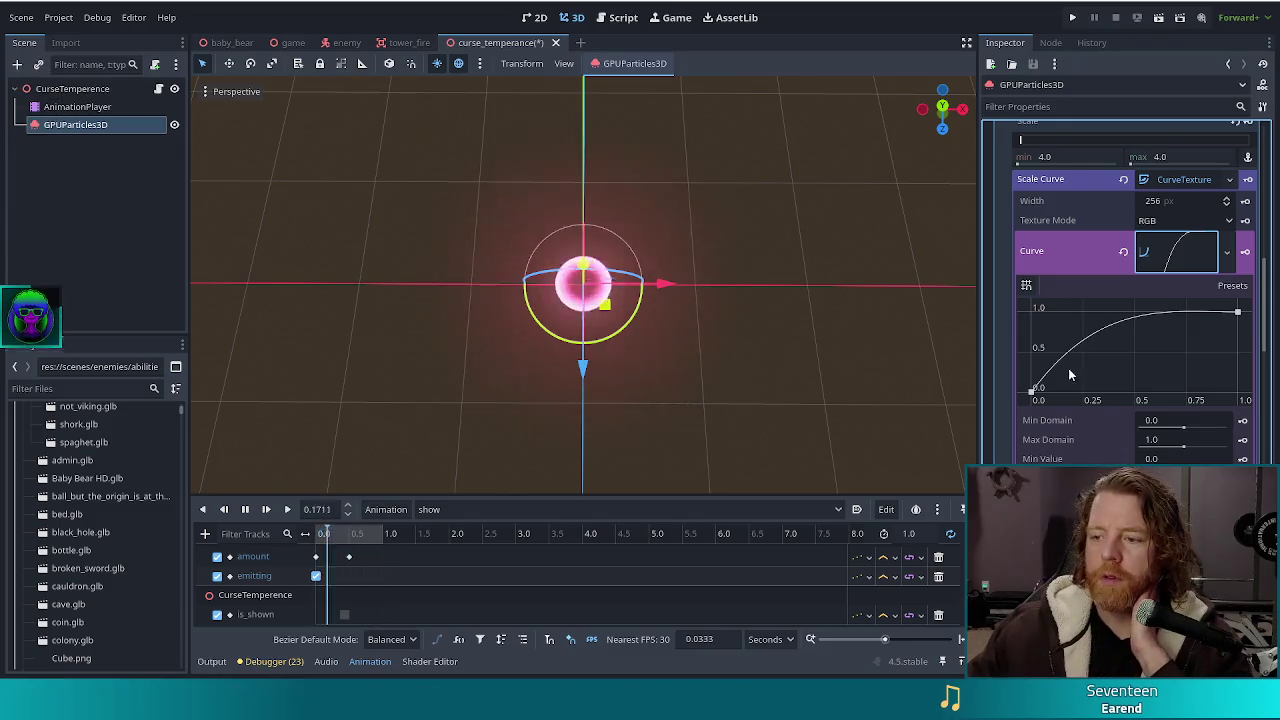
left_click_drag(1064, 383, 1078, 399)
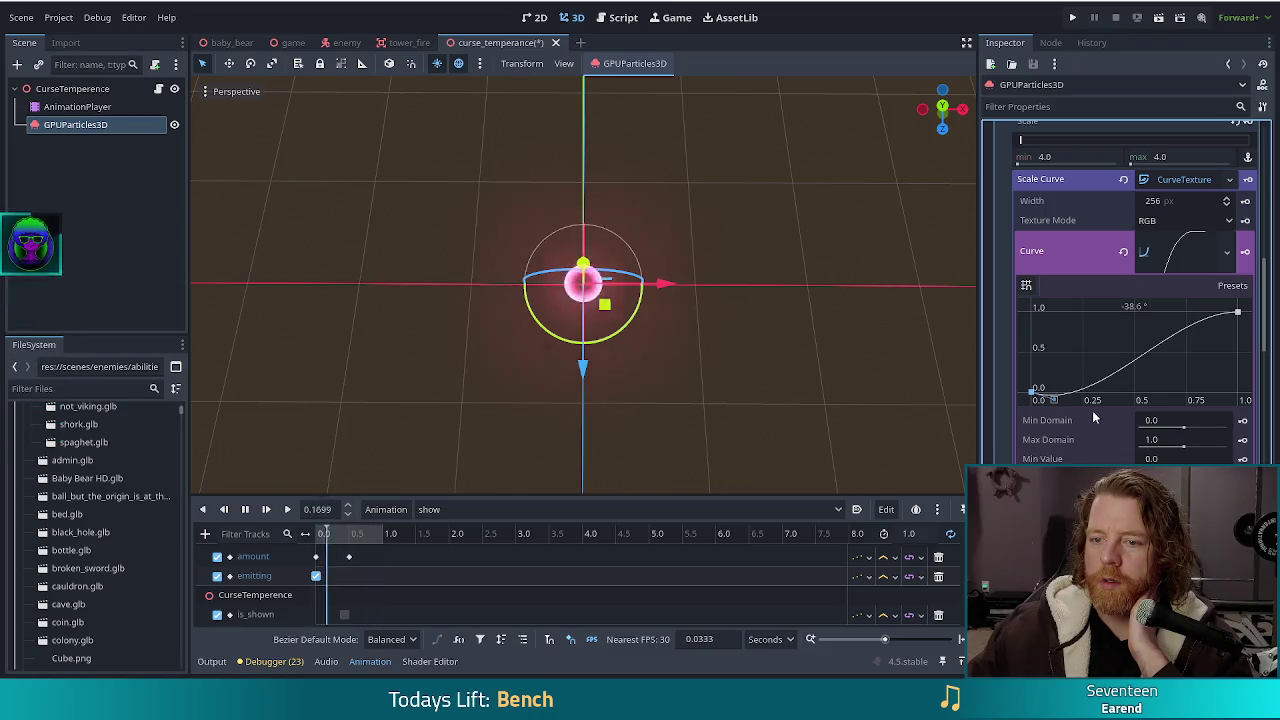
mouse_move(1085, 398)
left_mouse_down()
mouse_move(1058, 391)
mouse_move(1053, 355)
mouse_move(1096, 403)
left_mouse_up()
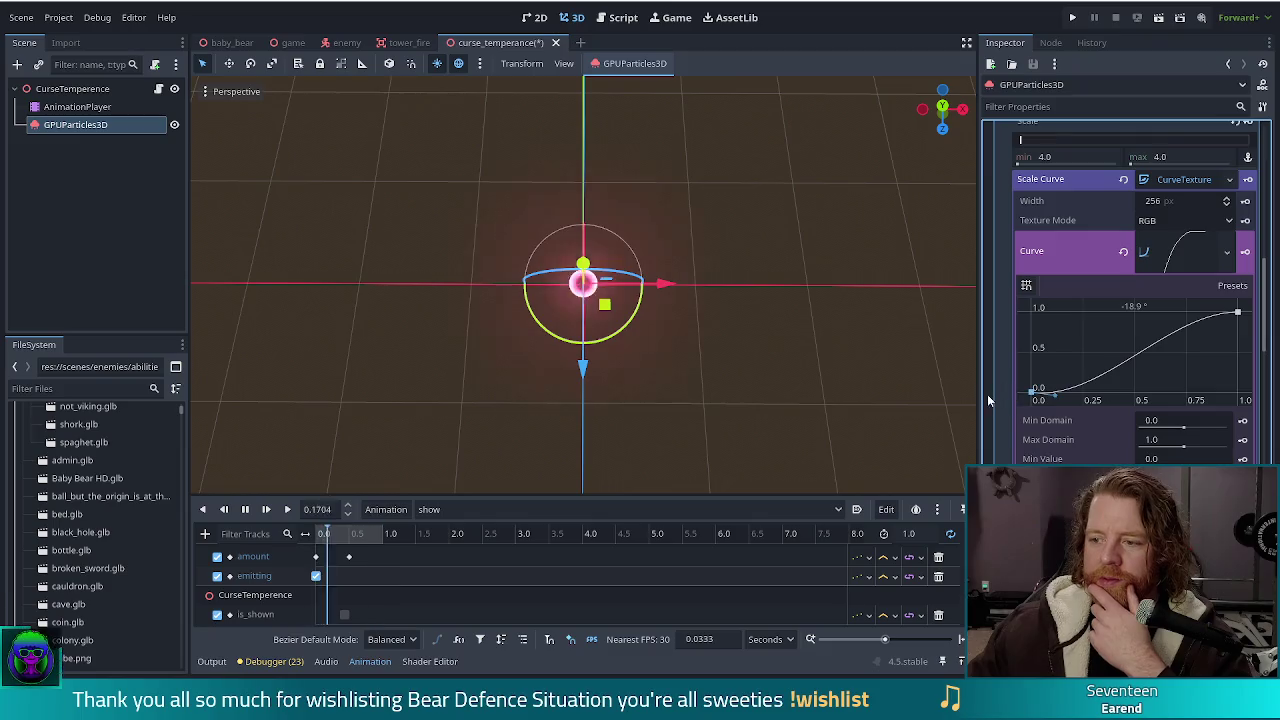
left_click_drag(1061, 401, 1070, 421)
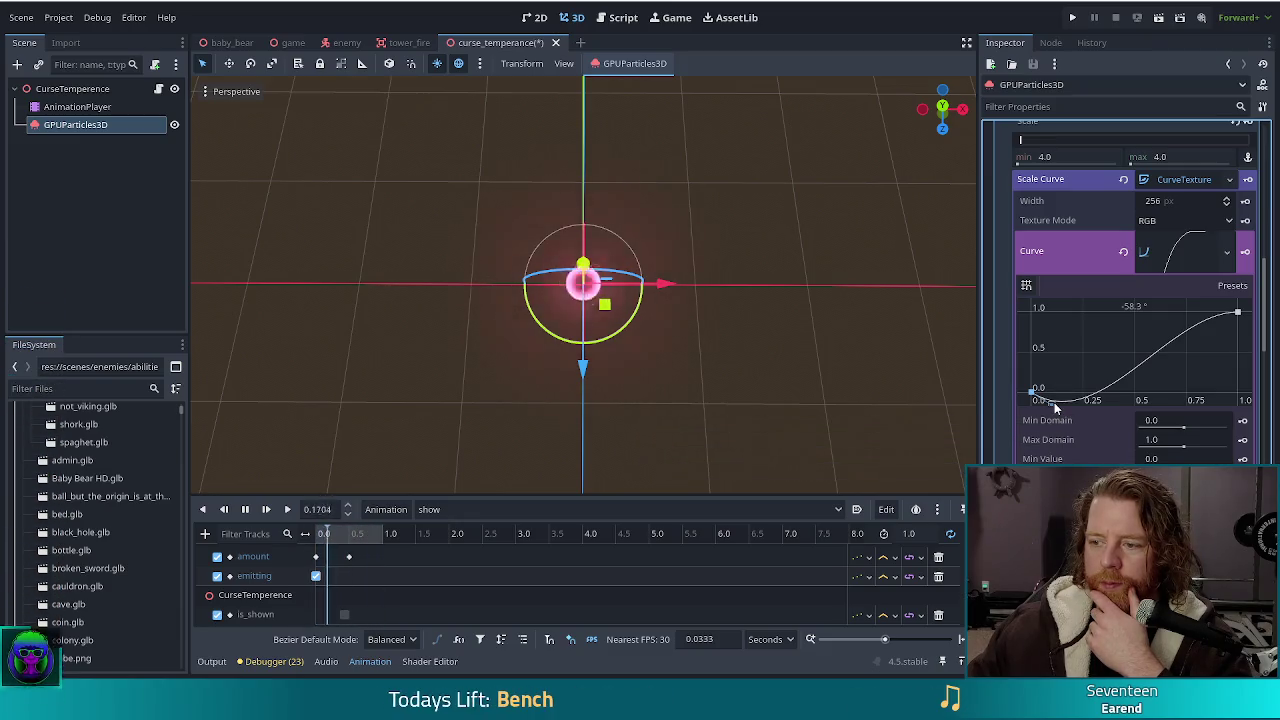
left_click_drag(1053, 408, 1062, 400)
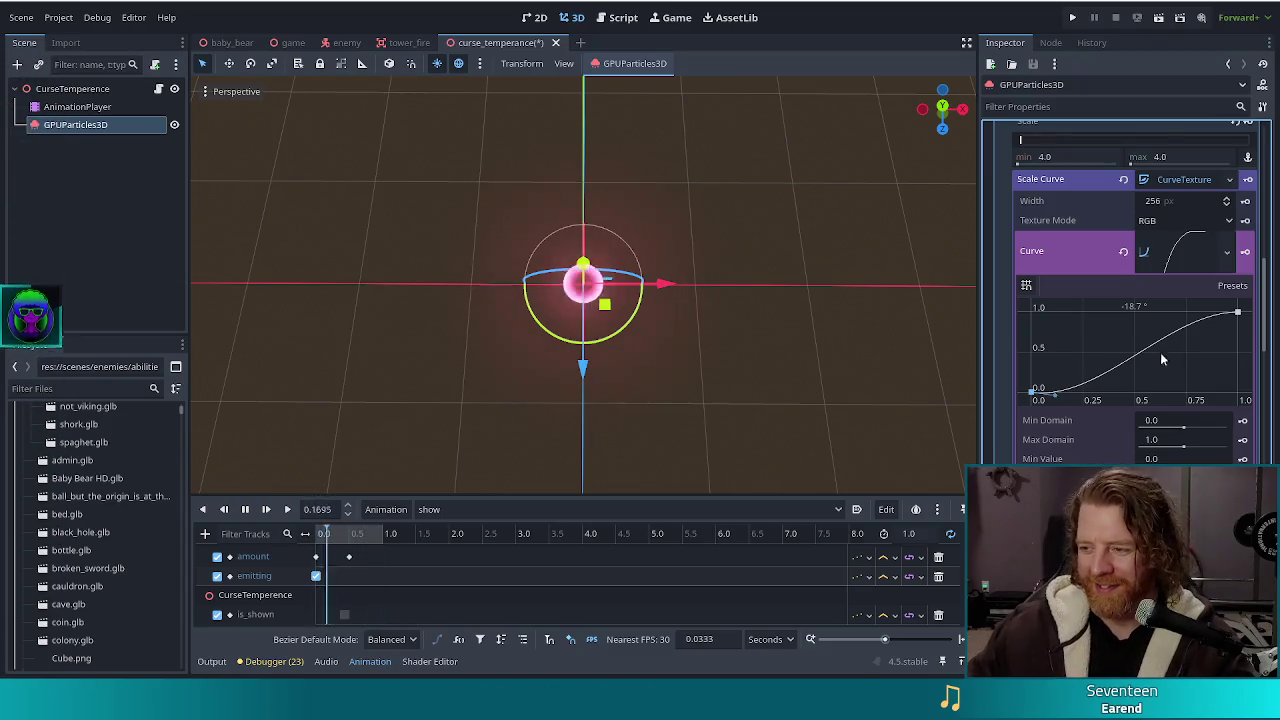
Try the curve's end point at 0.71, 0.48 and 0.36, then return it to (1.00, 1.00)
left_click(1238, 314)
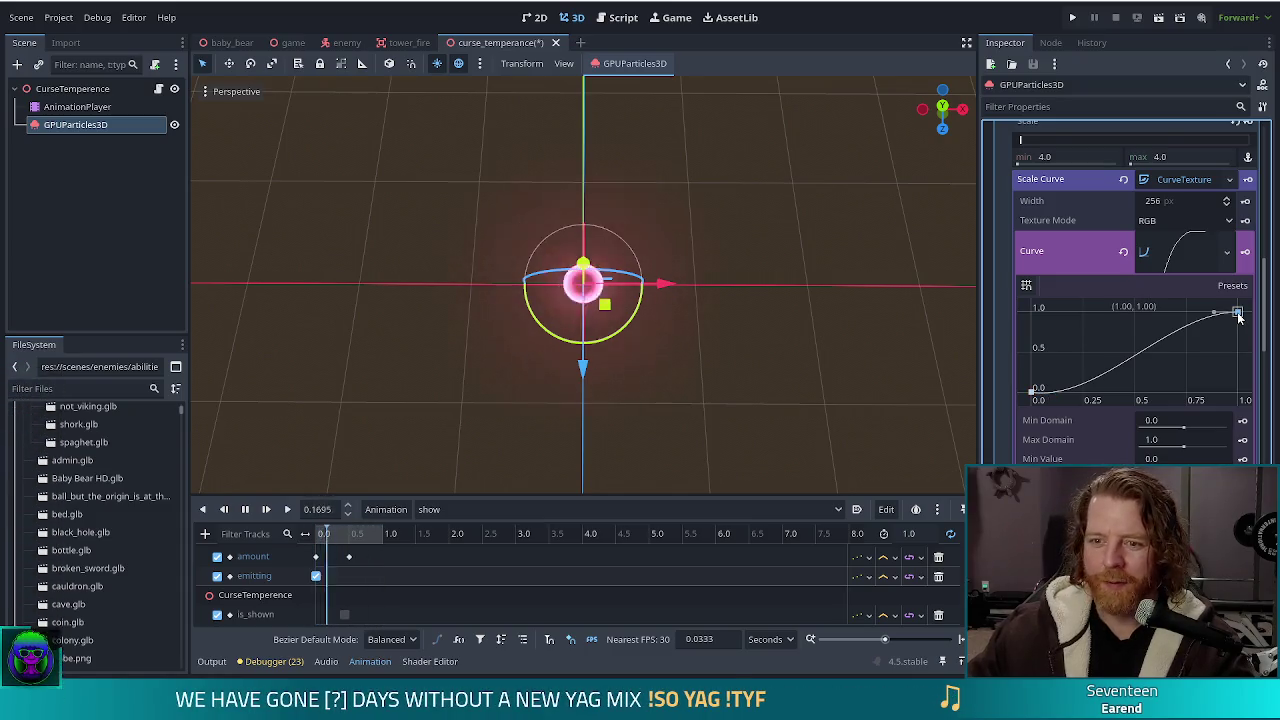
left_click_drag(1238, 314, 1178, 312)
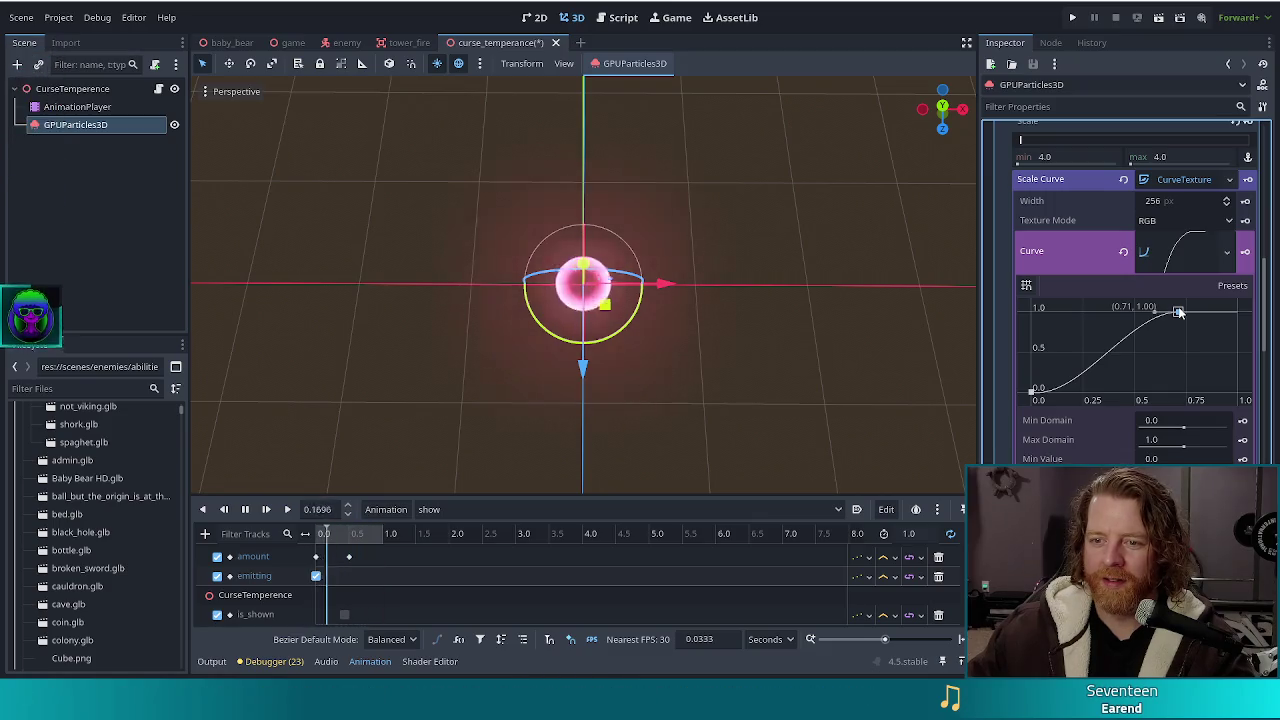
key("ctrl+z")
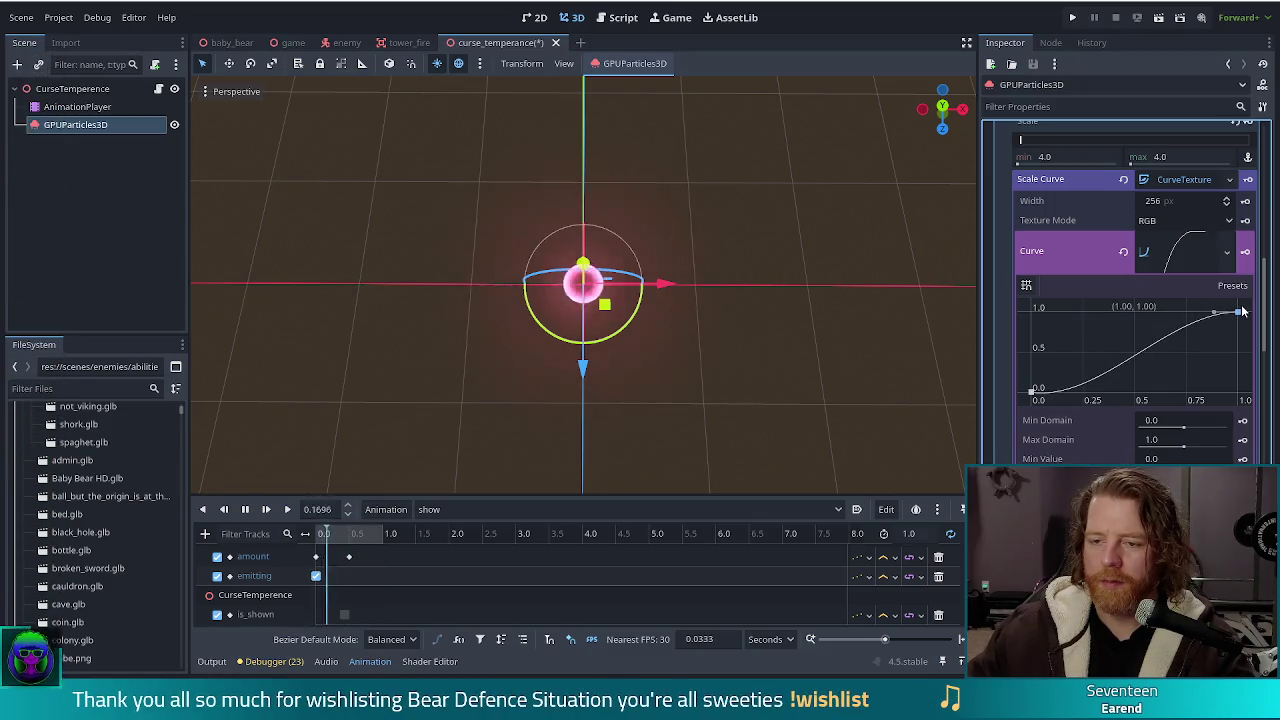
left_click_drag(1238, 314, 1131, 310)
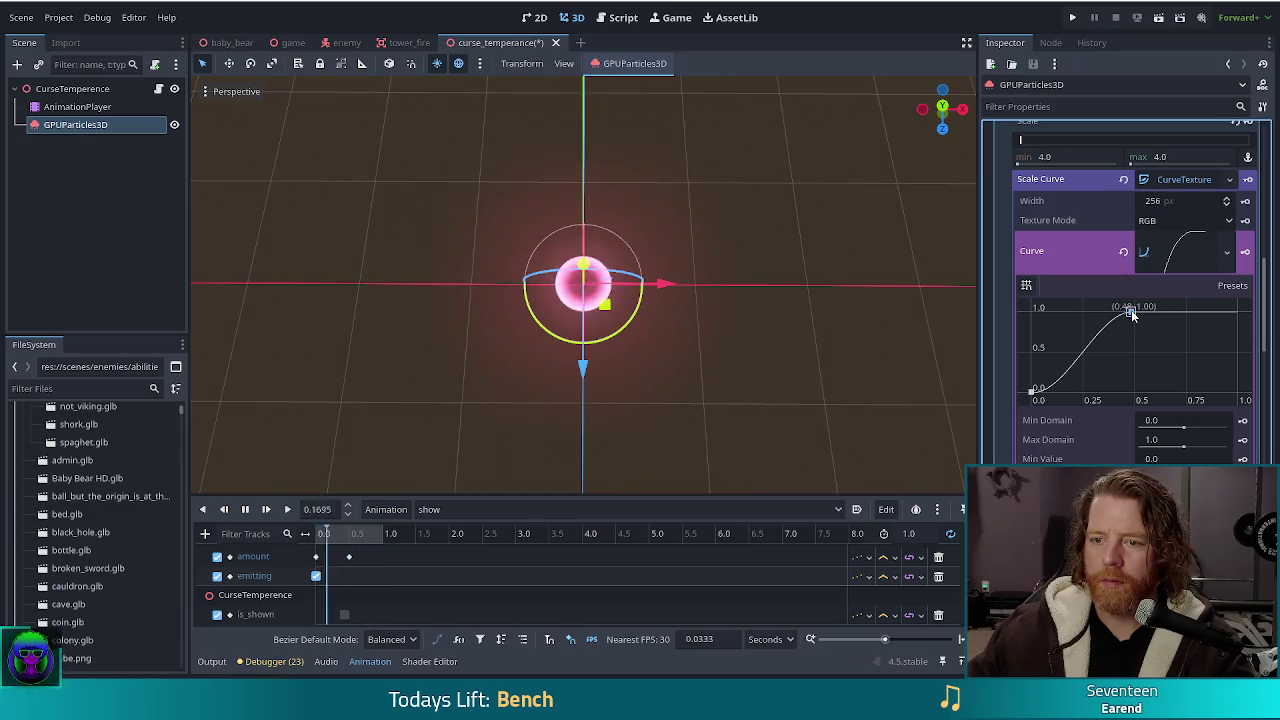
left_click_drag(1131, 312, 1105, 310)
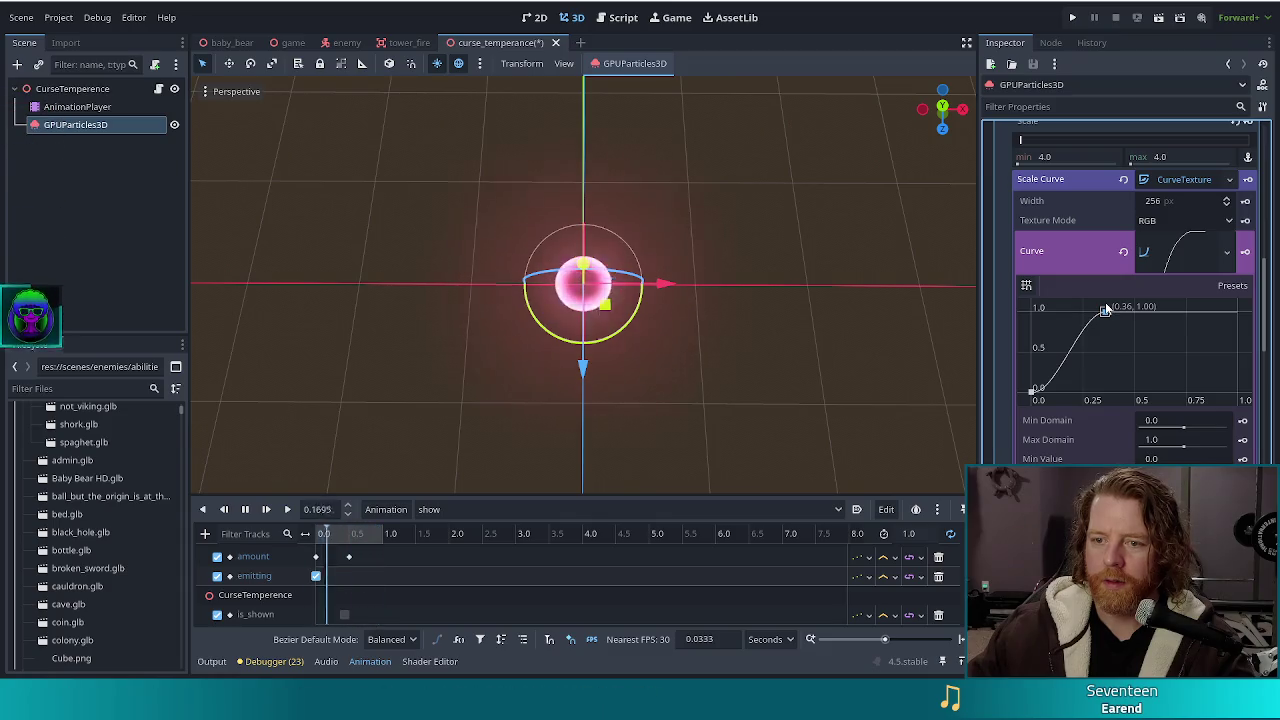
left_click_drag(1105, 310, 1275, 287)
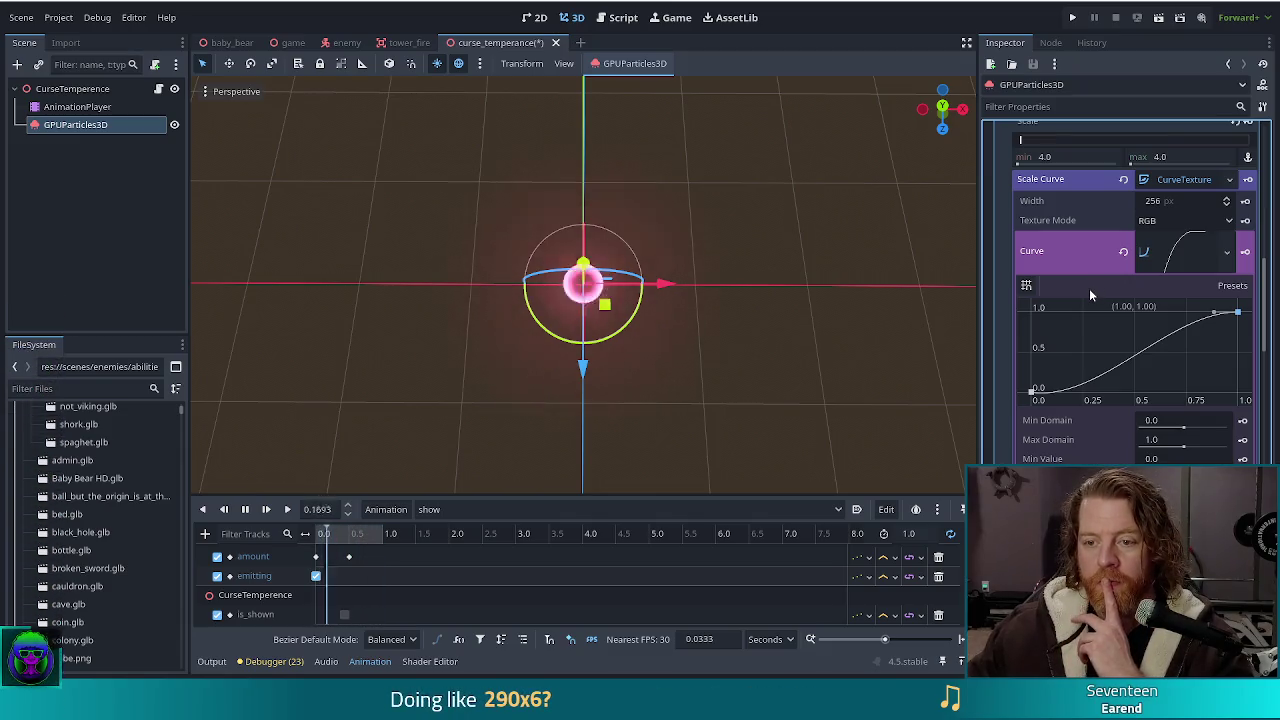
scroll(1098, 284, "up", 15)
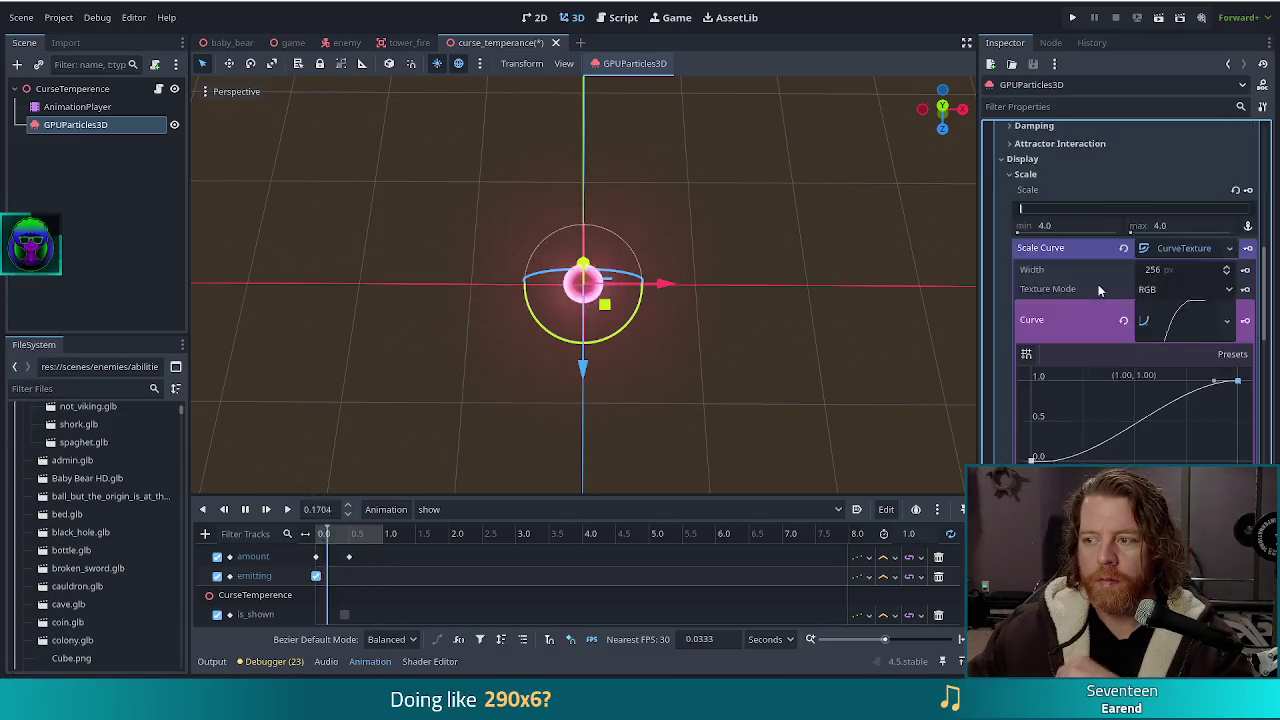
left_click(1186, 238)
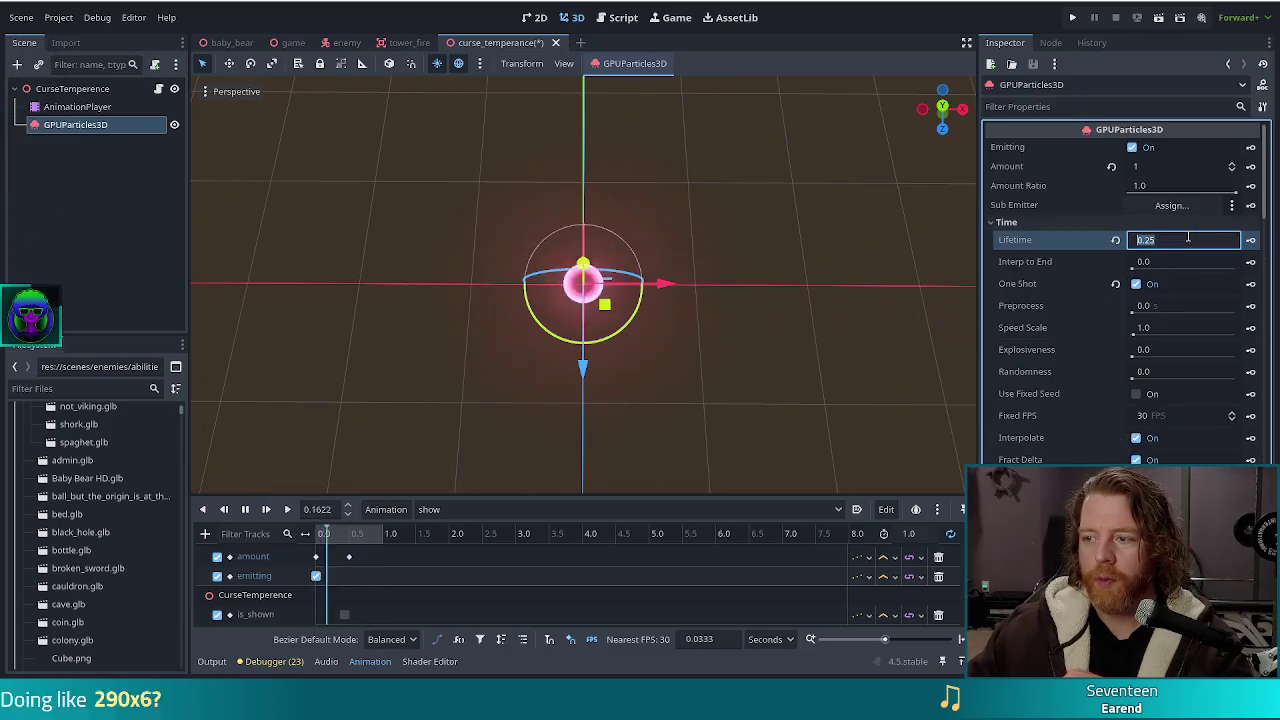
Set particle Lifetime to 0.2 s and expand the Color Ramp gradient under Color Curves
type("0.2")
key("Return")
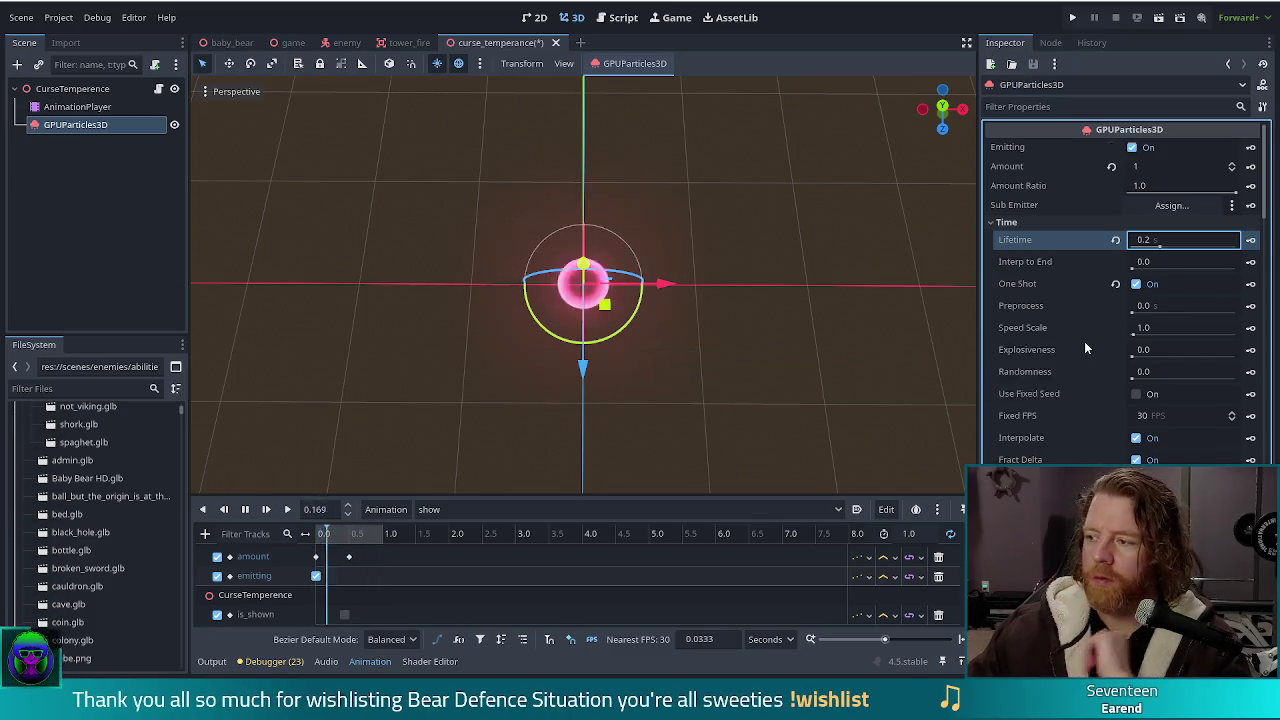
scroll(1086, 347, "down", 3)
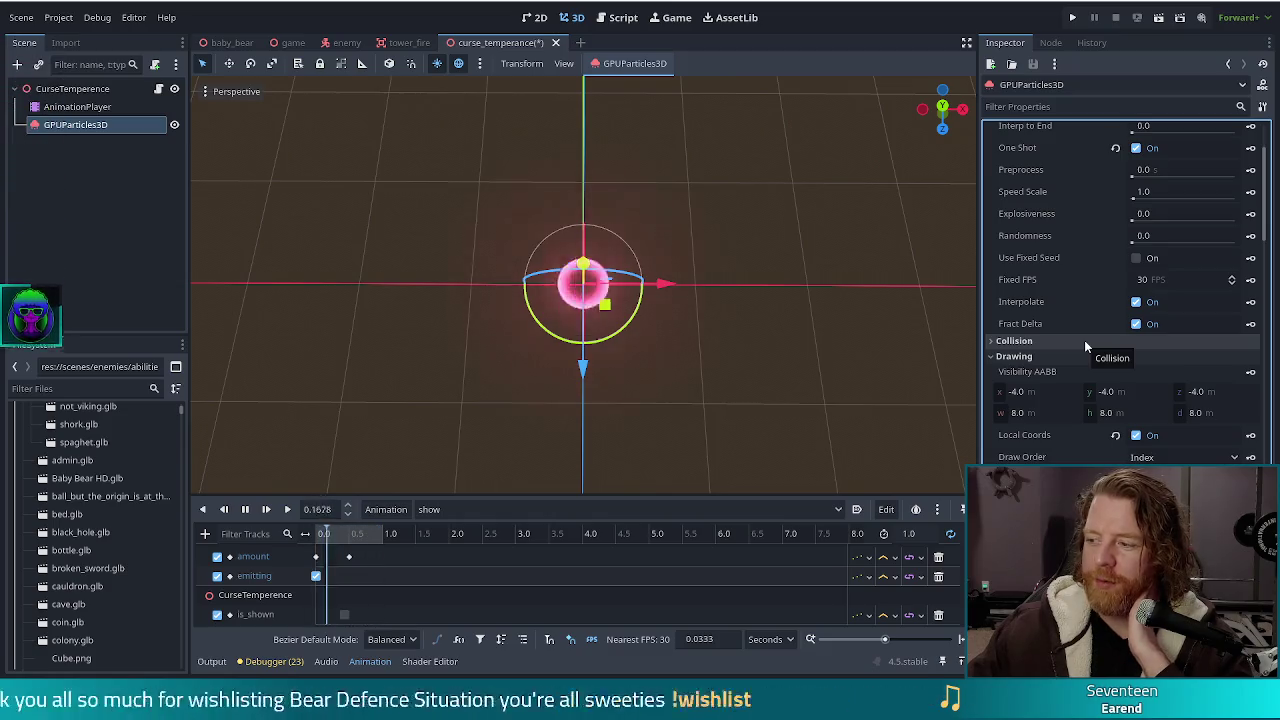
scroll(1100, 352, "down", 10)
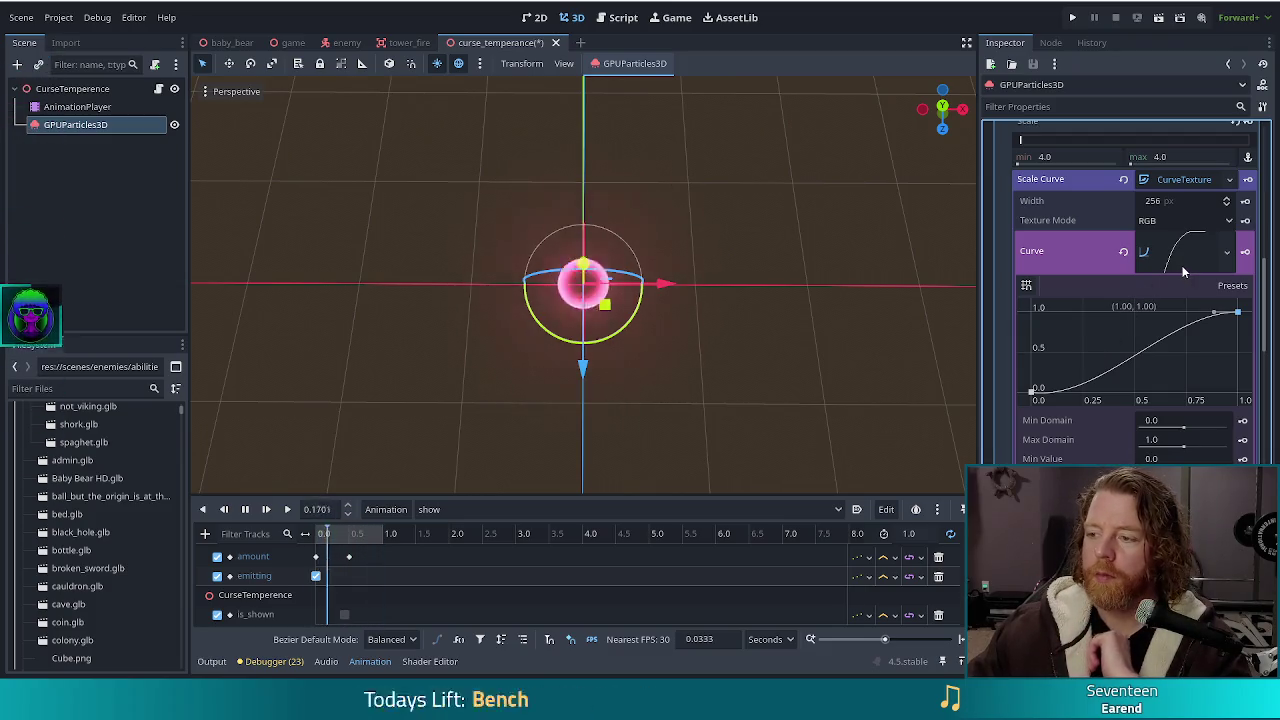
scroll(1124, 323, "down", 5)
left_click(1163, 370)
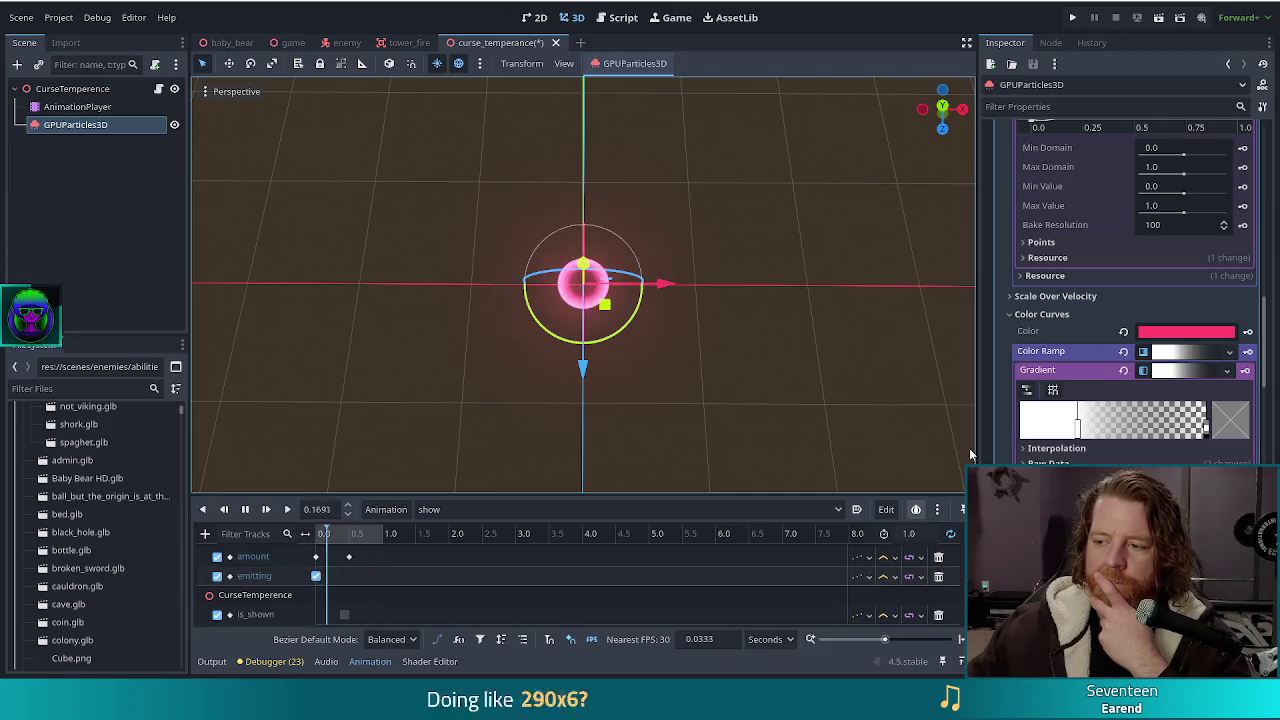
Drag the colour ramp's white stop left to widen the white portion
scroll(1138, 343, "down", 2)
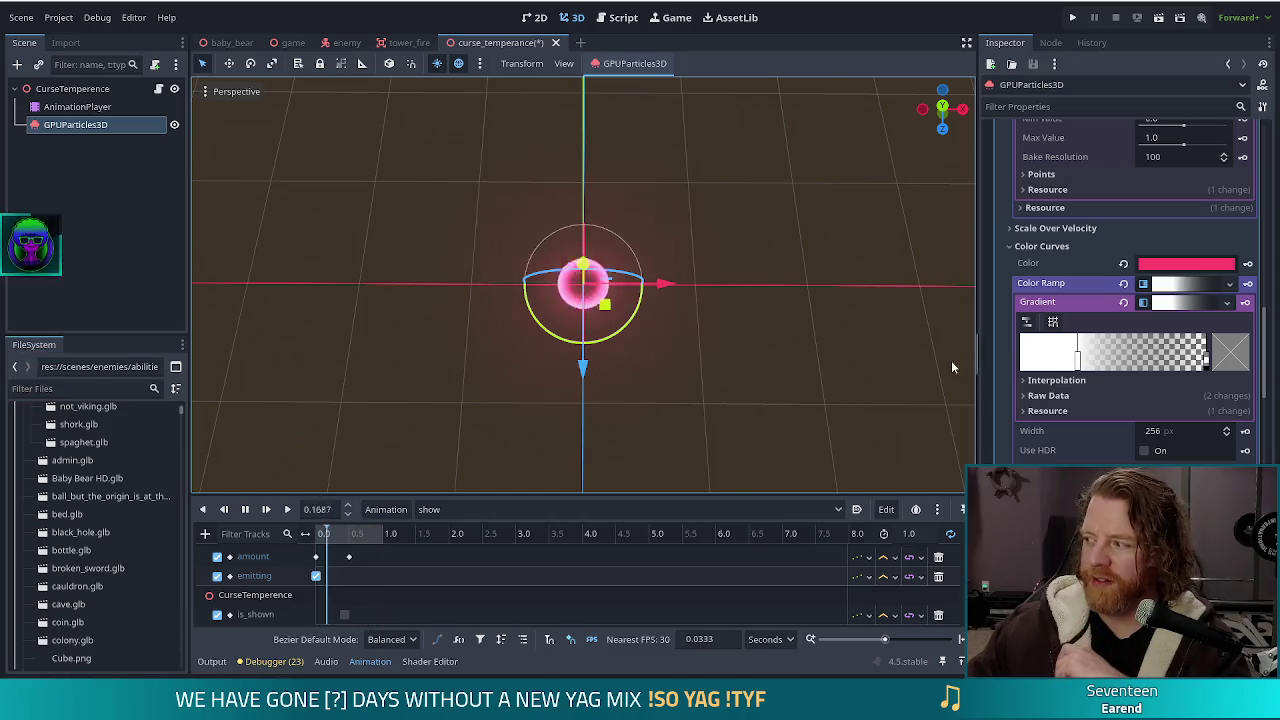
left_click(1078, 358)
mouse_move(1078, 358)
left_mouse_down()
mouse_move(1055, 358)
mouse_move(1110, 365)
mouse_move(991, 363)
left_mouse_up()
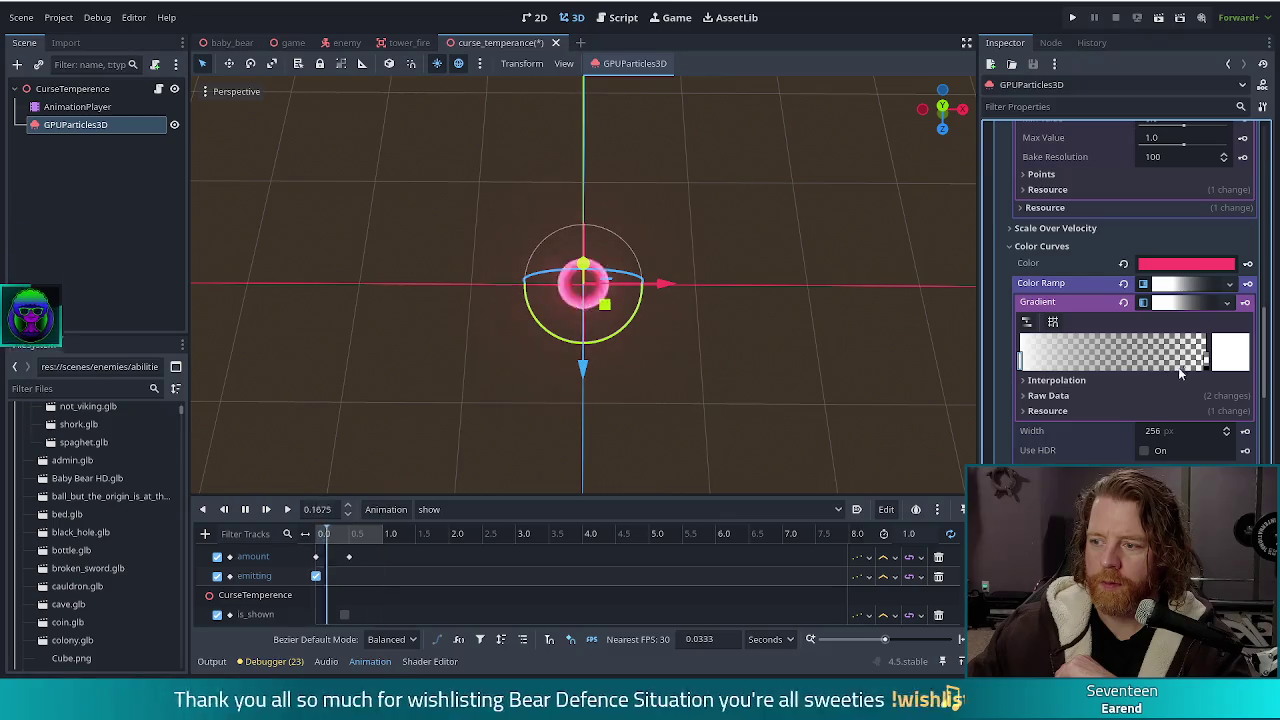
Add a fully opaque black stop near the ramp's end and save the scene
left_click(1138, 364)
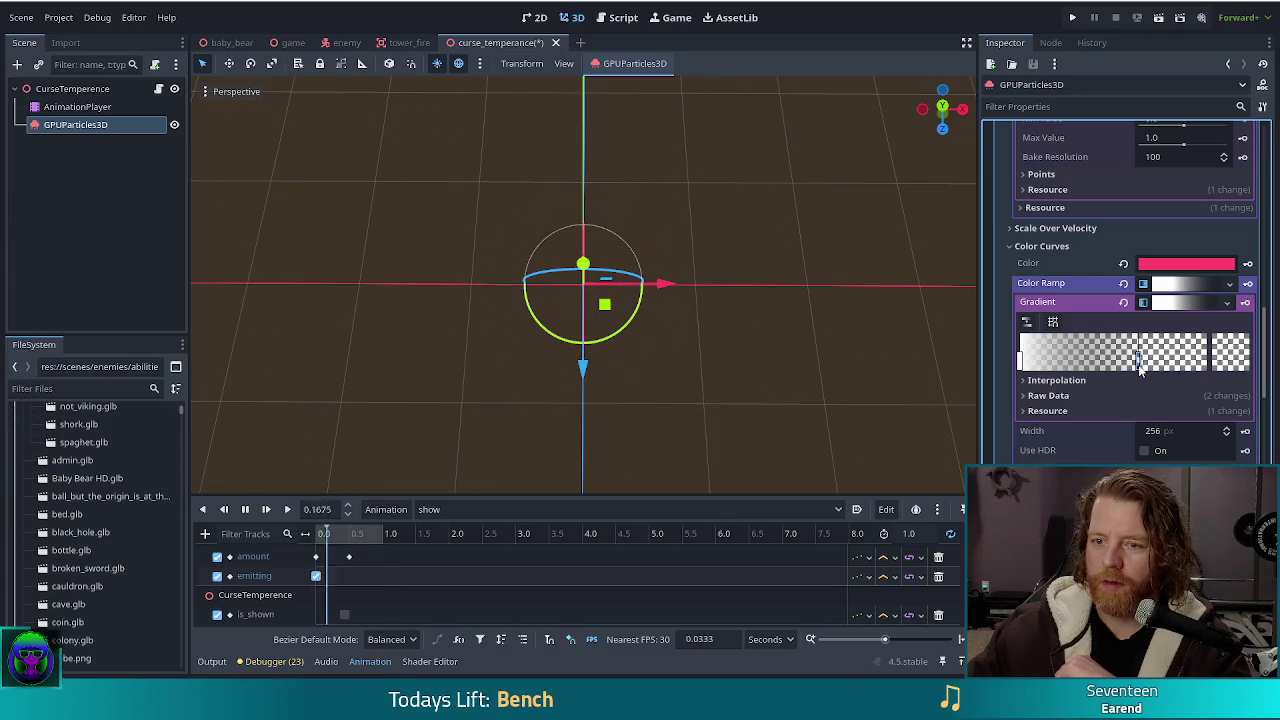
left_click_drag(1145, 368, 1207, 366)
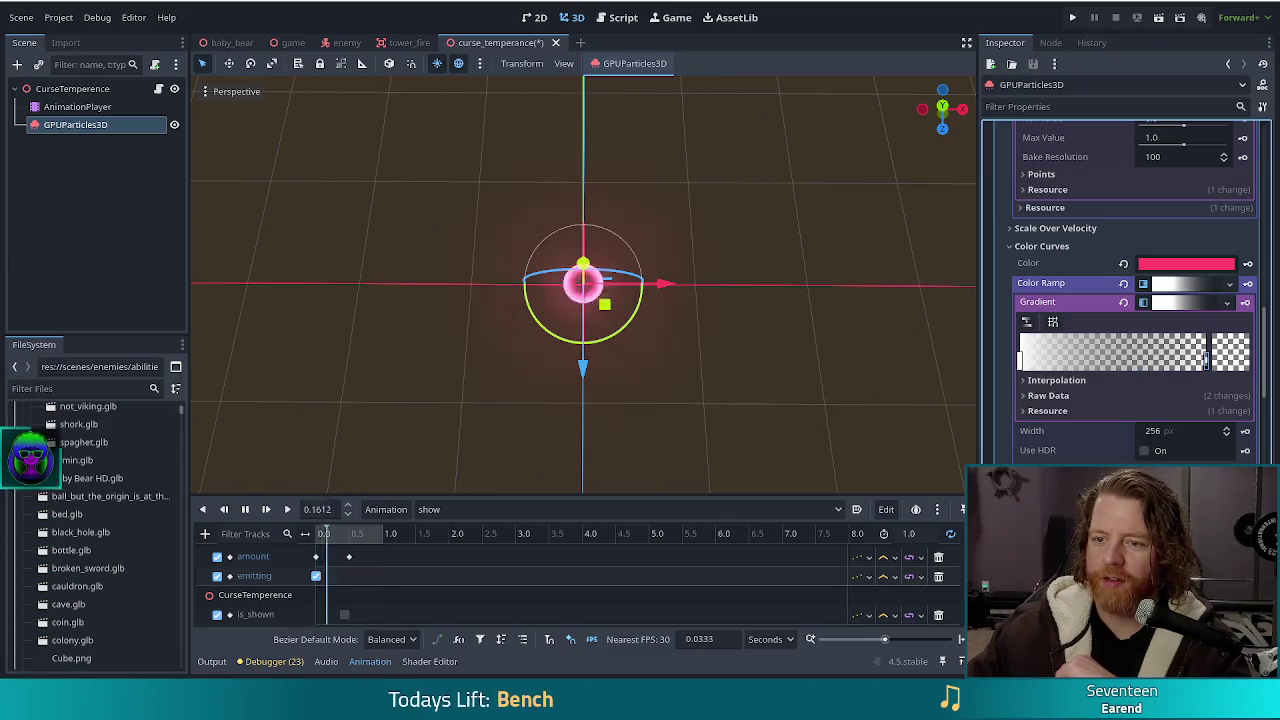
left_click(1230, 352)
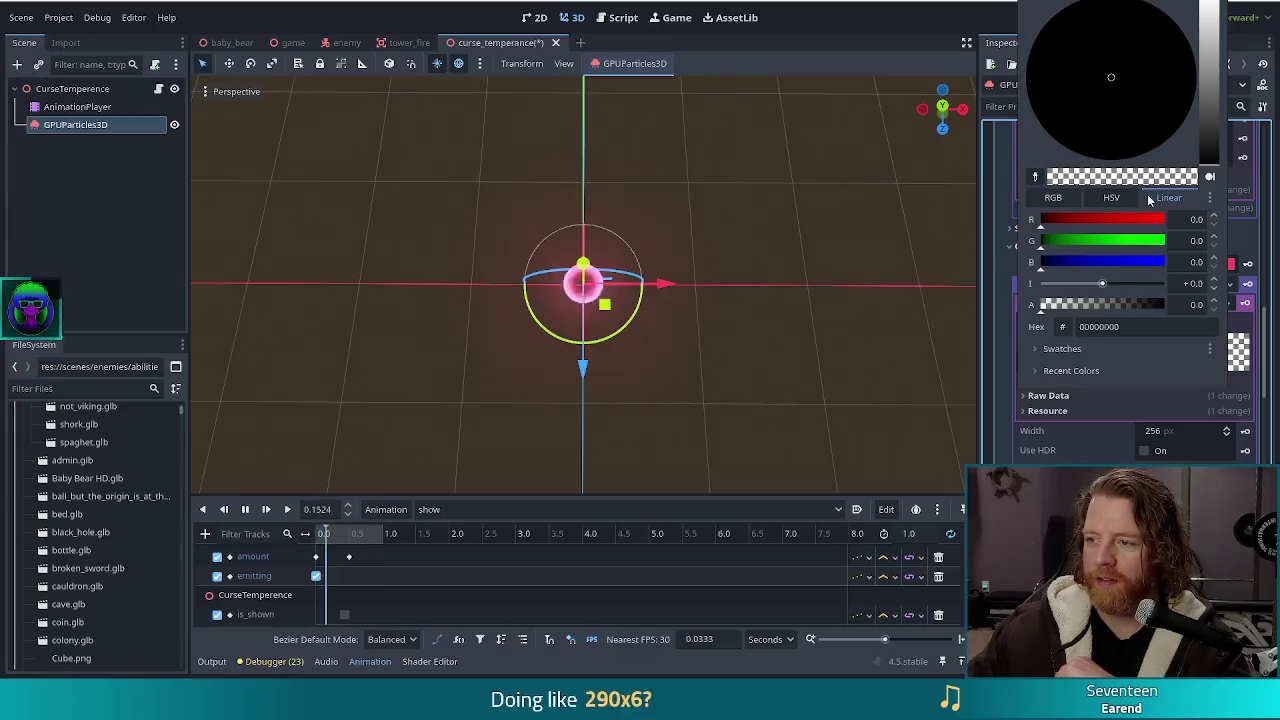
left_click_drag(1090, 304, 1190, 303)
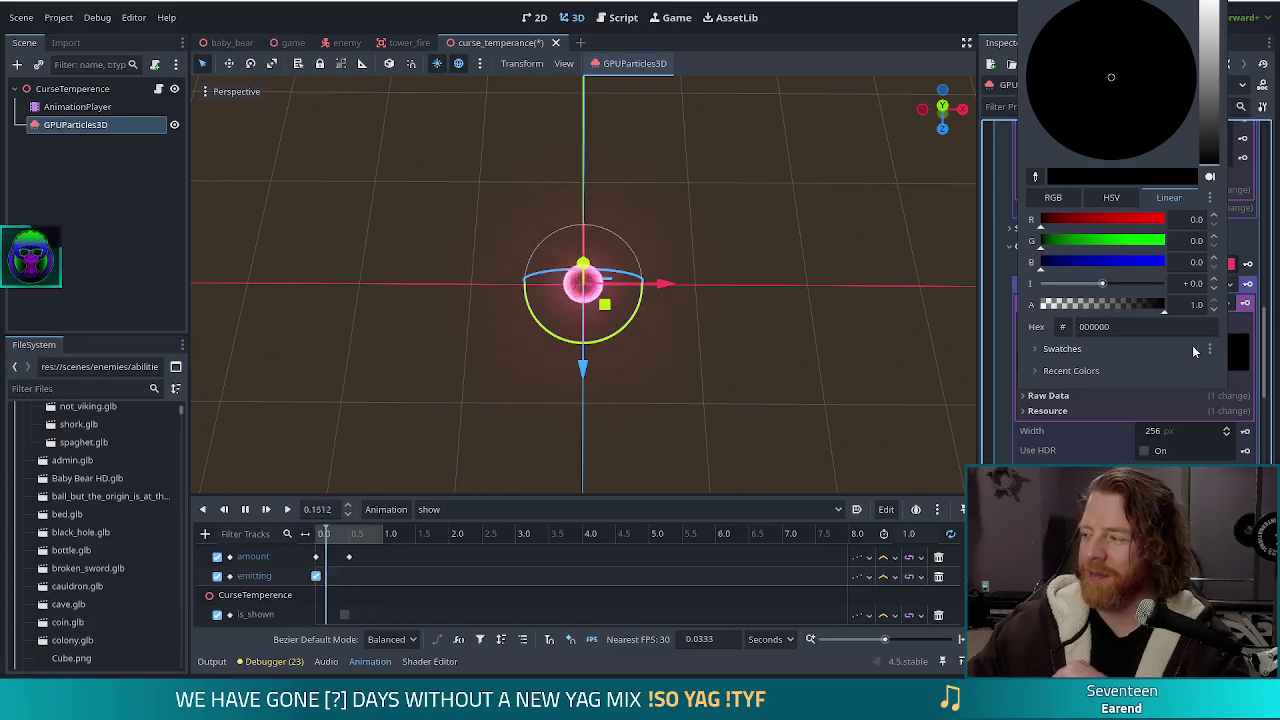
left_click(922, 481)
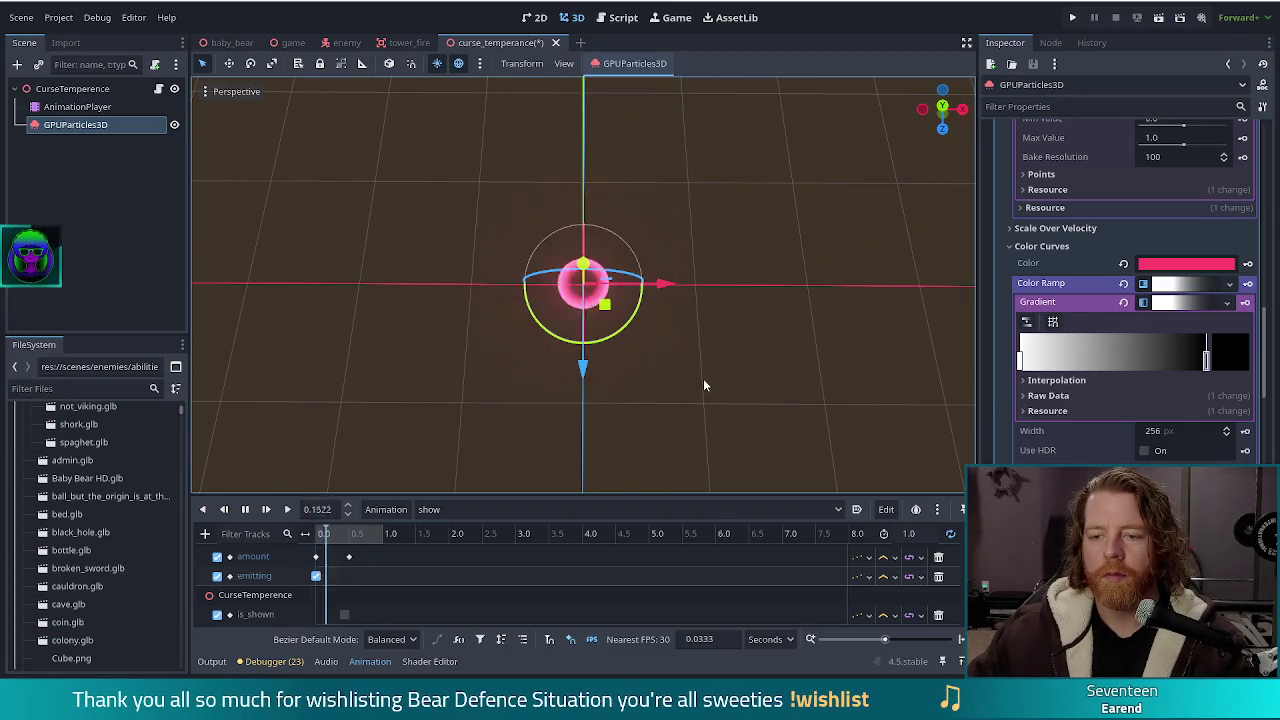
key("ctrl+s")
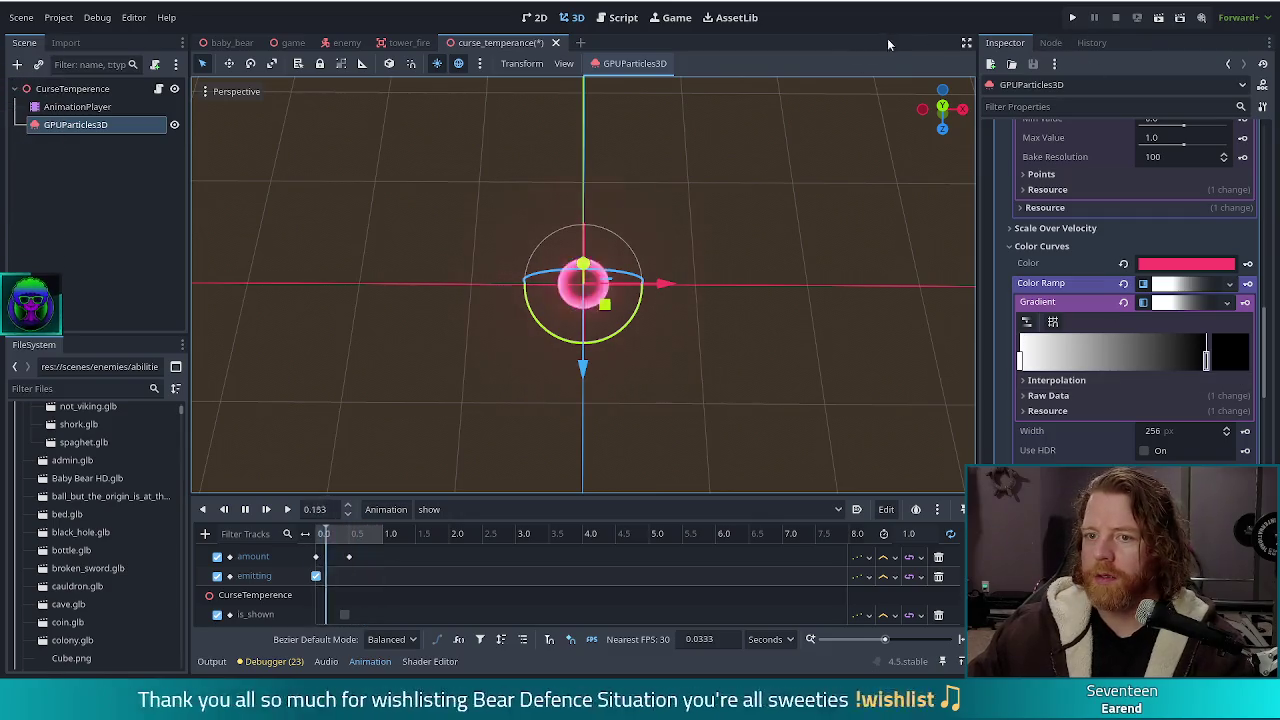
scroll(1088, 262, "up", 15)
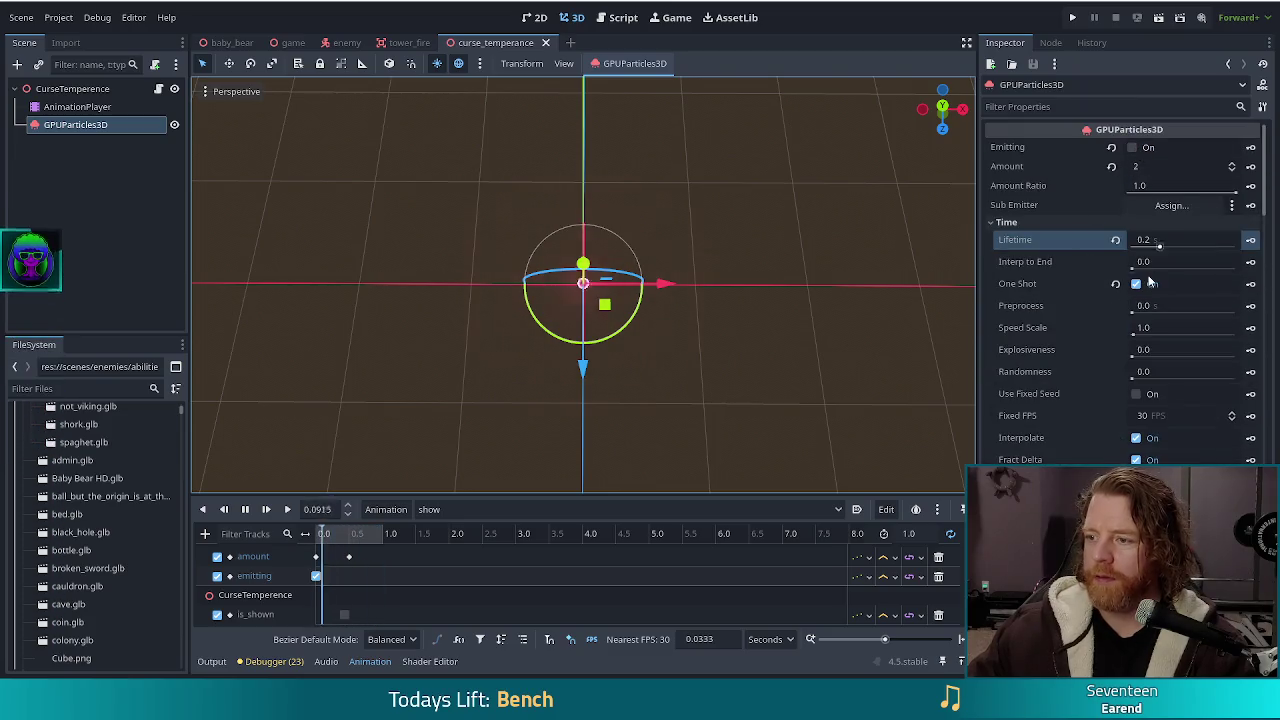
Toggle One Shot off and back on, then set the show animation length to 0.5 seconds
left_click(1136, 284)
left_click(1136, 284)
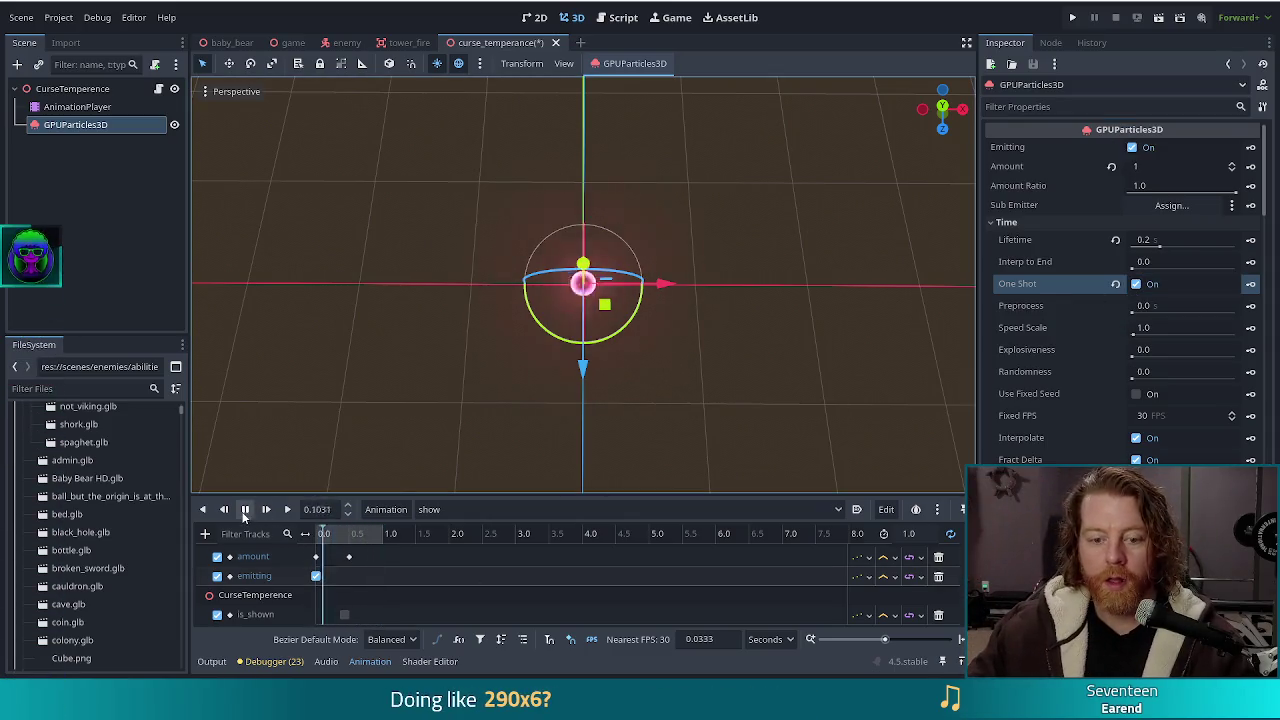
left_click(929, 536)
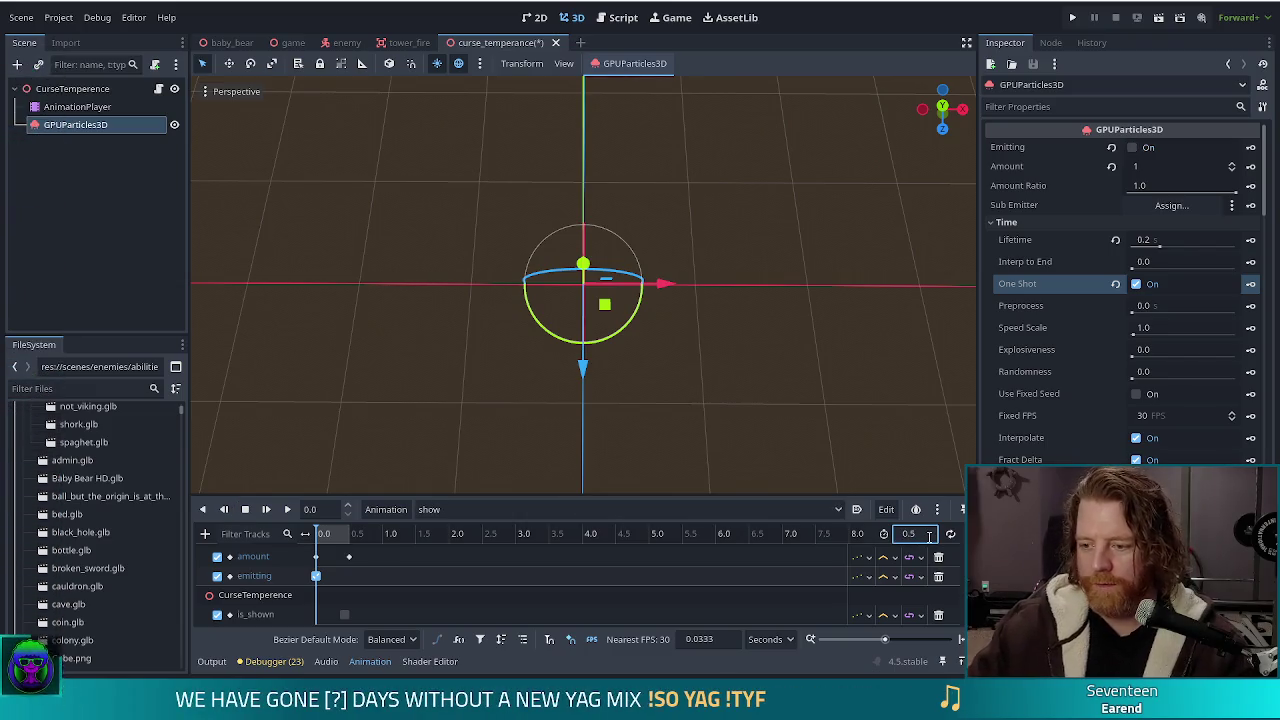
Save the scene with the 0.5 s animation length and run the project to test it
key("ctrl+s")
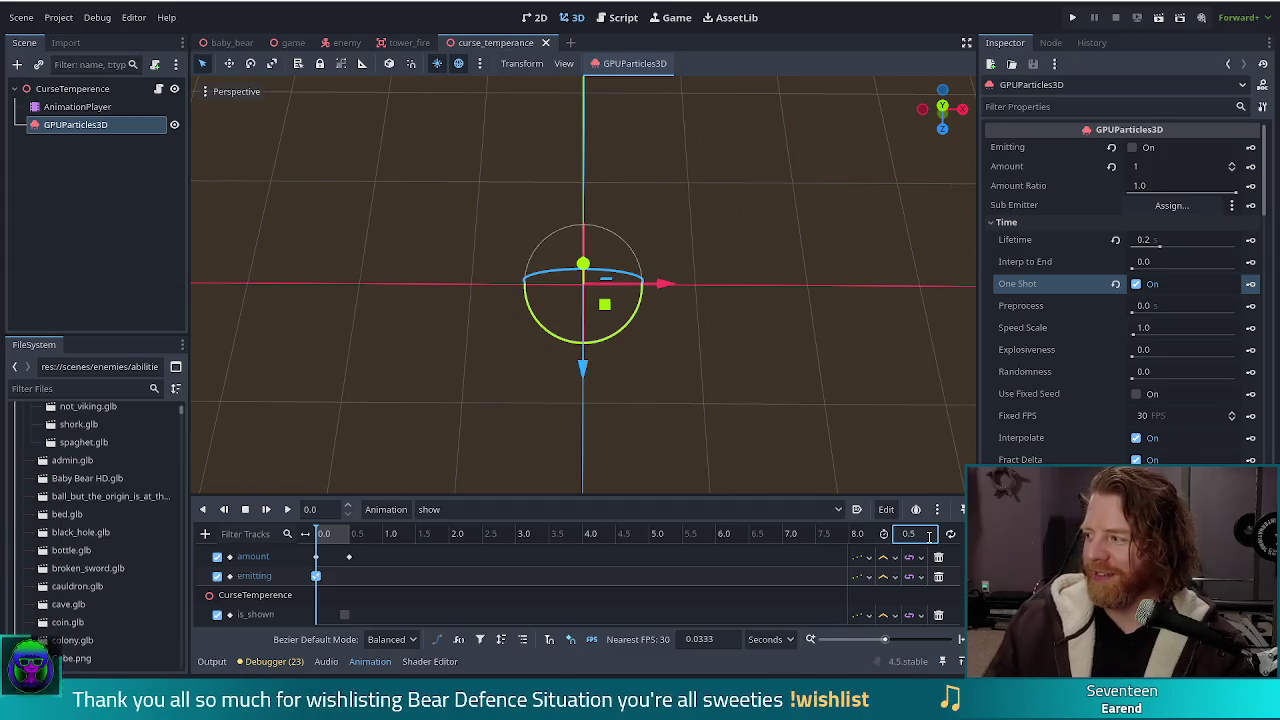
key("Return")
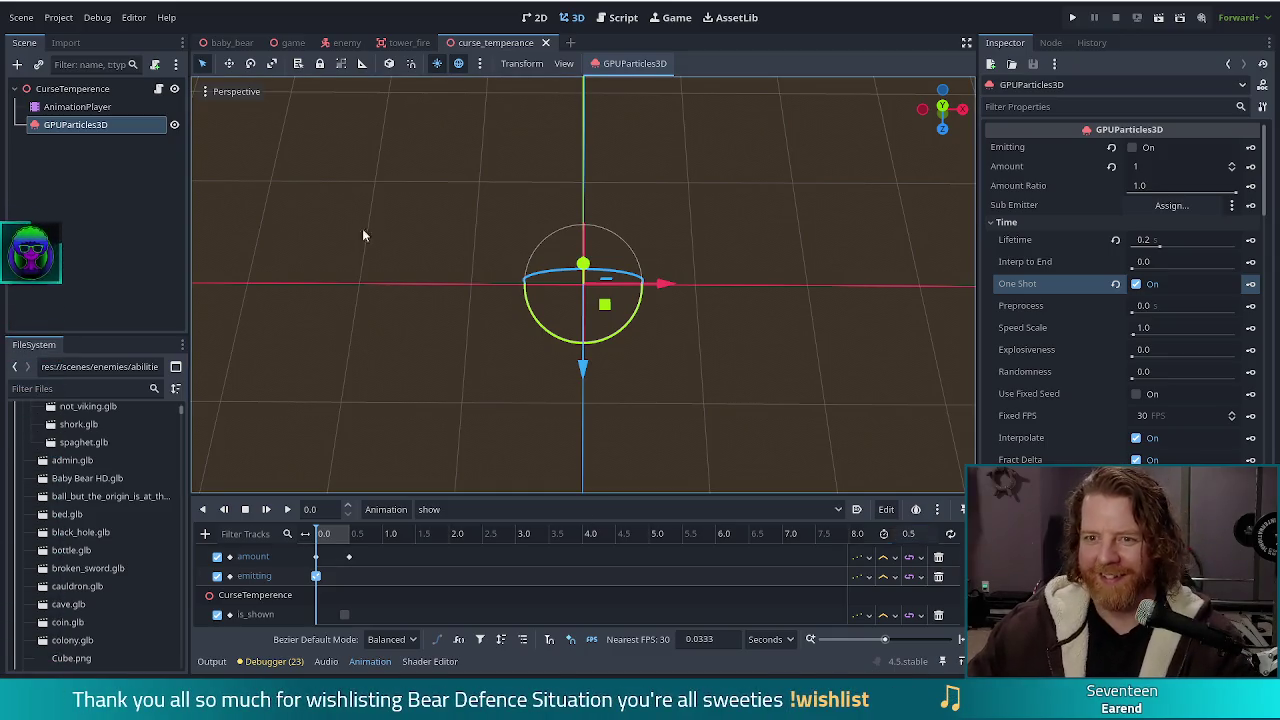
left_click(1072, 17)
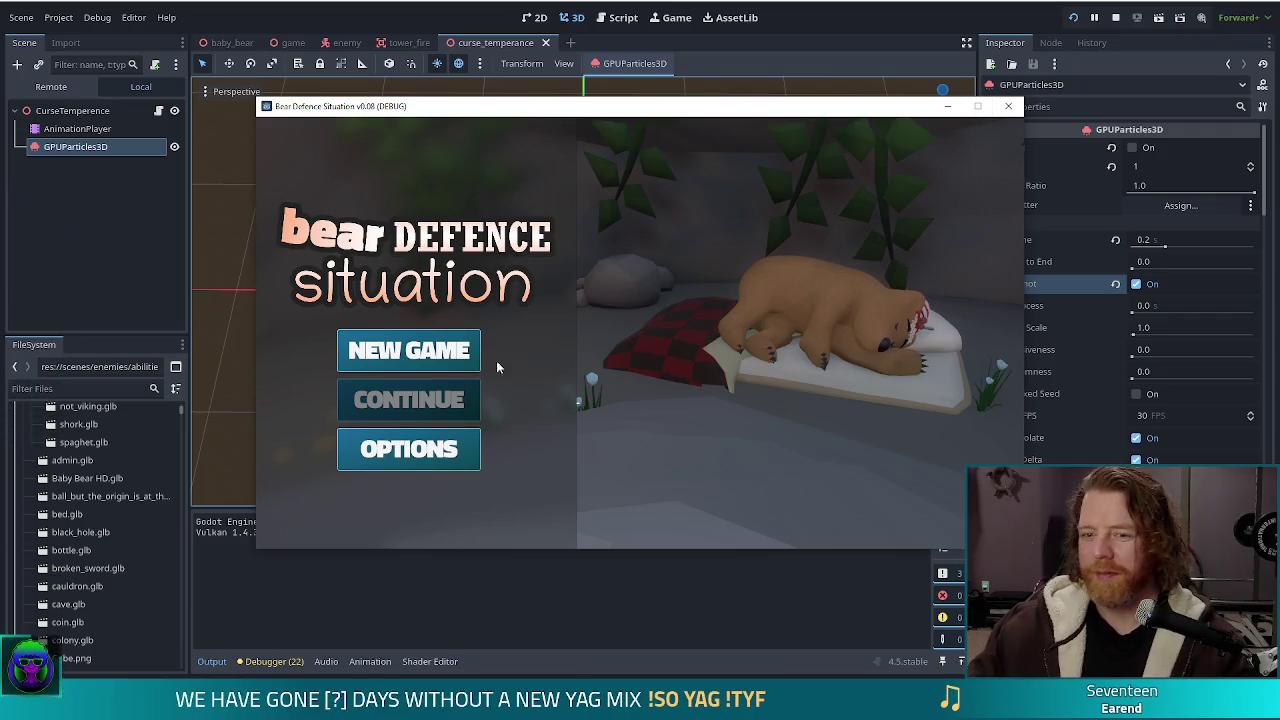
Start a new game and run 'set_ability curse_temperance' in the debug console
left_click(410, 352)
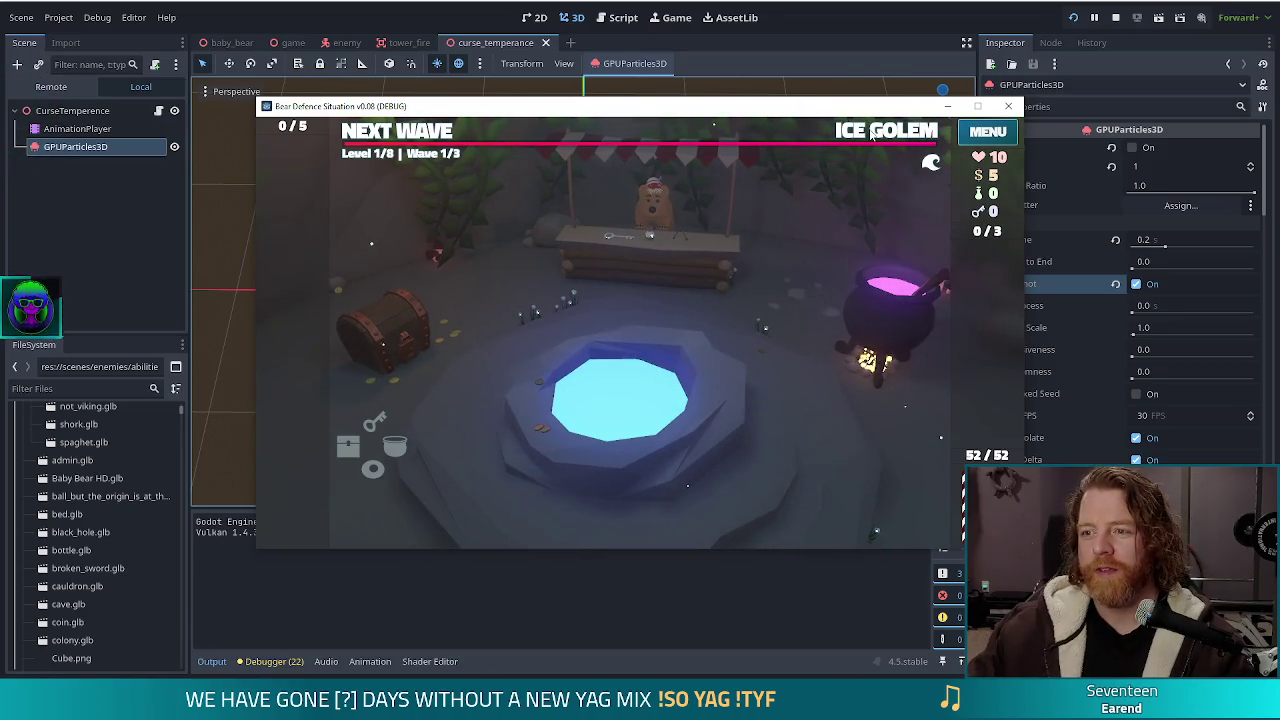
key("grave")
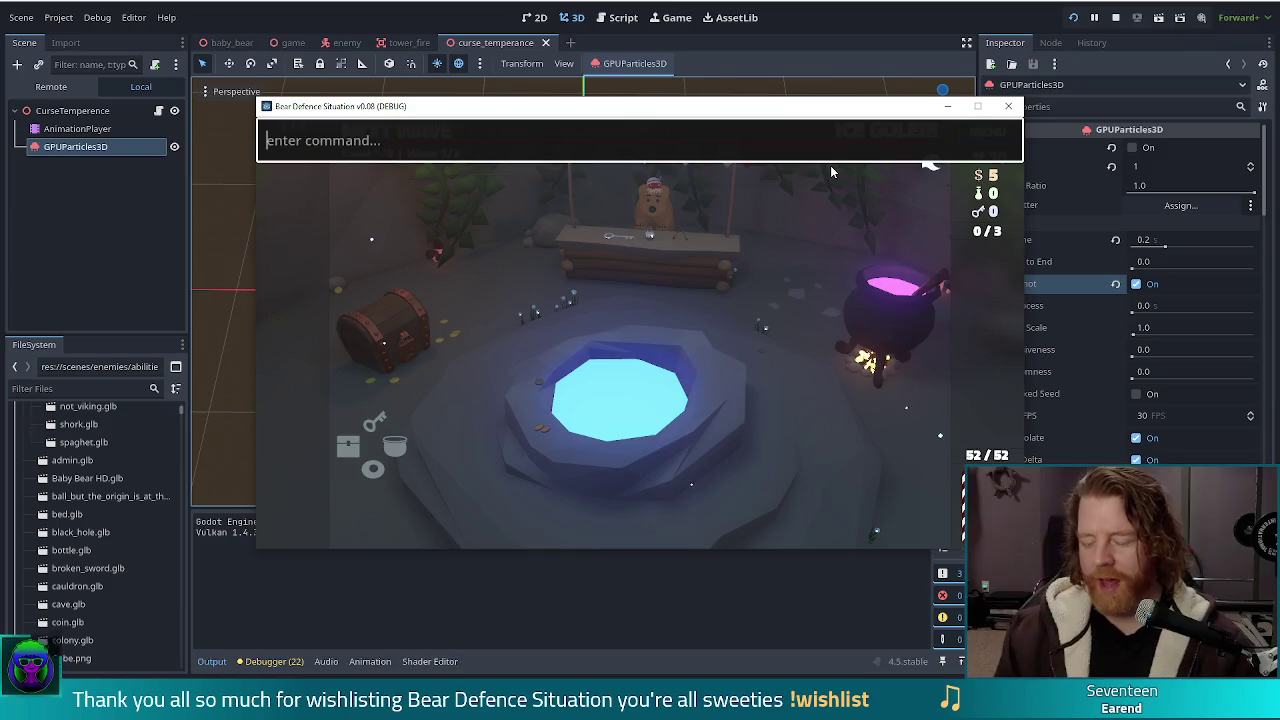
type("set_ability curse")
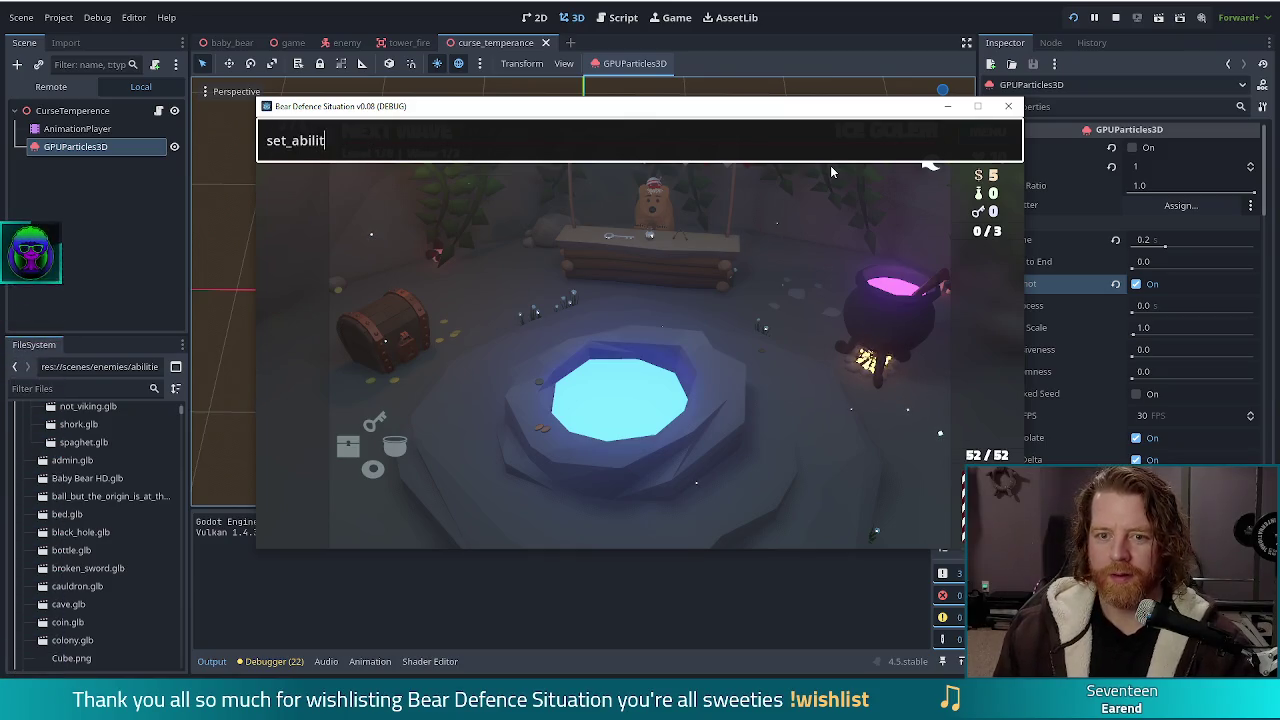
type("_temperean")
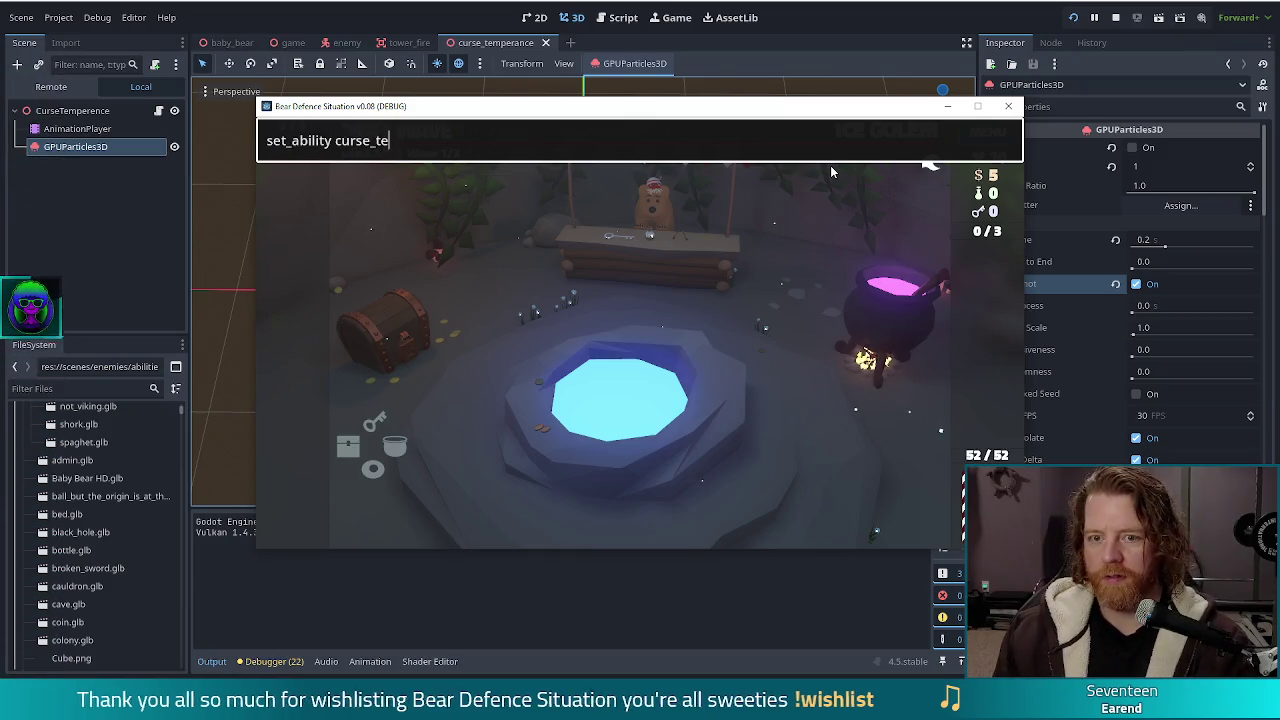
key("BackSpace")
key("BackSpace")
key("BackSpace")
type("ance")
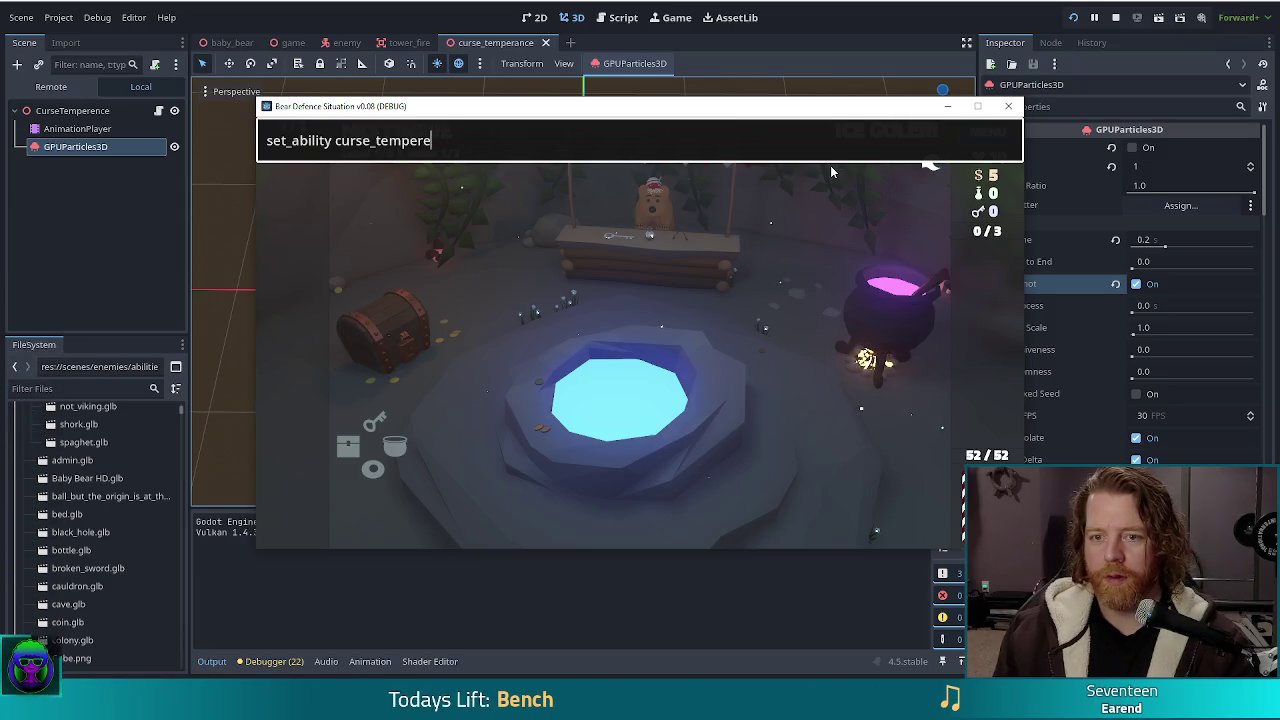
key("Return")
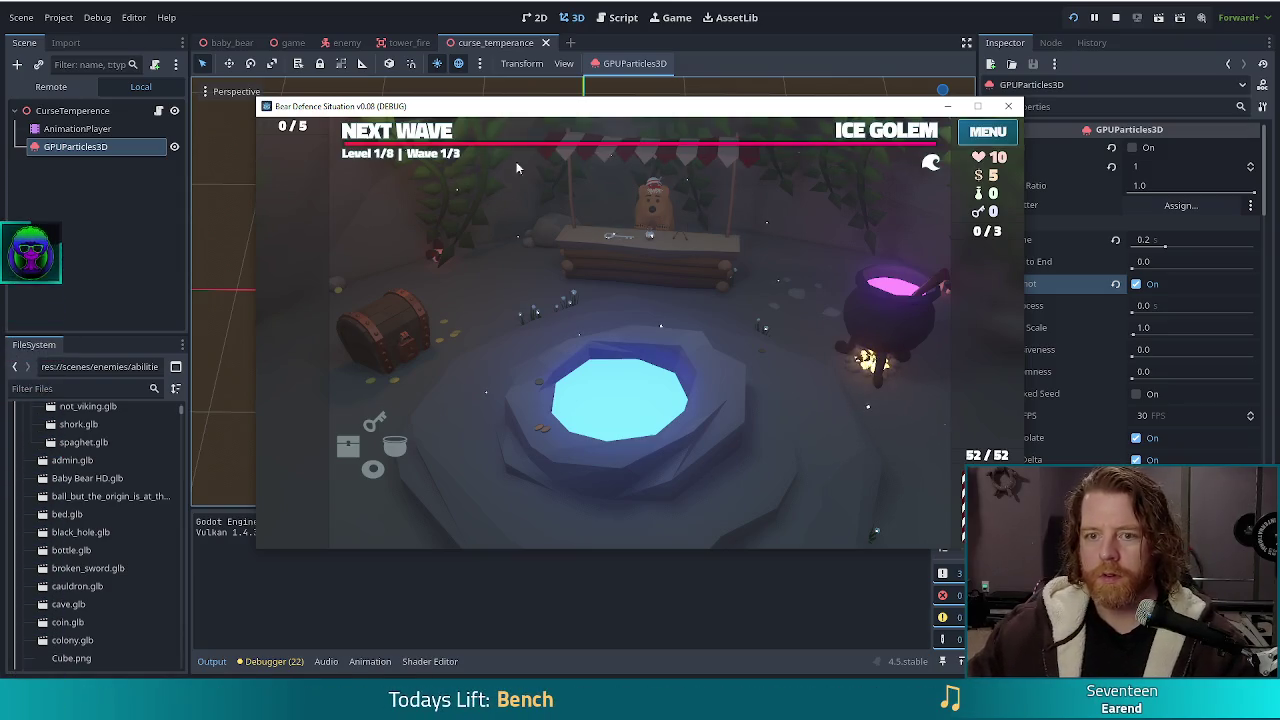
Close the shop and wave summary, then place a Ballista tower inside the path loop
left_click(530, 175)
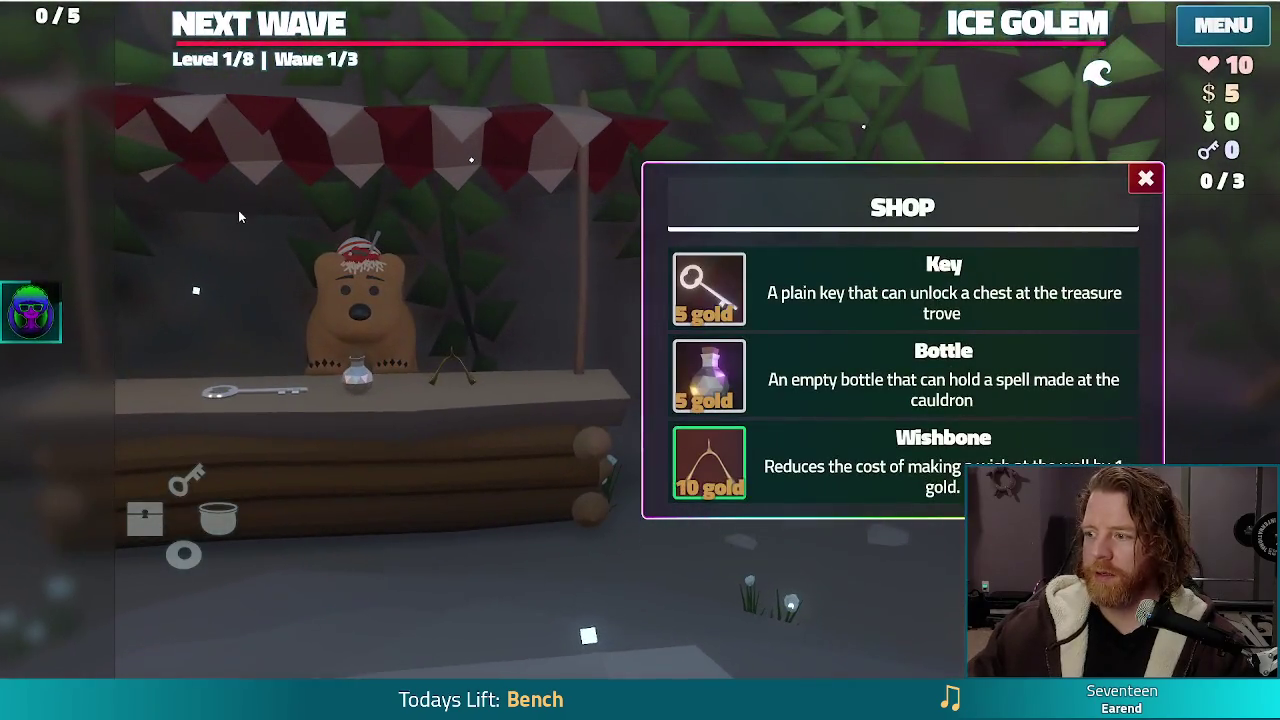
left_click(970, 133)
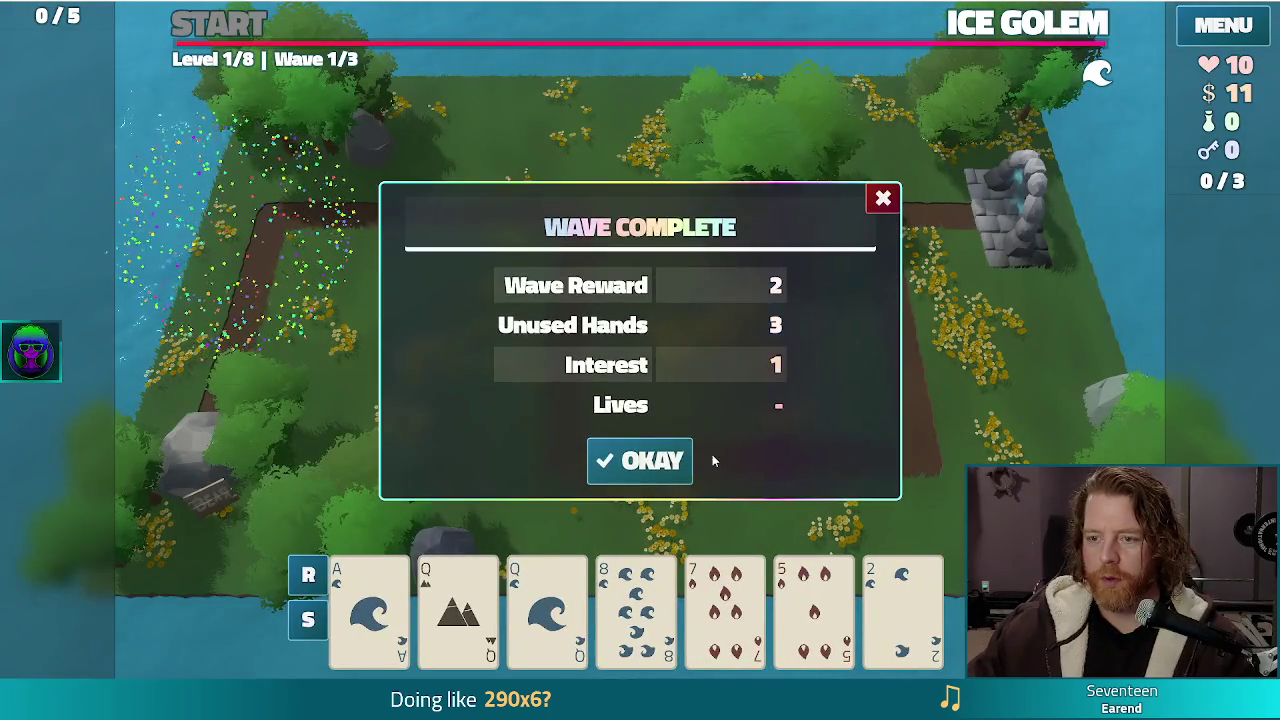
left_click(684, 462)
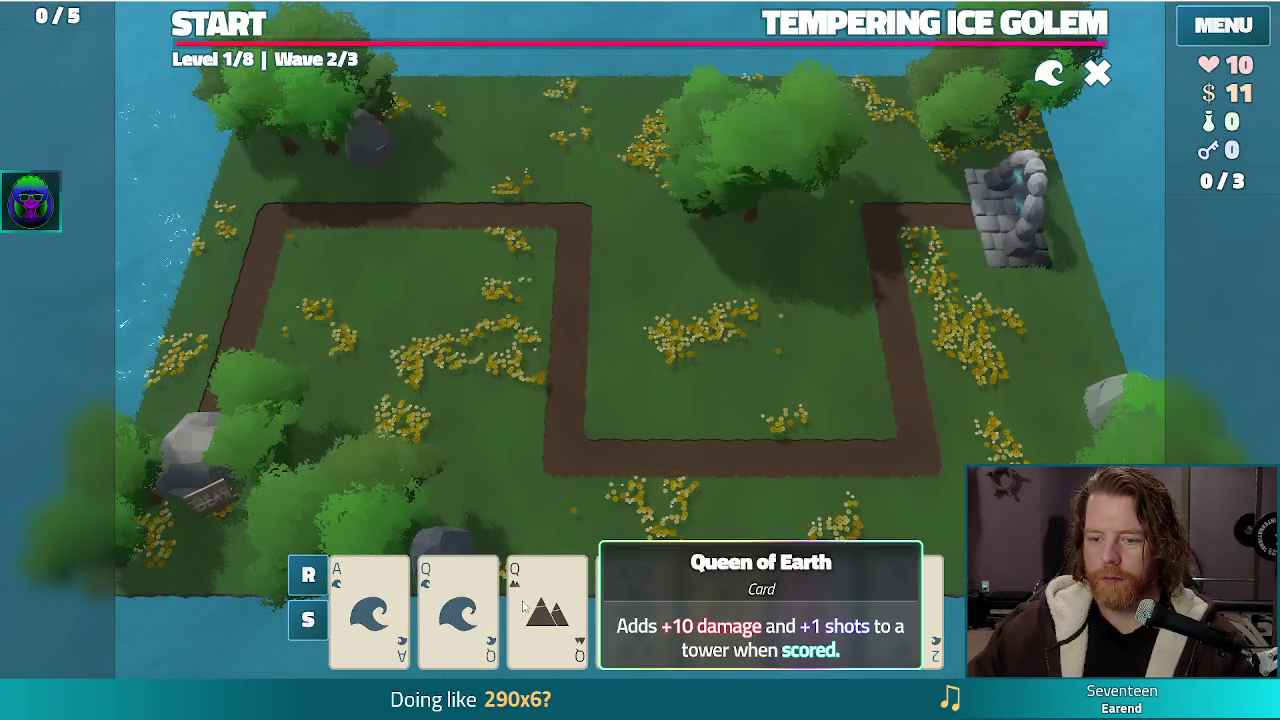
left_click(522, 605)
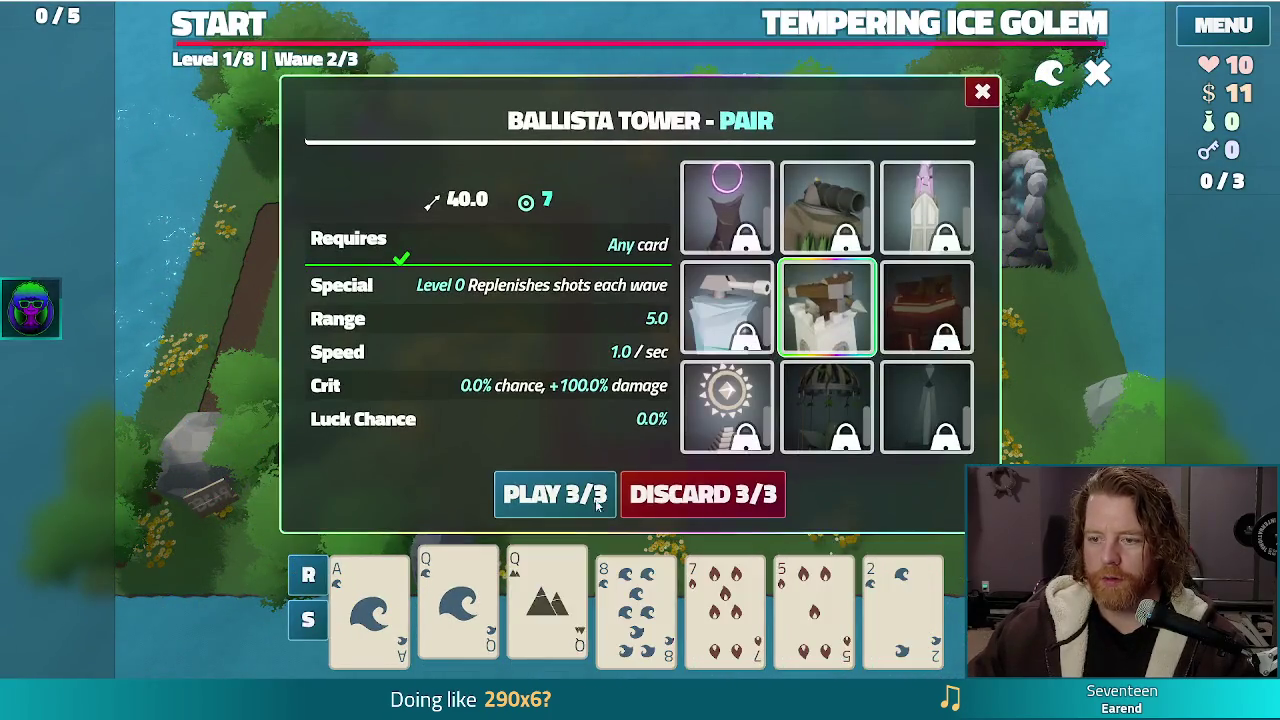
left_click(578, 505)
left_click(736, 400)
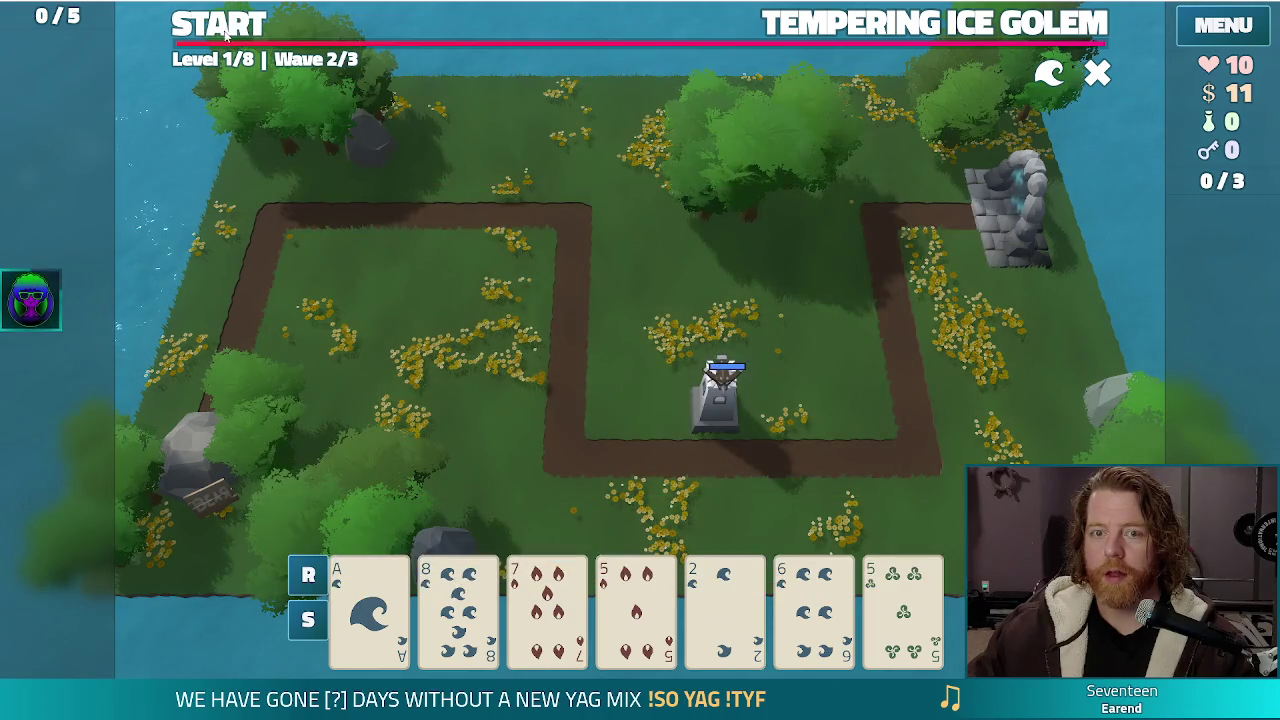
Start wave 2, then pause the game and leave fullscreen
left_click(226, 30)
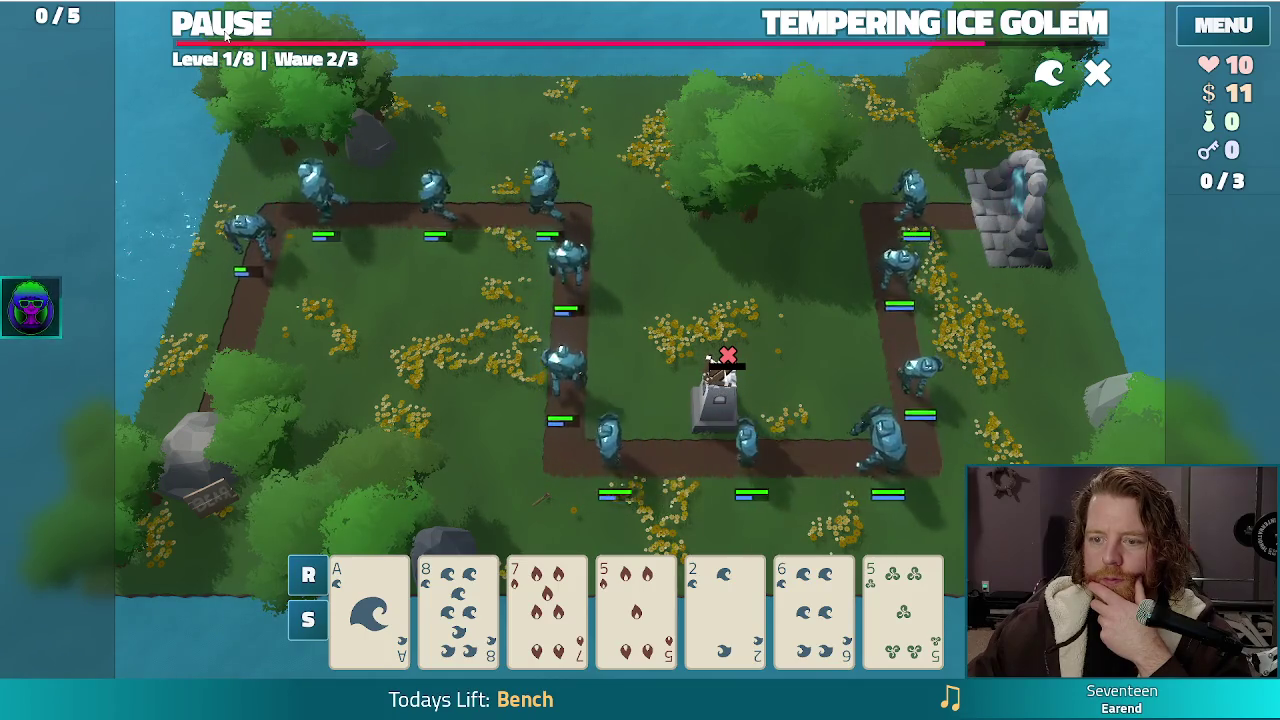
left_click(226, 34)
key("F11")
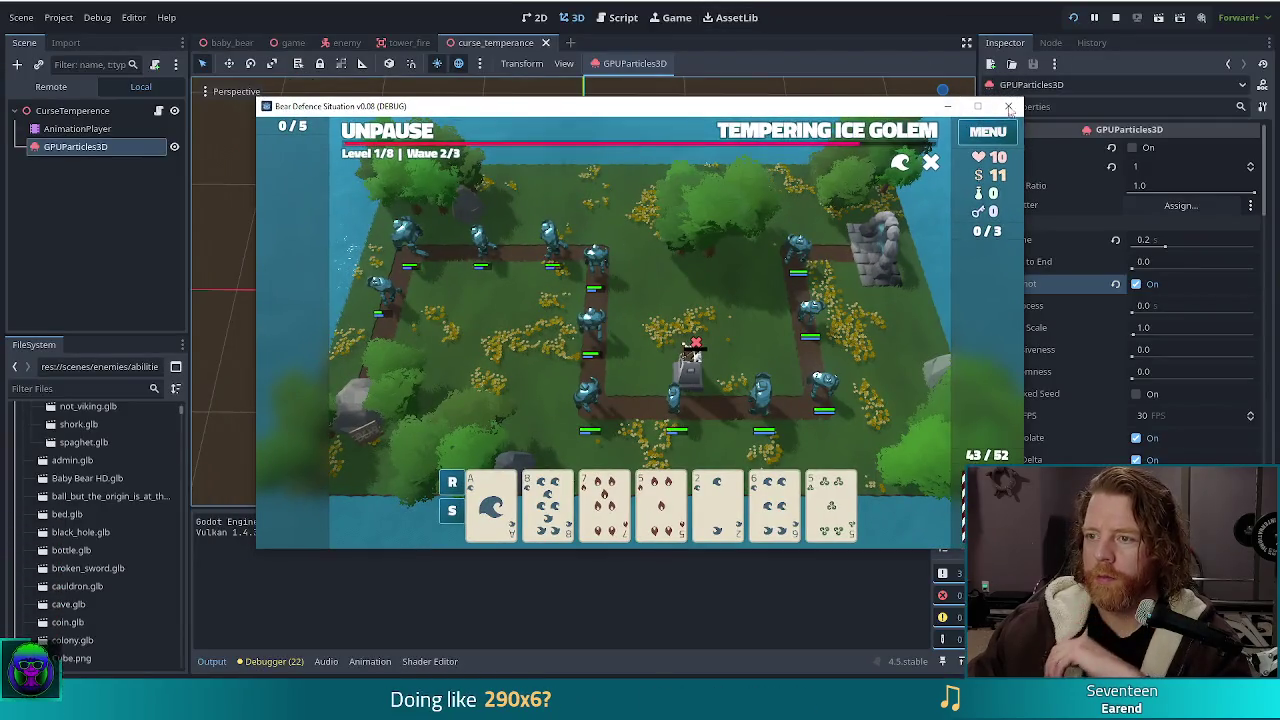
Close the test run, set the GPUParticles3D Lifetime to 0.25 s, and save the scene
left_click(1012, 108)
left_click(1195, 240)
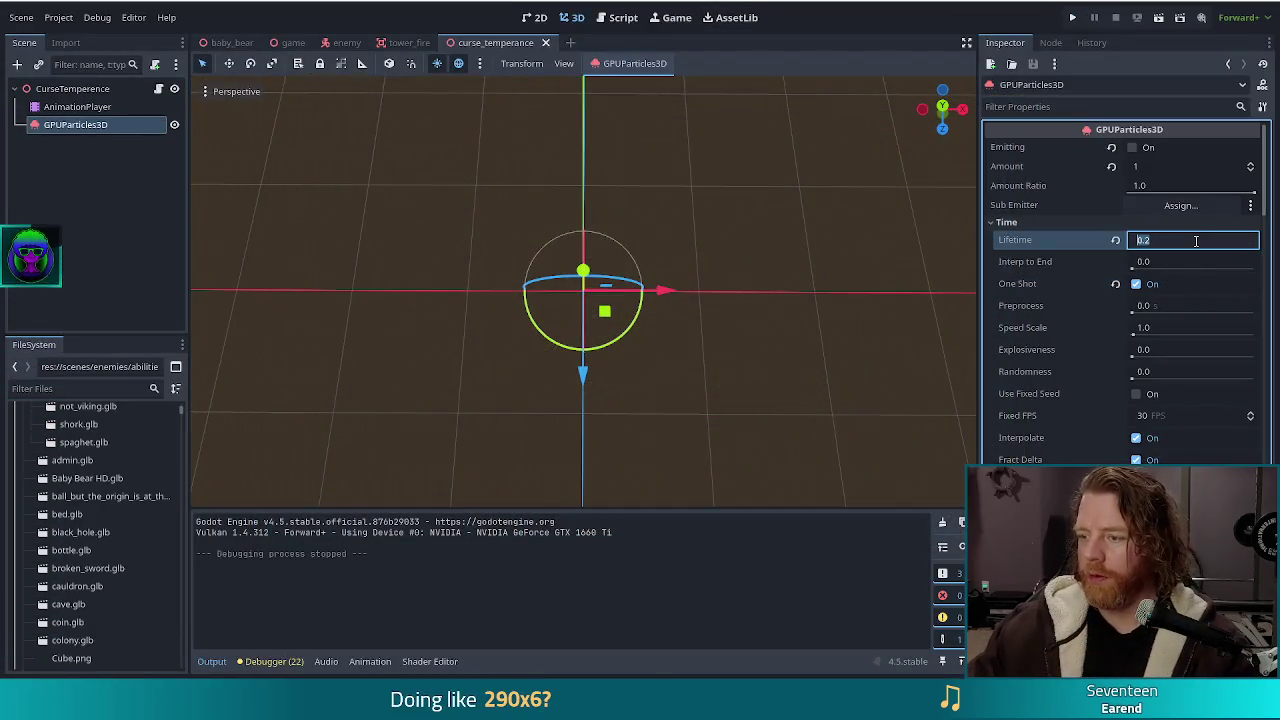
key("ctrl+s")
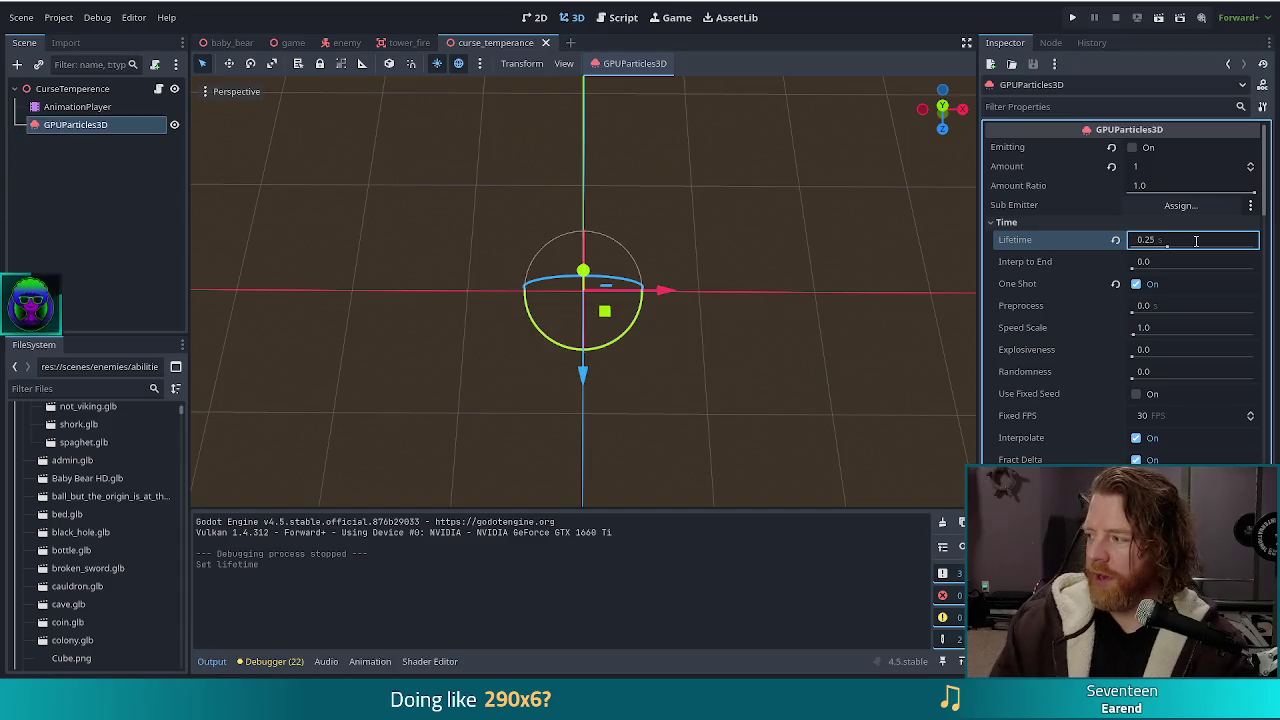
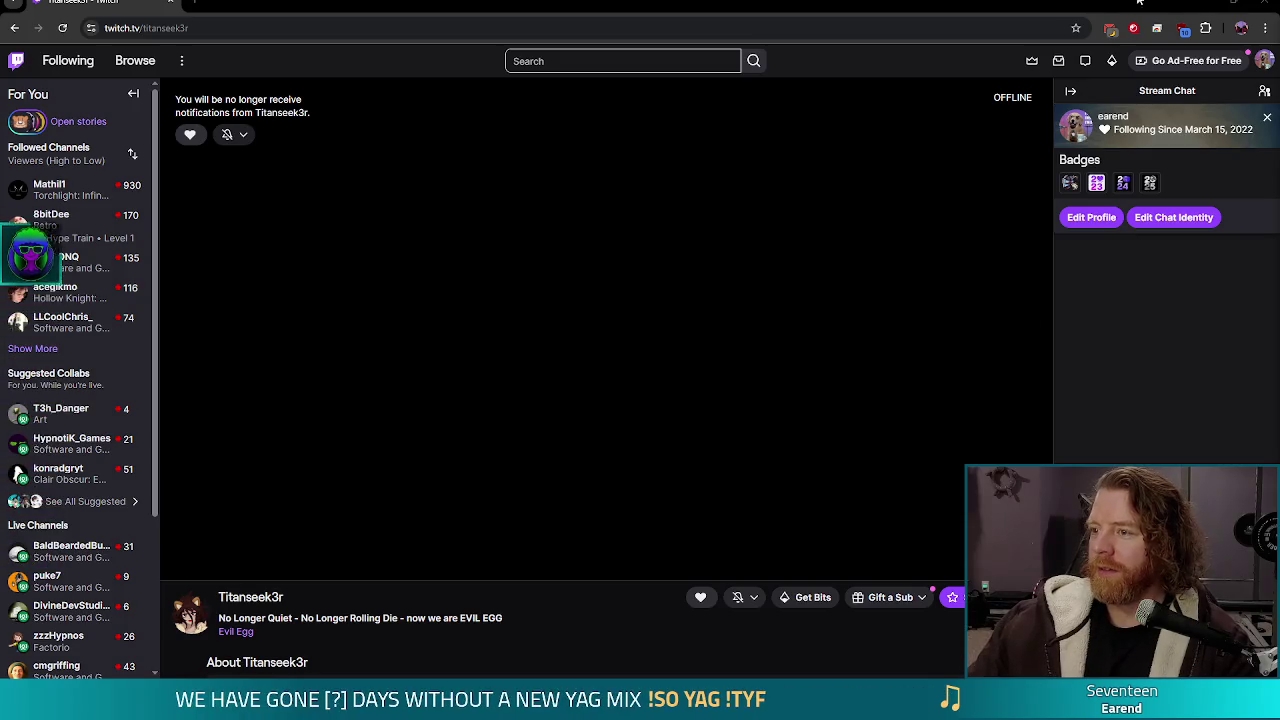
Switch from the Twitch browser back to the Godot editor's curse_temperance scene
key("alt+Tab")
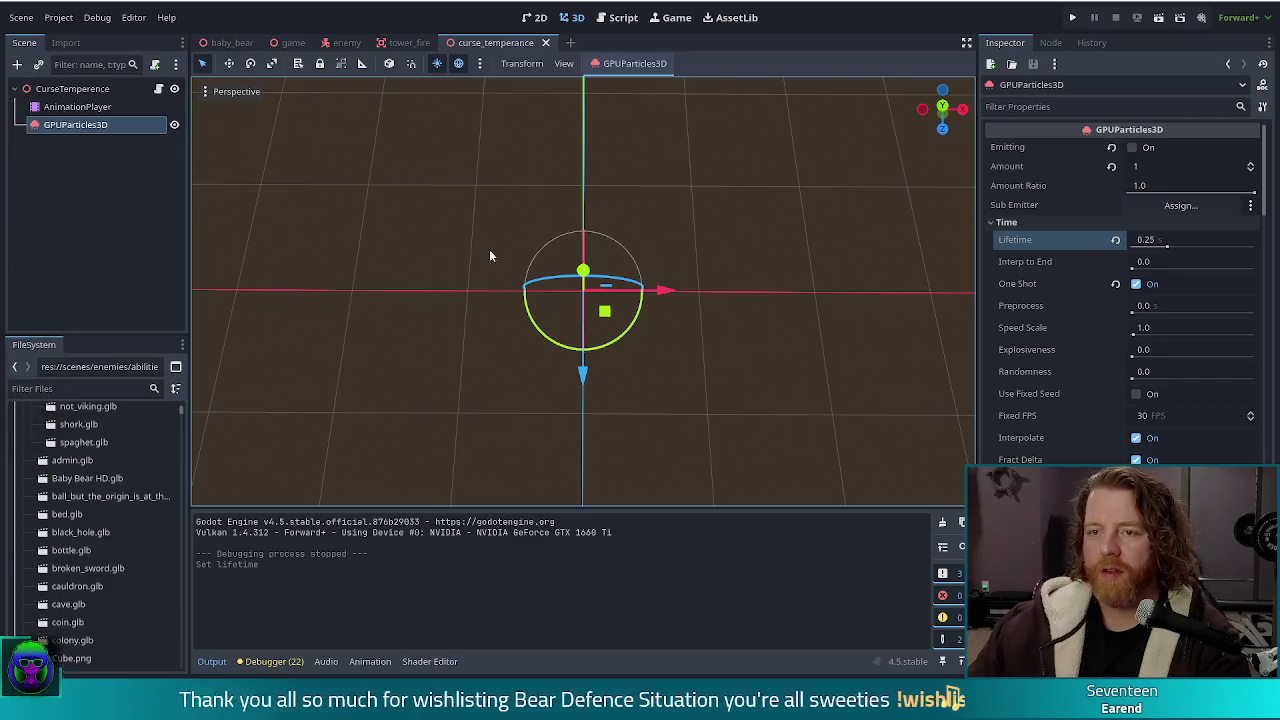
Replay the AnimationPlayer's show animation burst several times, then run the project to its title menu
left_click(70, 106)
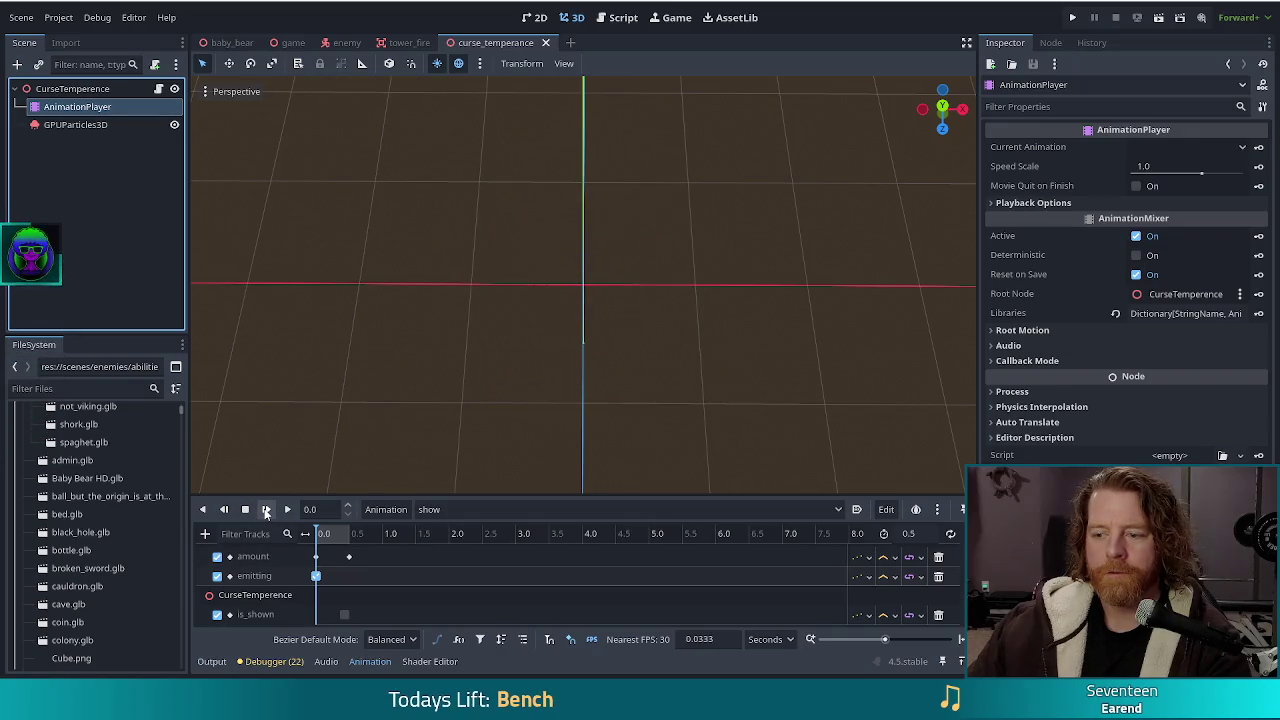
left_click(266, 511)
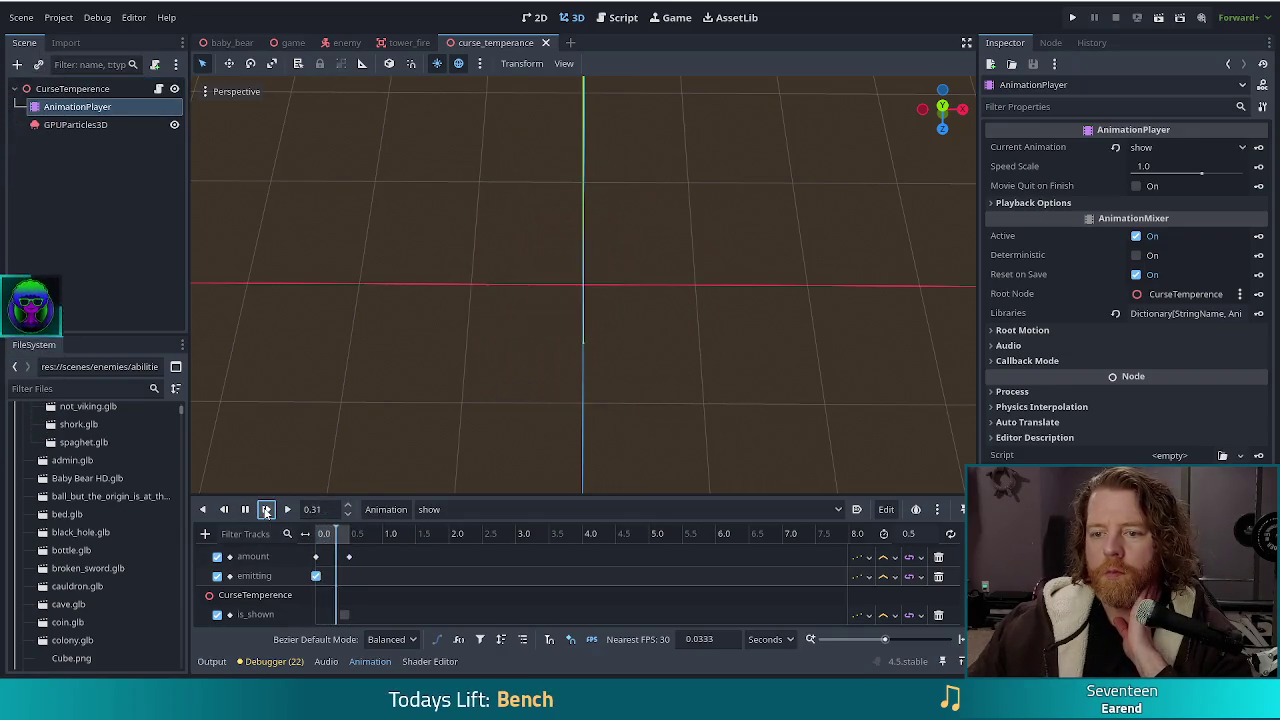
left_click(266, 511)
left_click(266, 511)
left_click(266, 511)
left_click(266, 511)
left_click(266, 511)
left_click(266, 511)
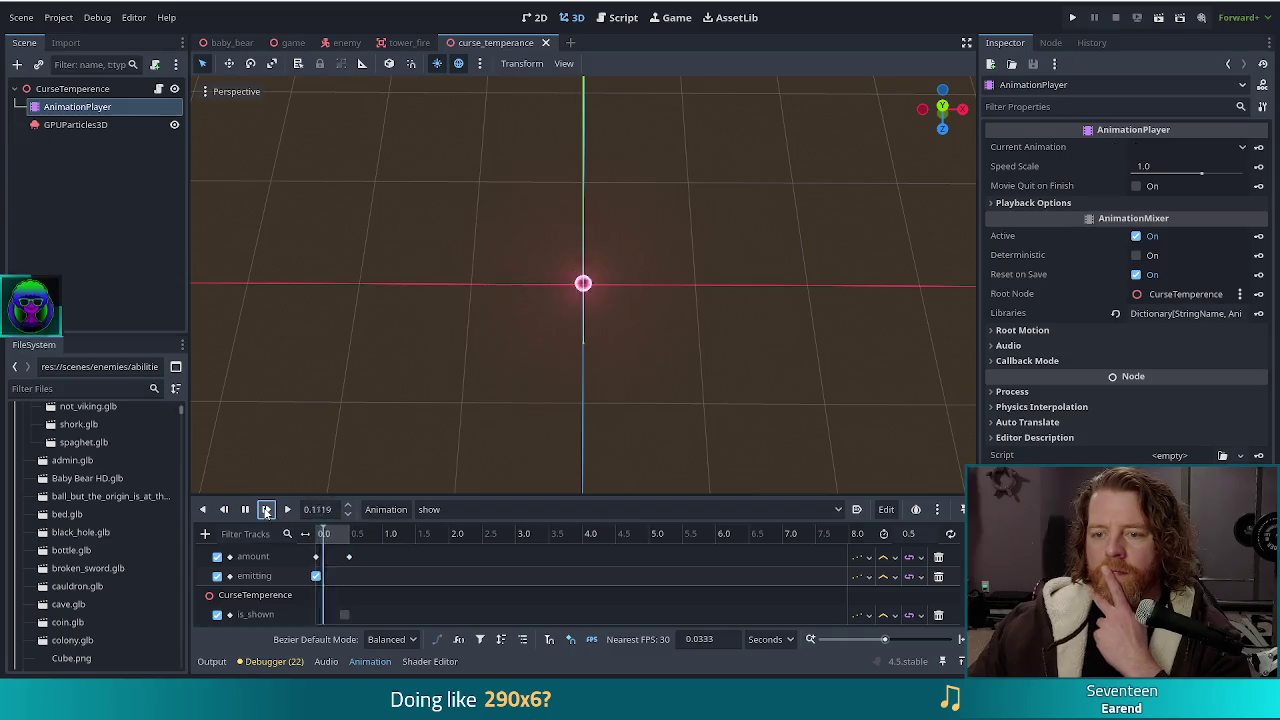
left_click(1074, 19)
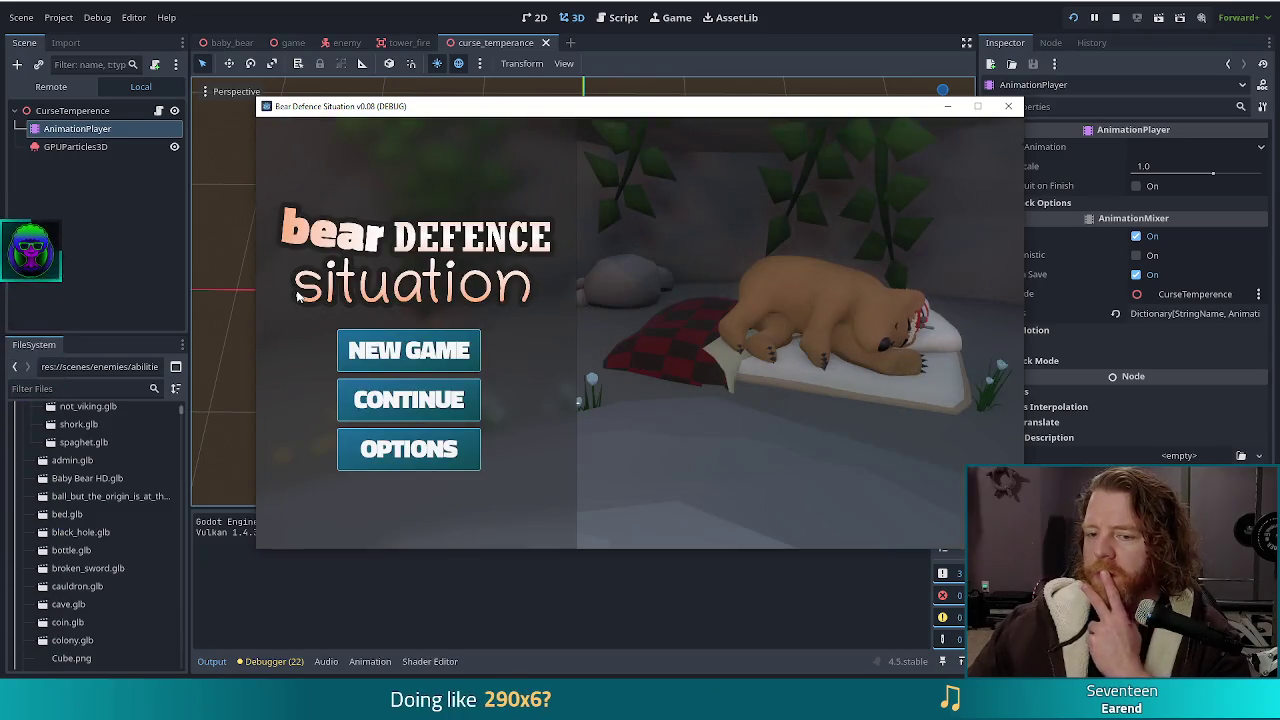
Continue into a level and set the enemy to golem_crystals from the debug console
left_click(437, 345)
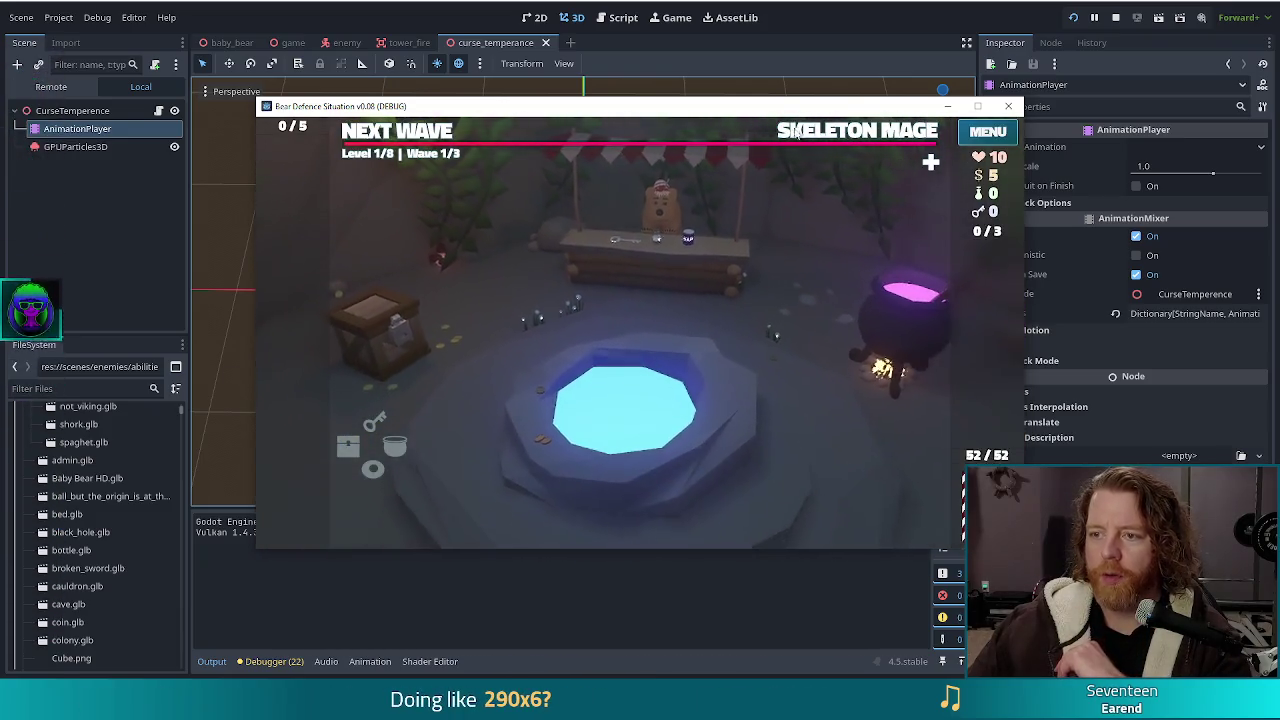
key("grave")
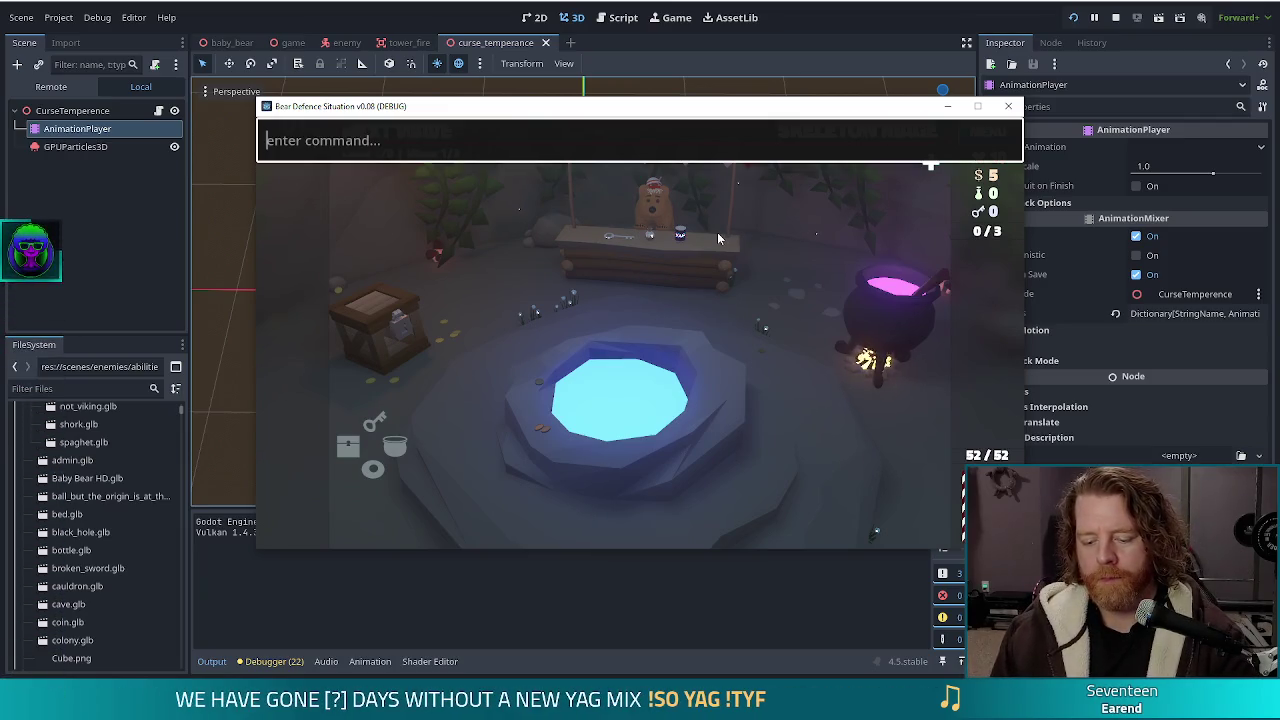
type("set_")
type("enemy go")
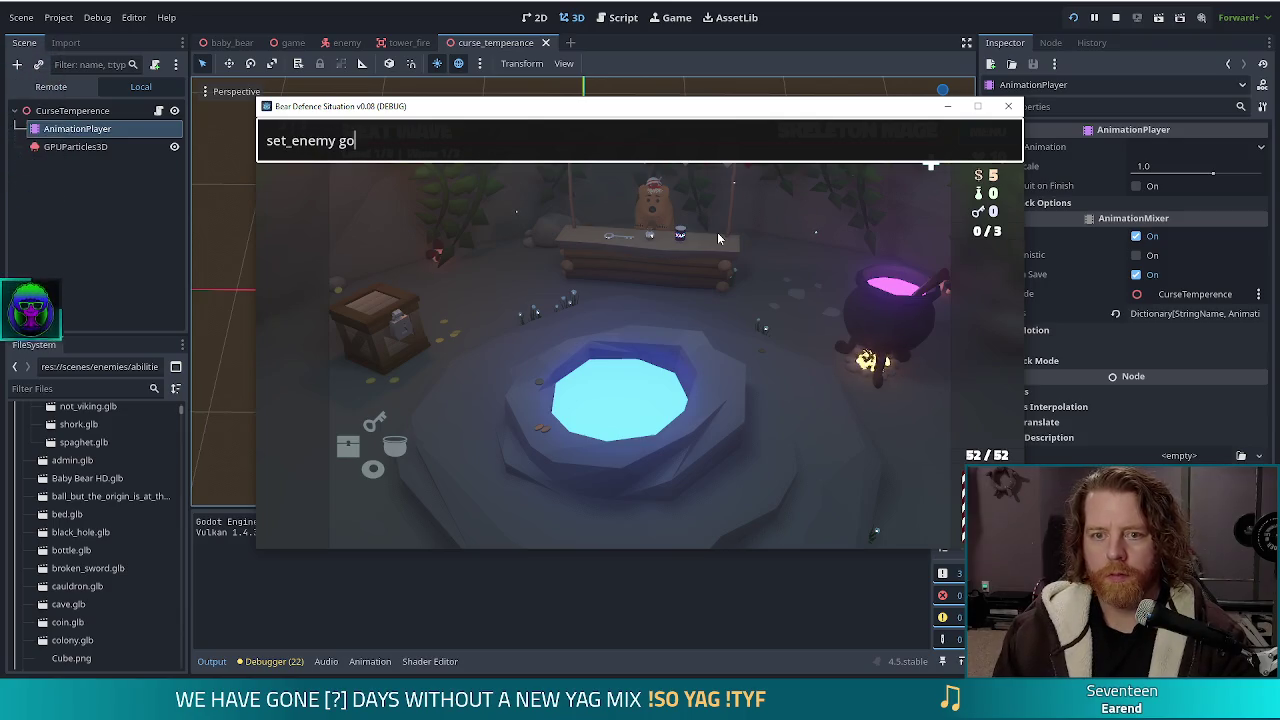
type("lem_crystals")
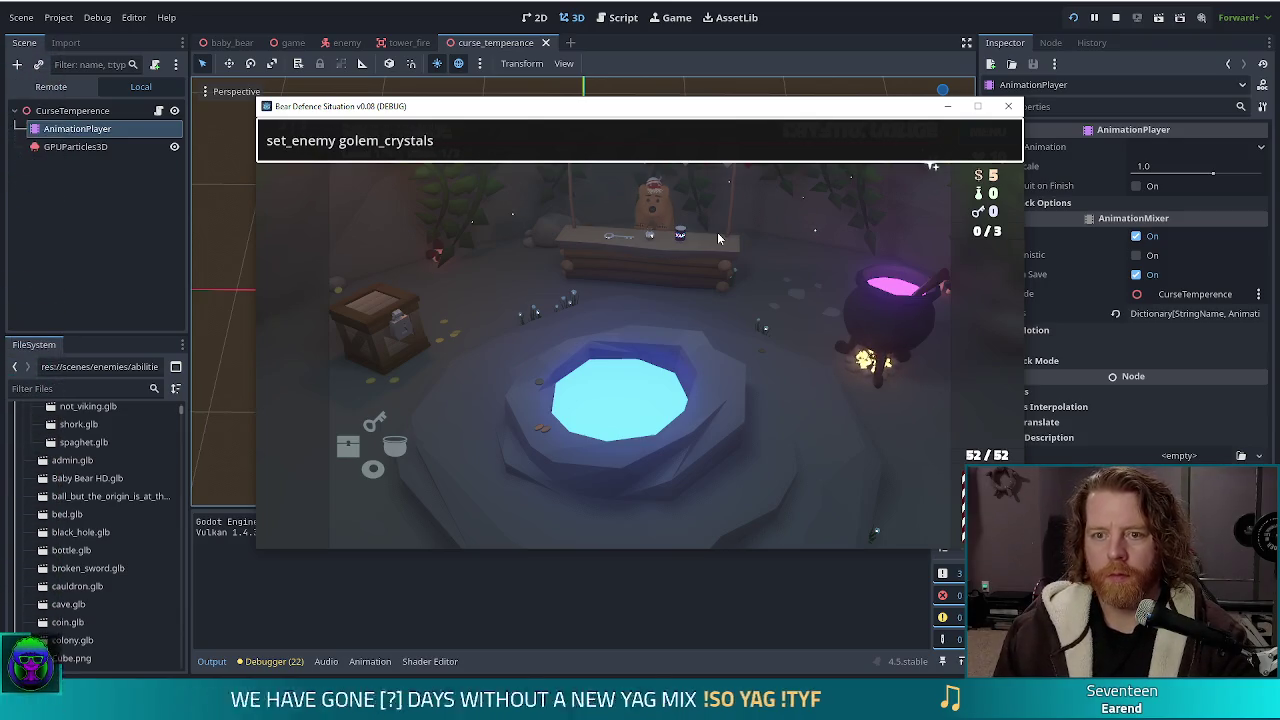
key("Return")
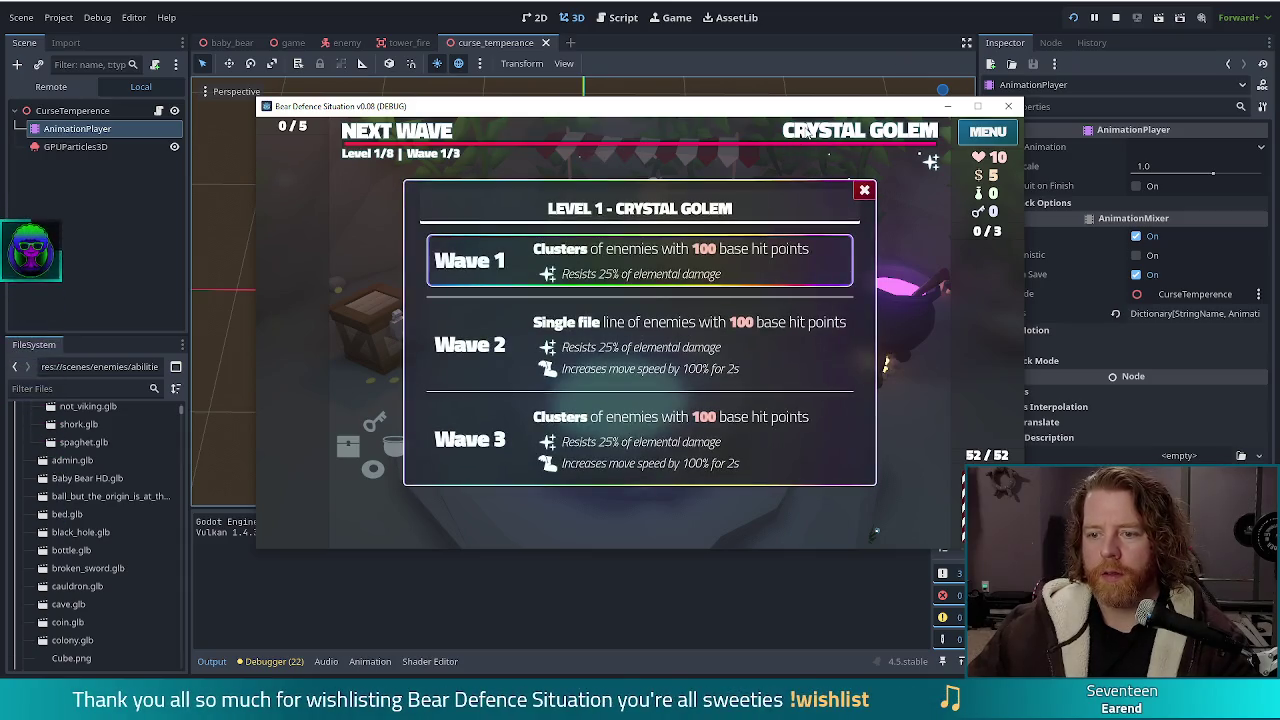
key("grave")
key("Up")
key("Return")
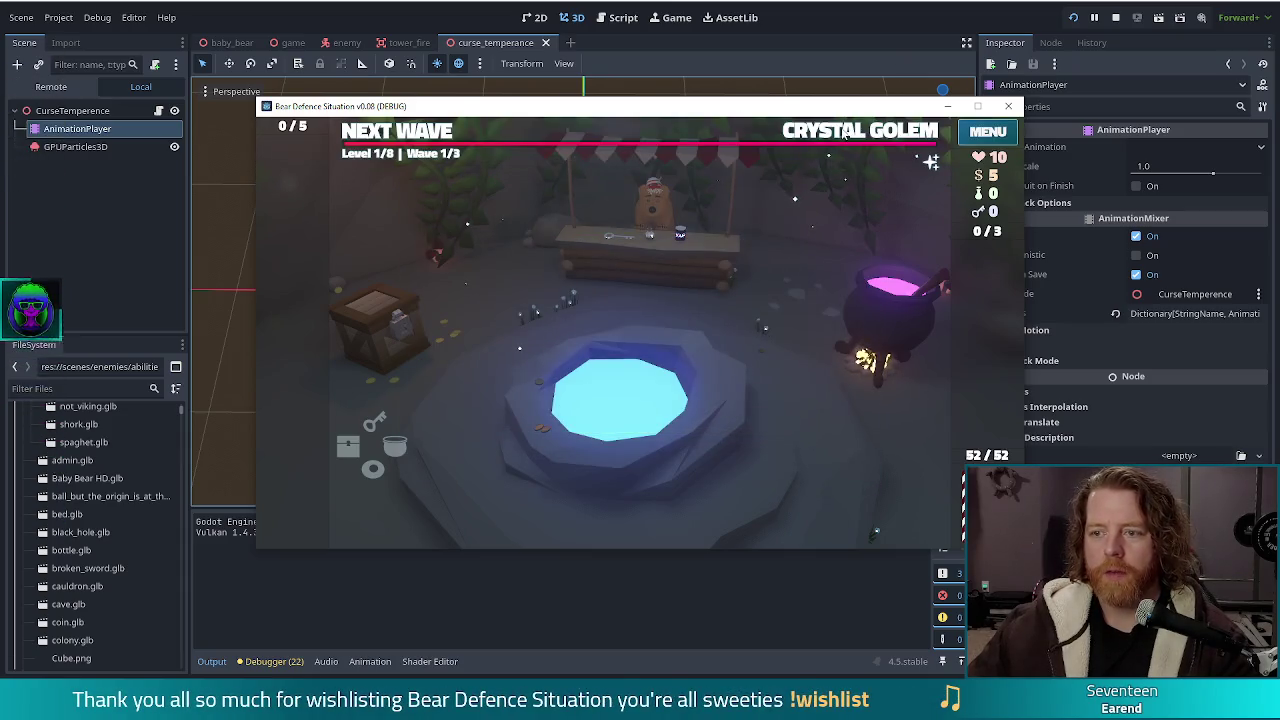
View the Crystal Golem wave info, then dismiss it and the wave complete summary
left_click(845, 133)
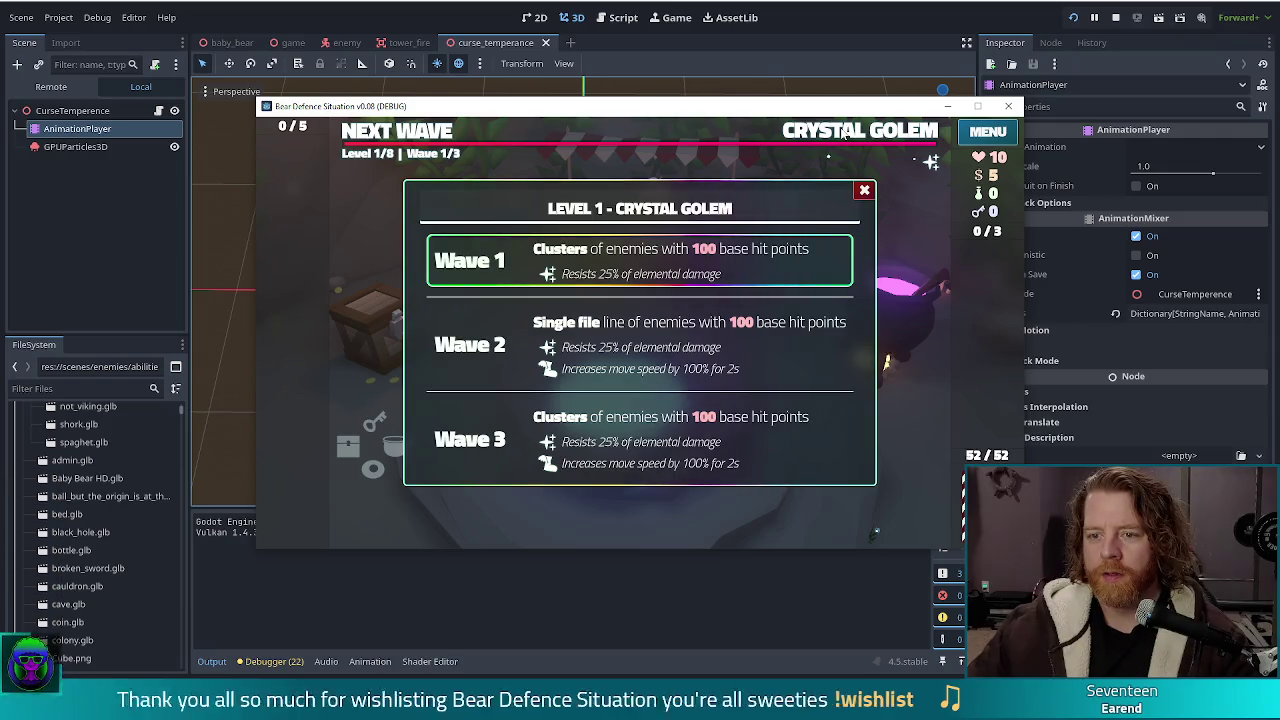
left_click(864, 190)
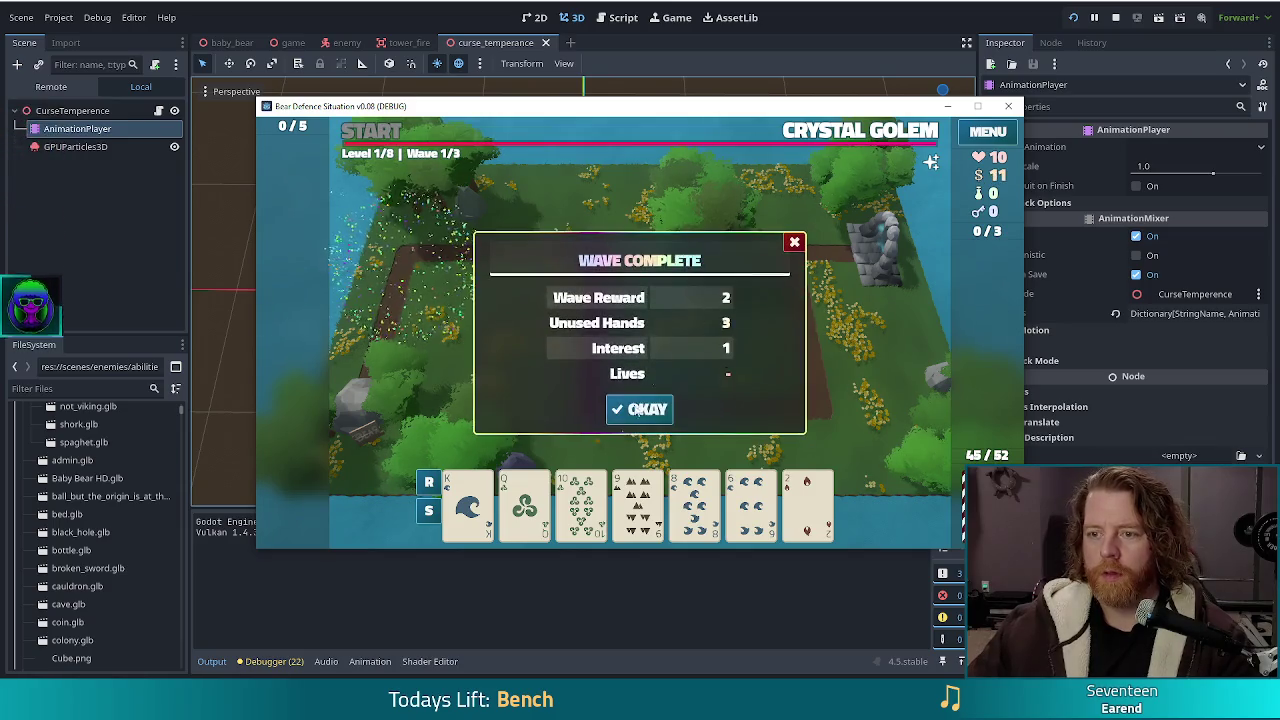
left_click(652, 410)
Maximize the game window and run 'set_ability curse_temperance' in the debug console
left_click(978, 106)
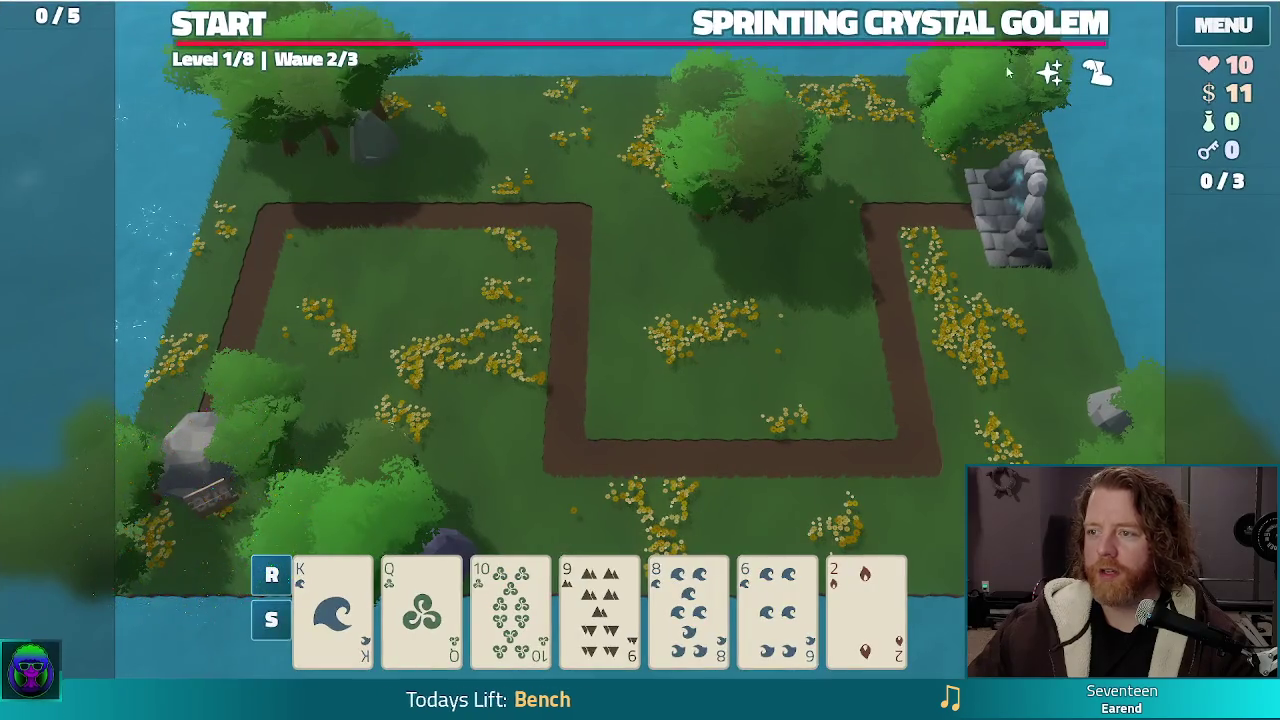
mouse_move(1098, 78)
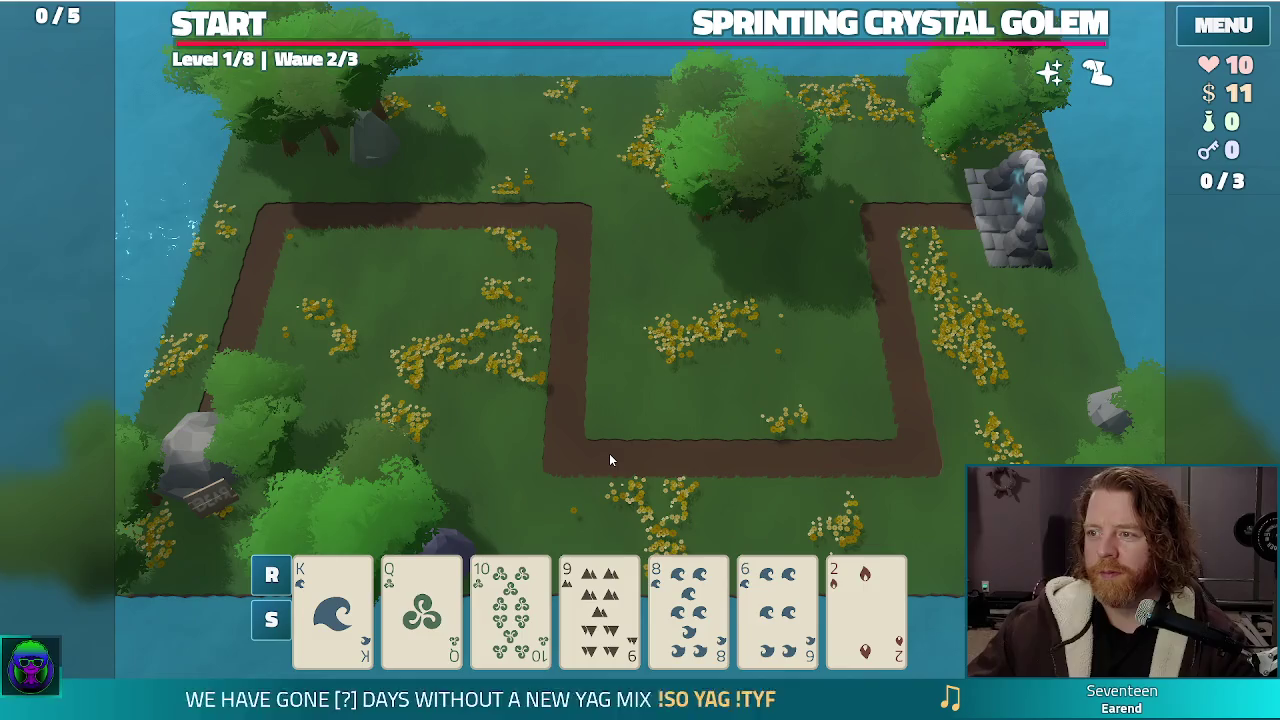
key("grave")
key("ctrl+a")
type("set_ability")
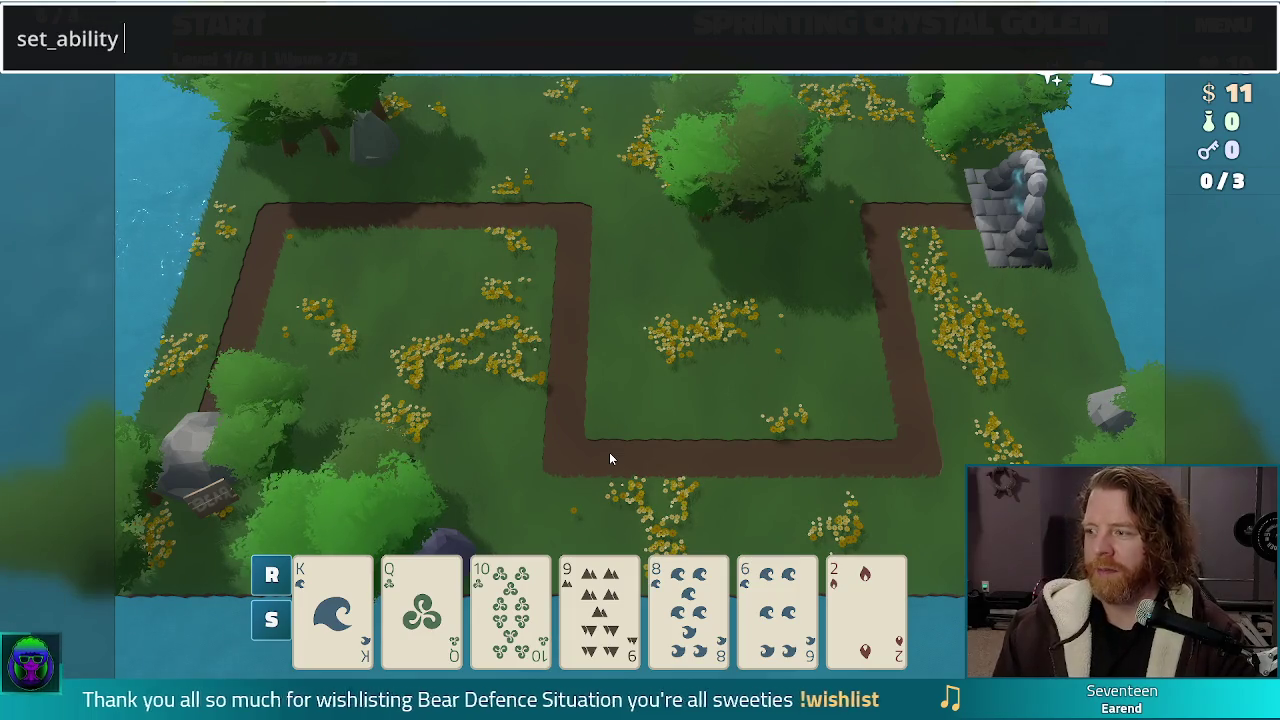
type(" cur")
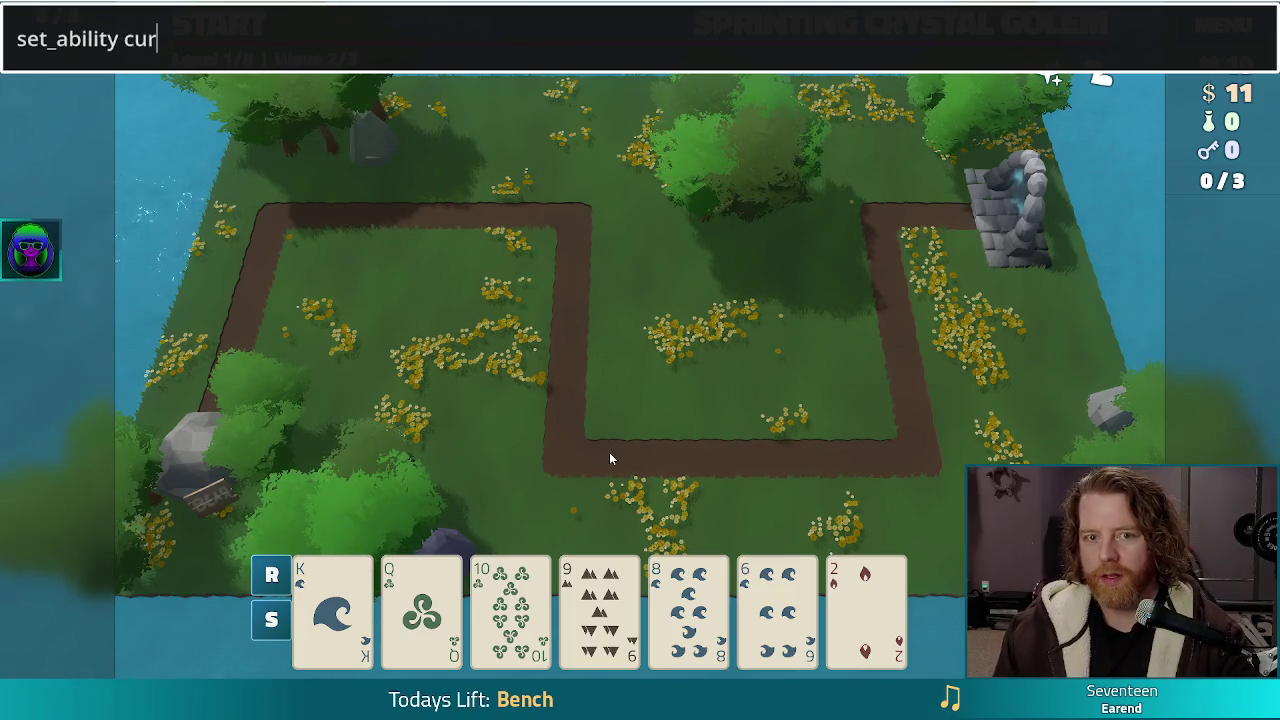
type("se_temperance")
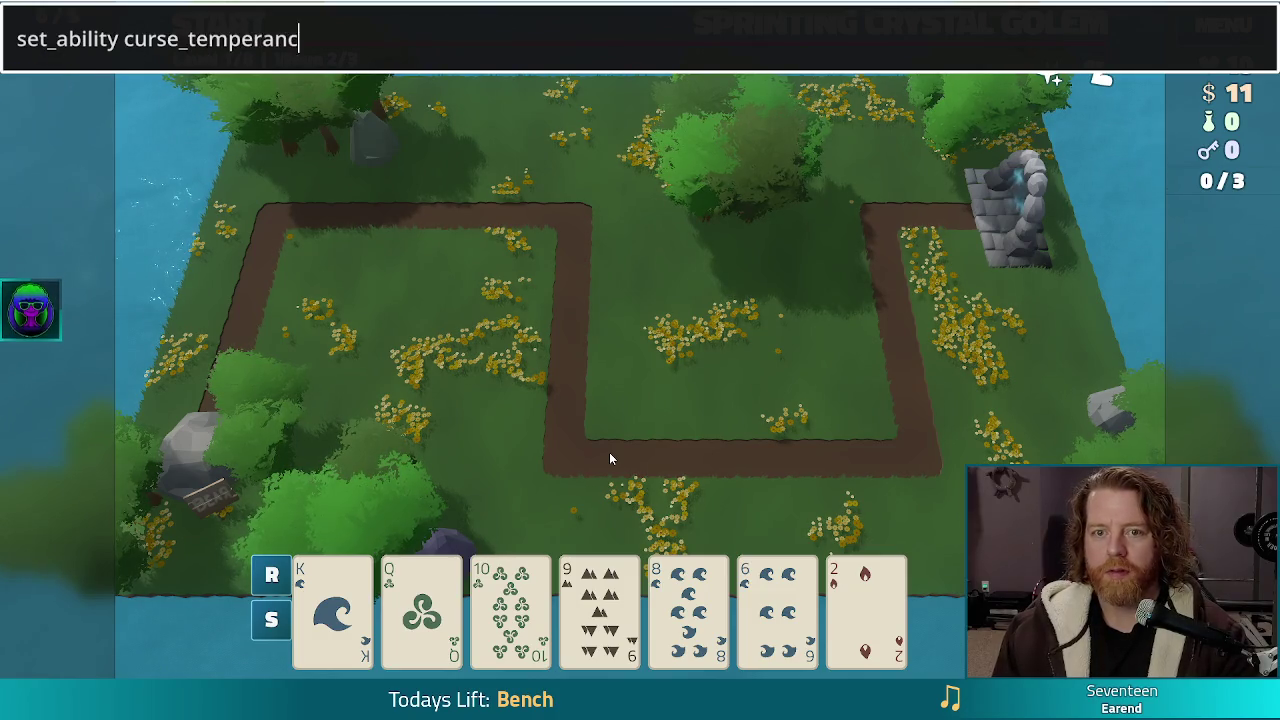
key("Return")
Play the Ballista card, place the tower inside the path's bend, and start the wave
left_click(425, 588)
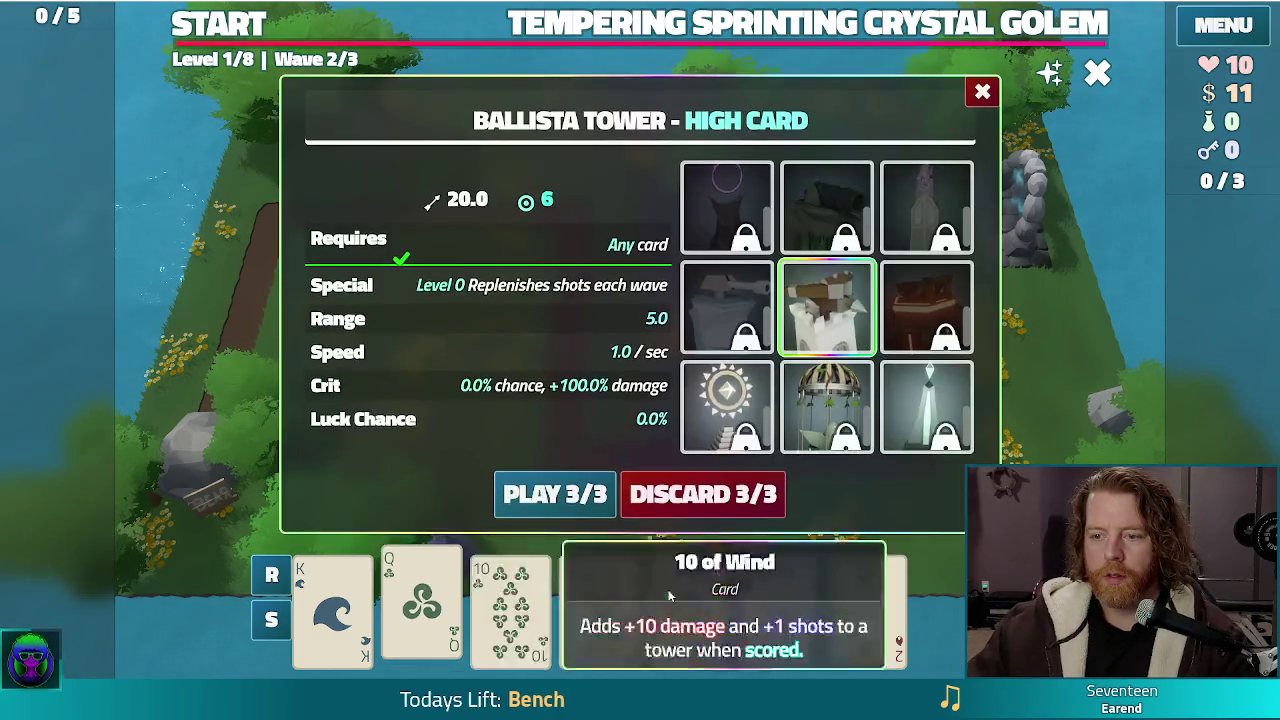
left_click(551, 491)
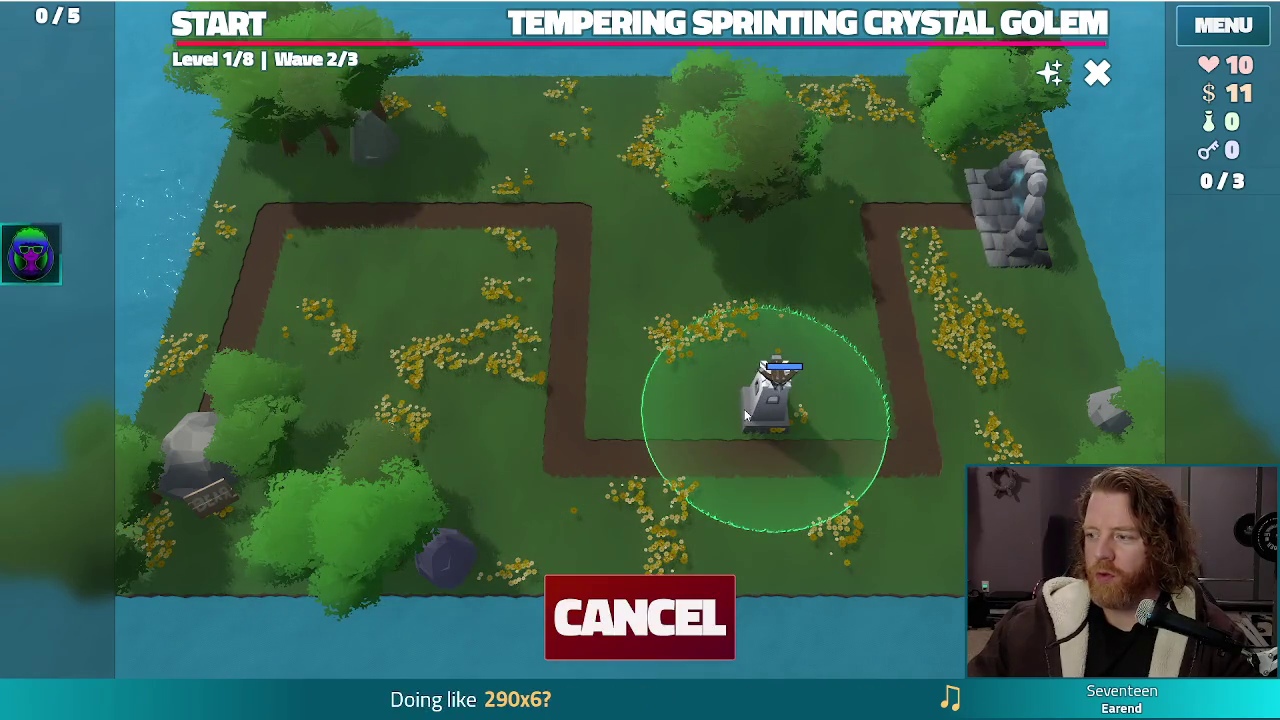
left_click(775, 425)
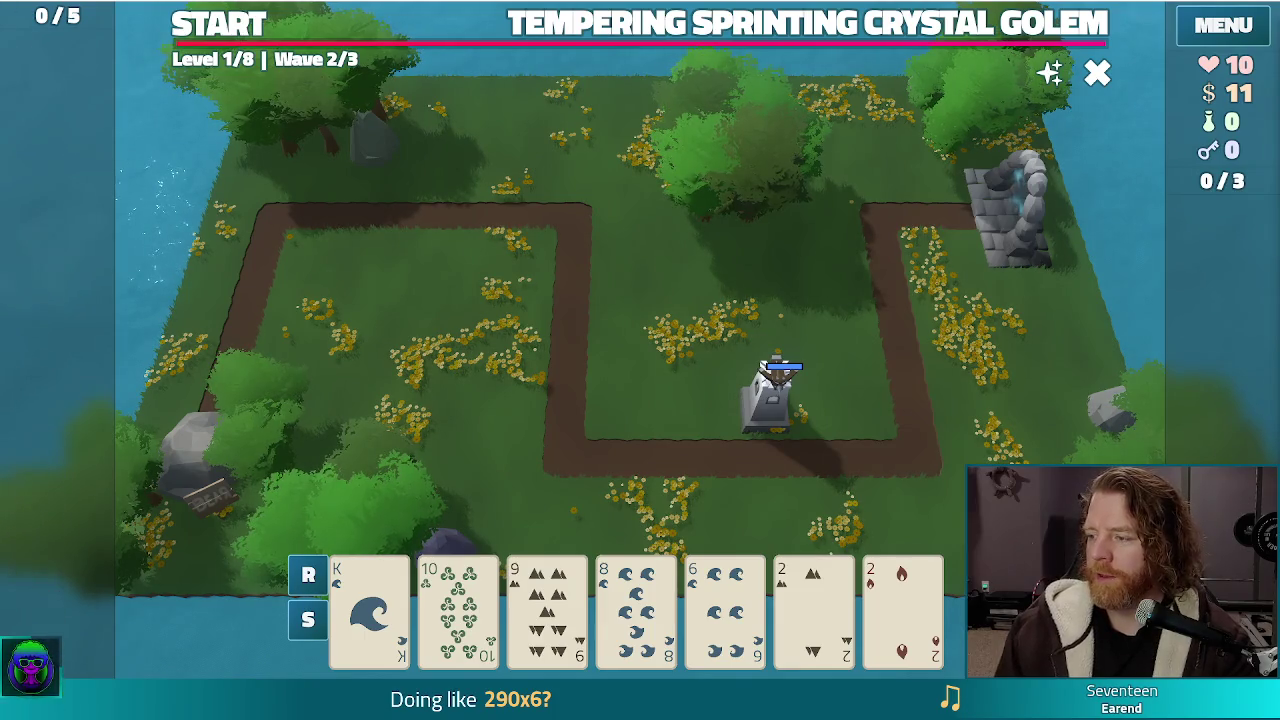
left_click(224, 30)
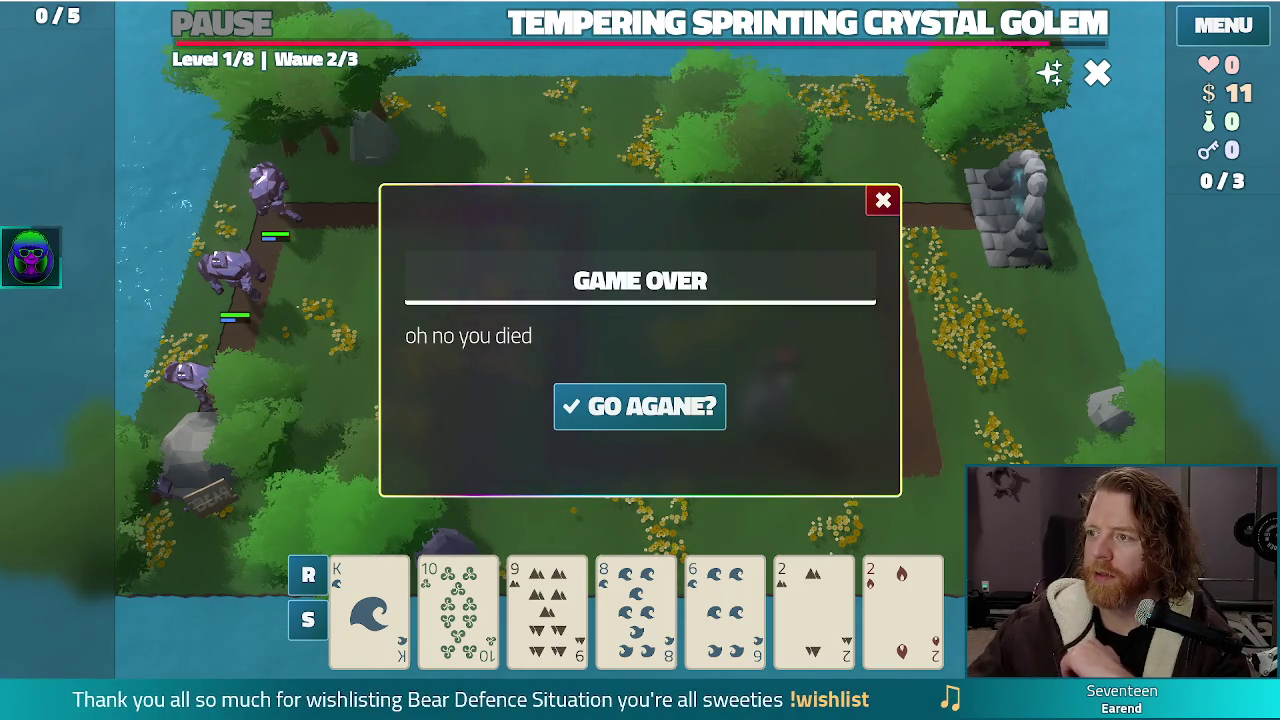
Stop the running game with F8 after wave 2 ends in Game Over
key("F8")
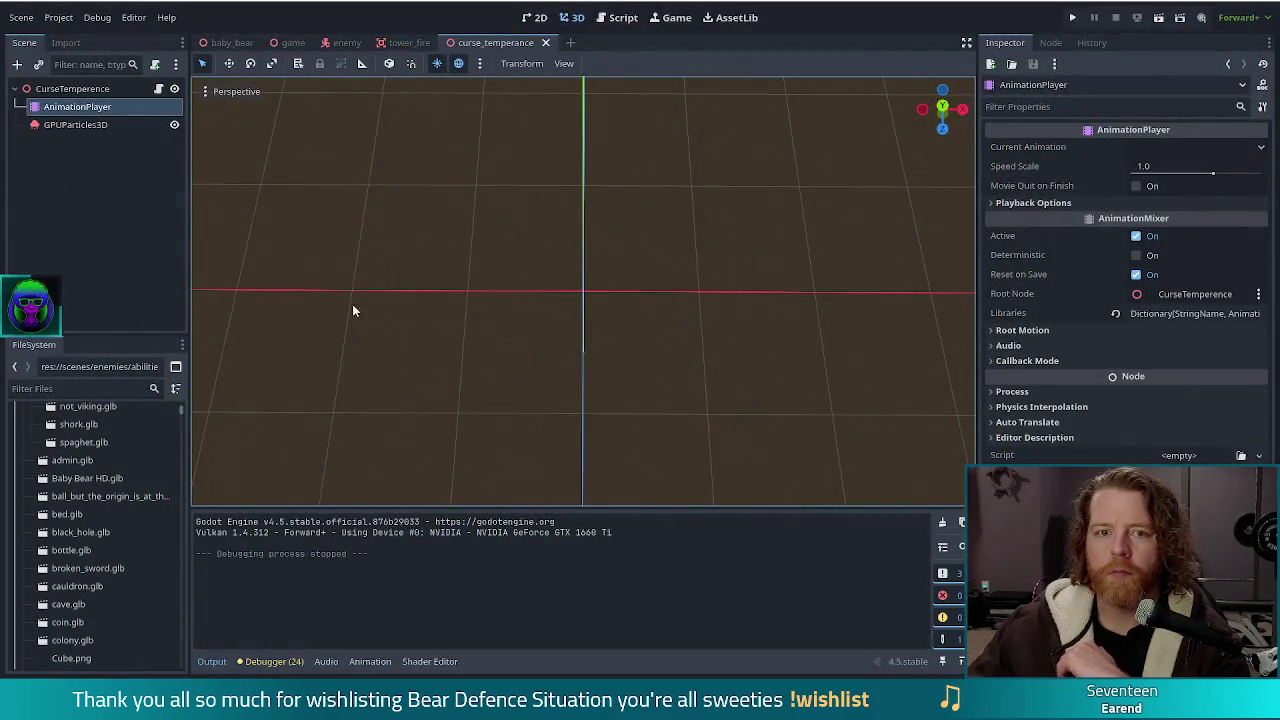
Inspect the GPUParticles3D and CurseTemperence root nodes in the Scene dock
left_click(80, 124)
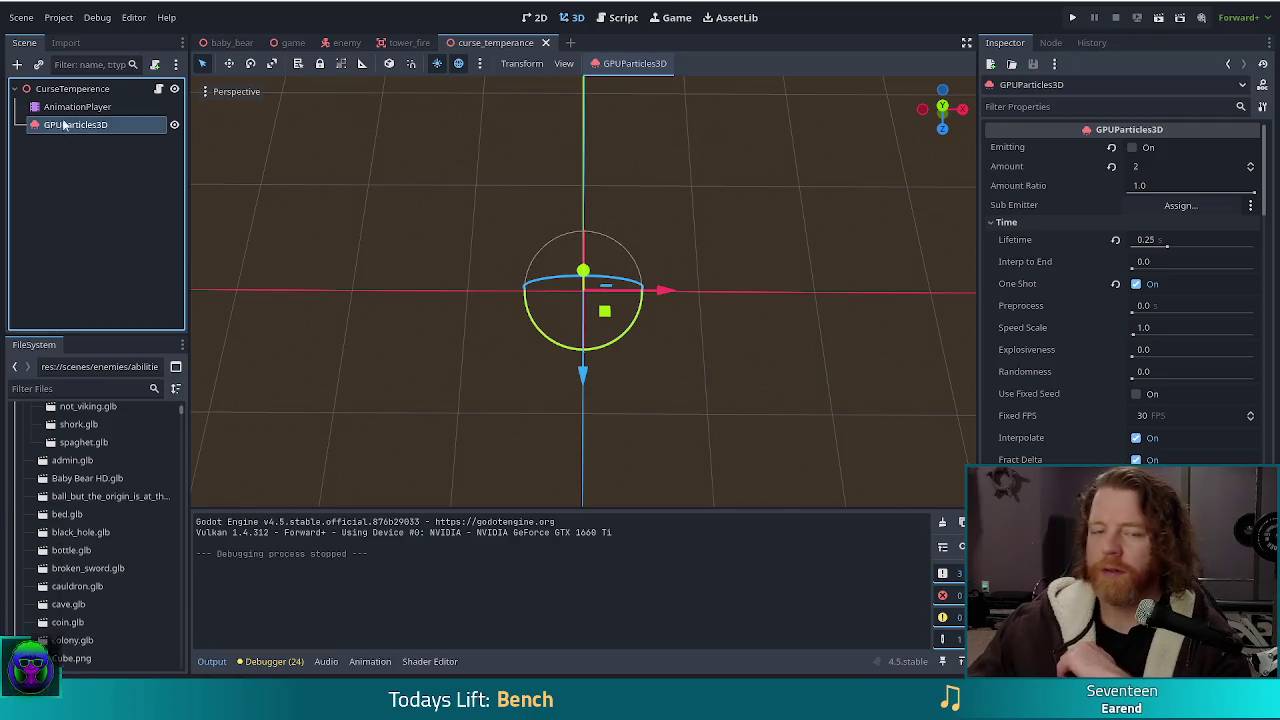
left_click(83, 92)
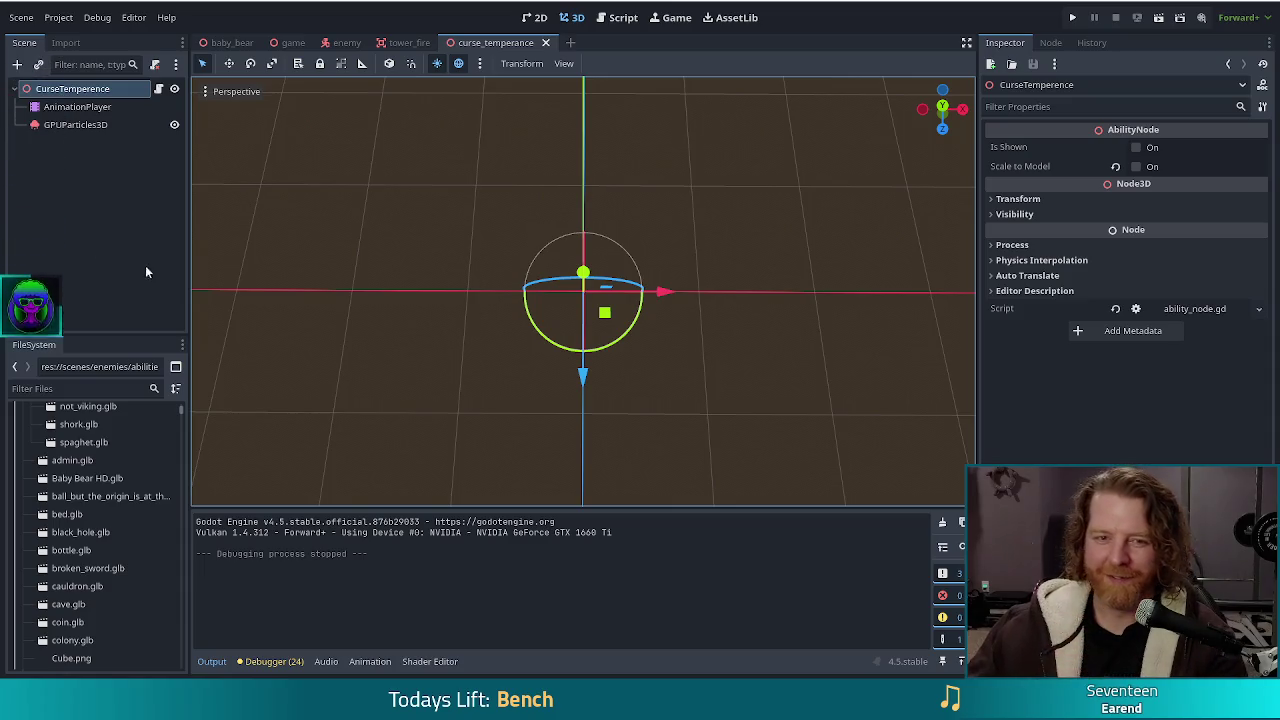
left_click(101, 235)
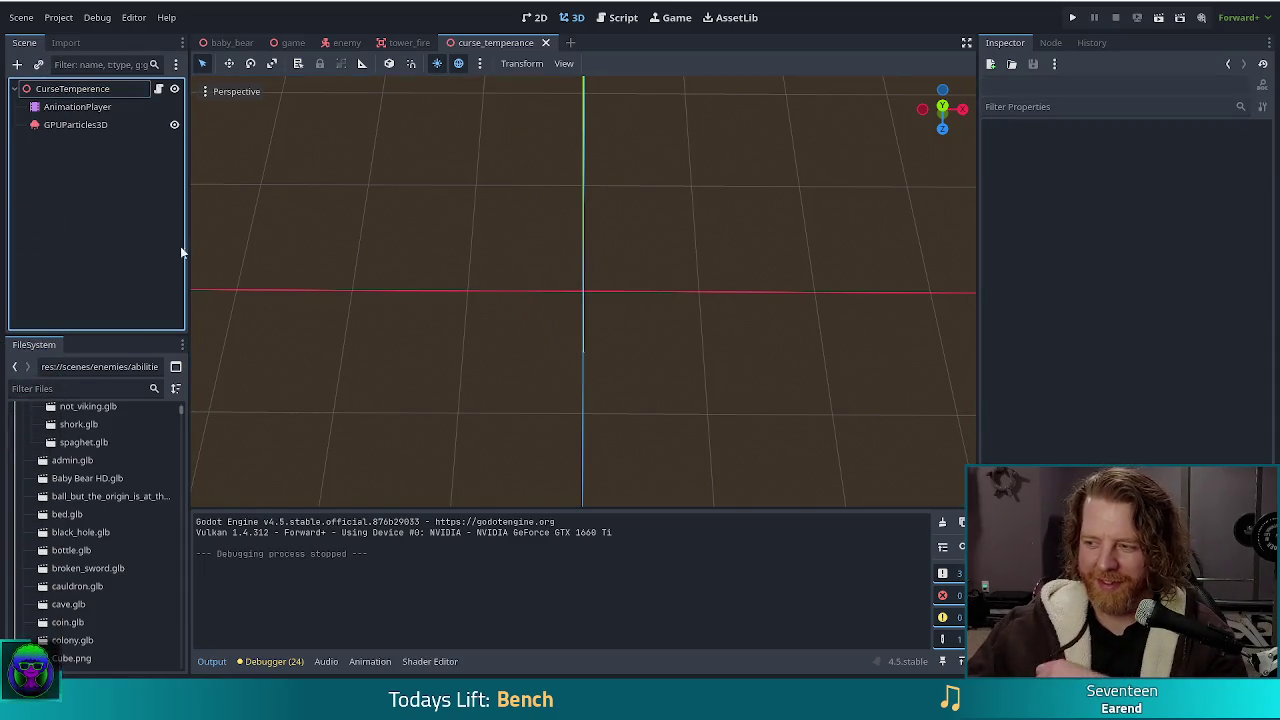
left_click(242, 308)
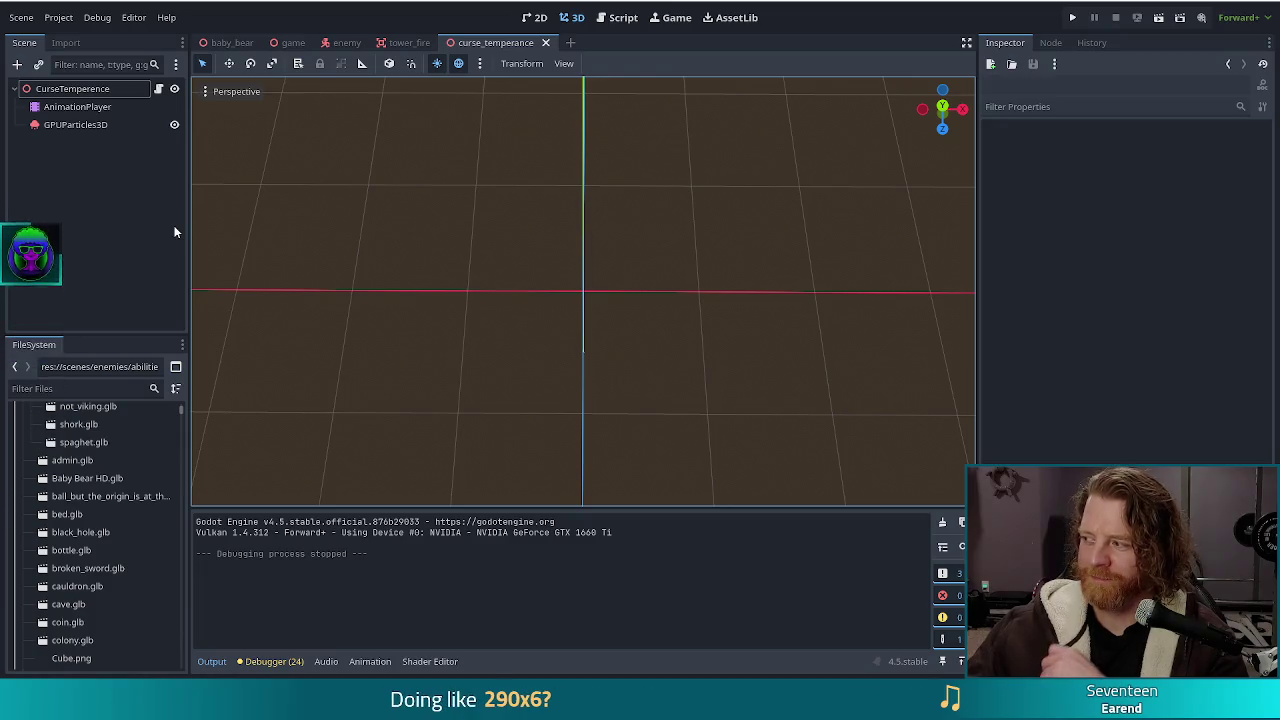
left_click(101, 218)
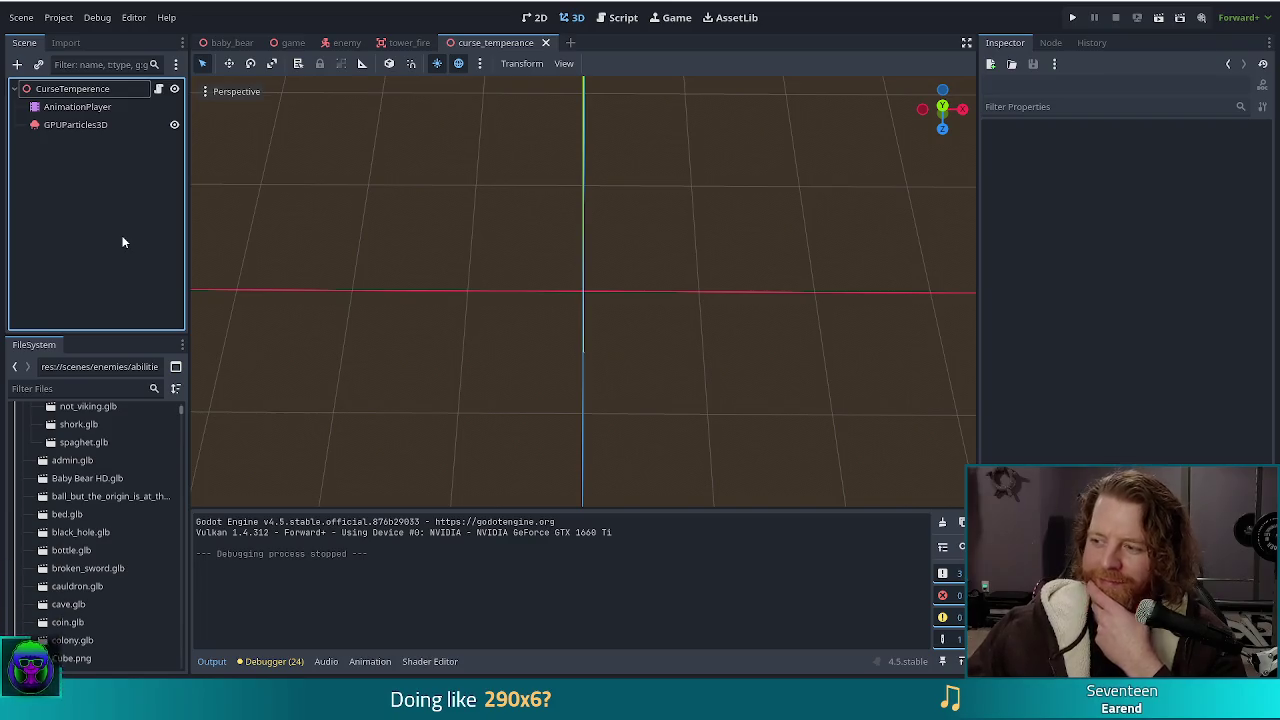
Rename the GPUParticles3D node to CircleParticle
left_click(80, 125)
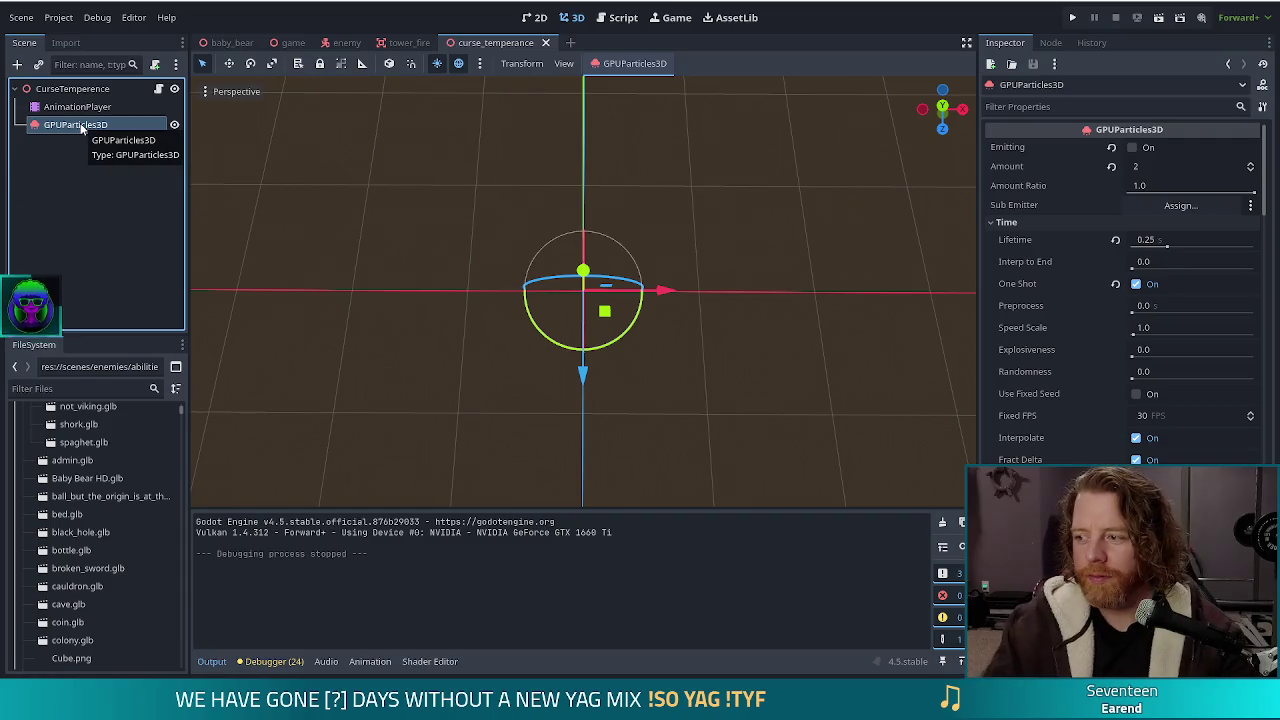
double_click(80, 125)
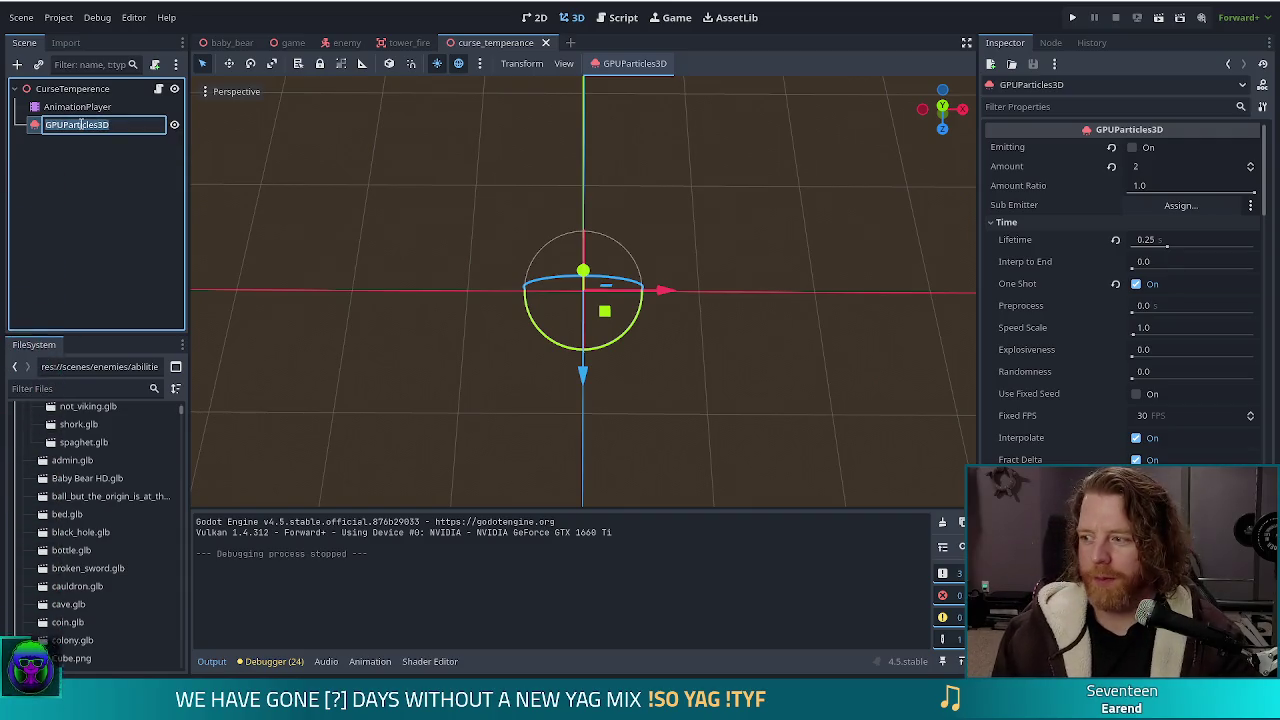
type("CirclePartic")
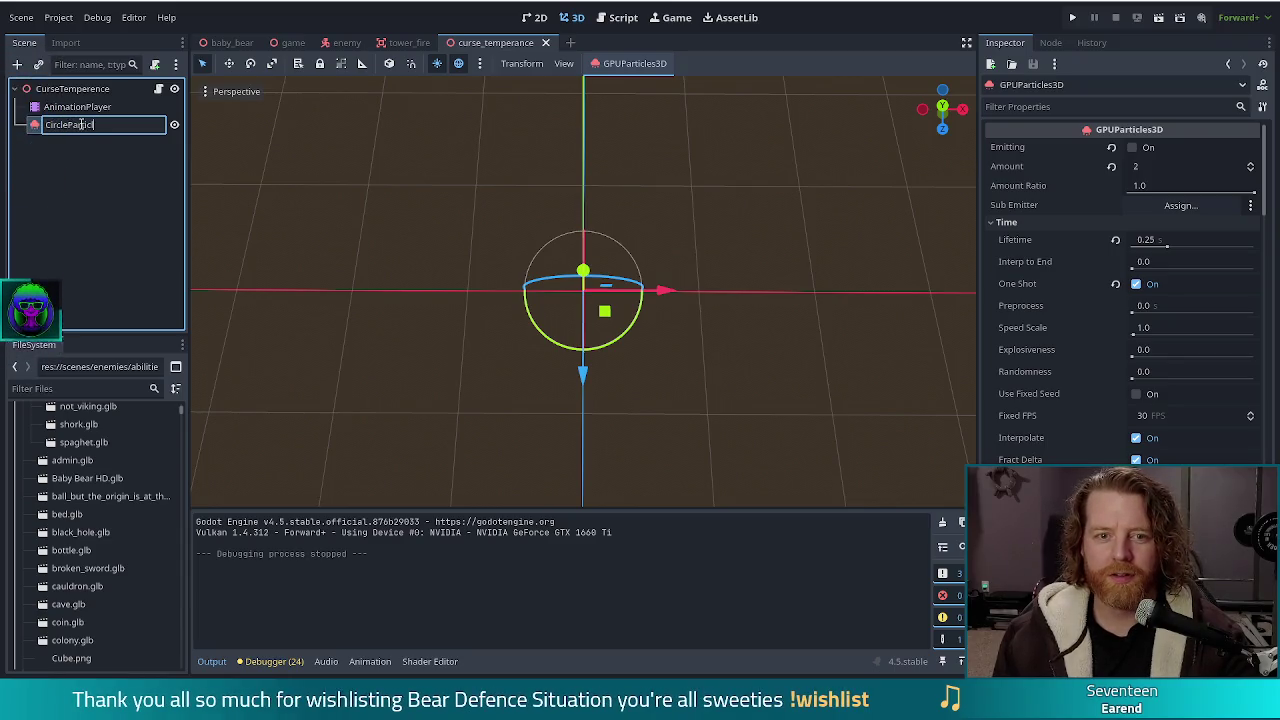
type("e")
key("Return")
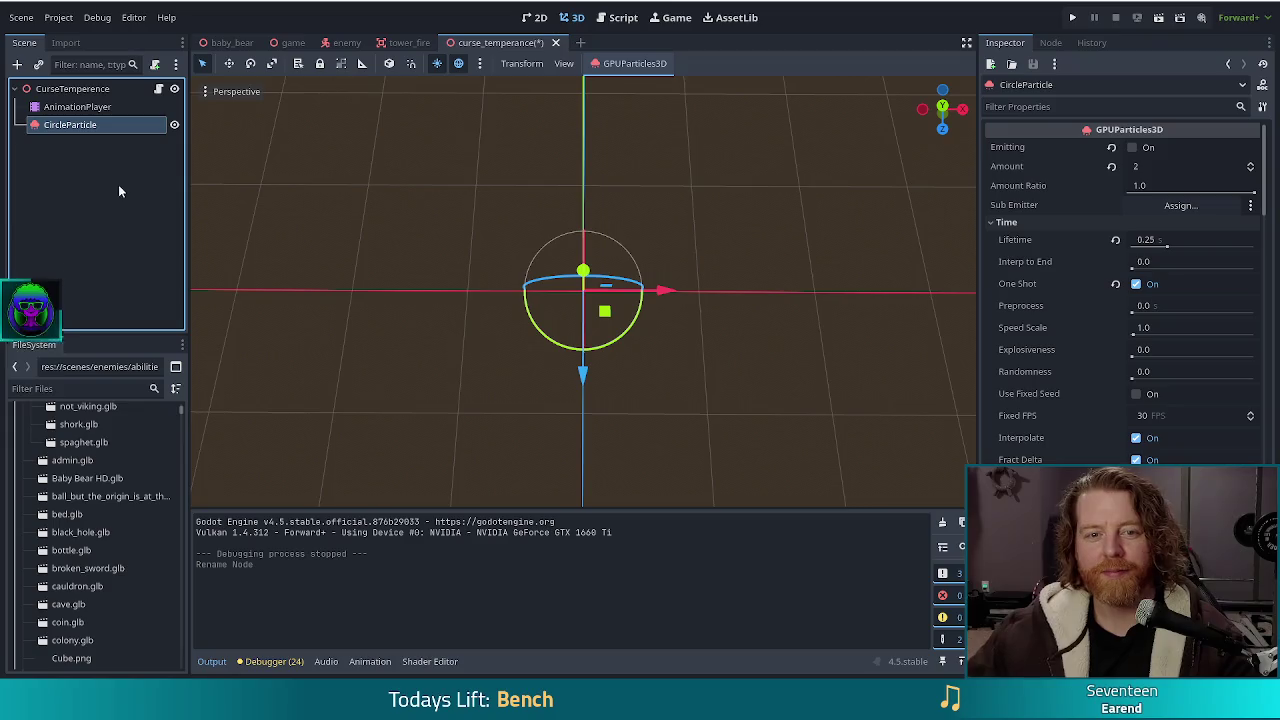
Duplicate CircleParticle and rename the copy MagicLines
left_click(22, 88)
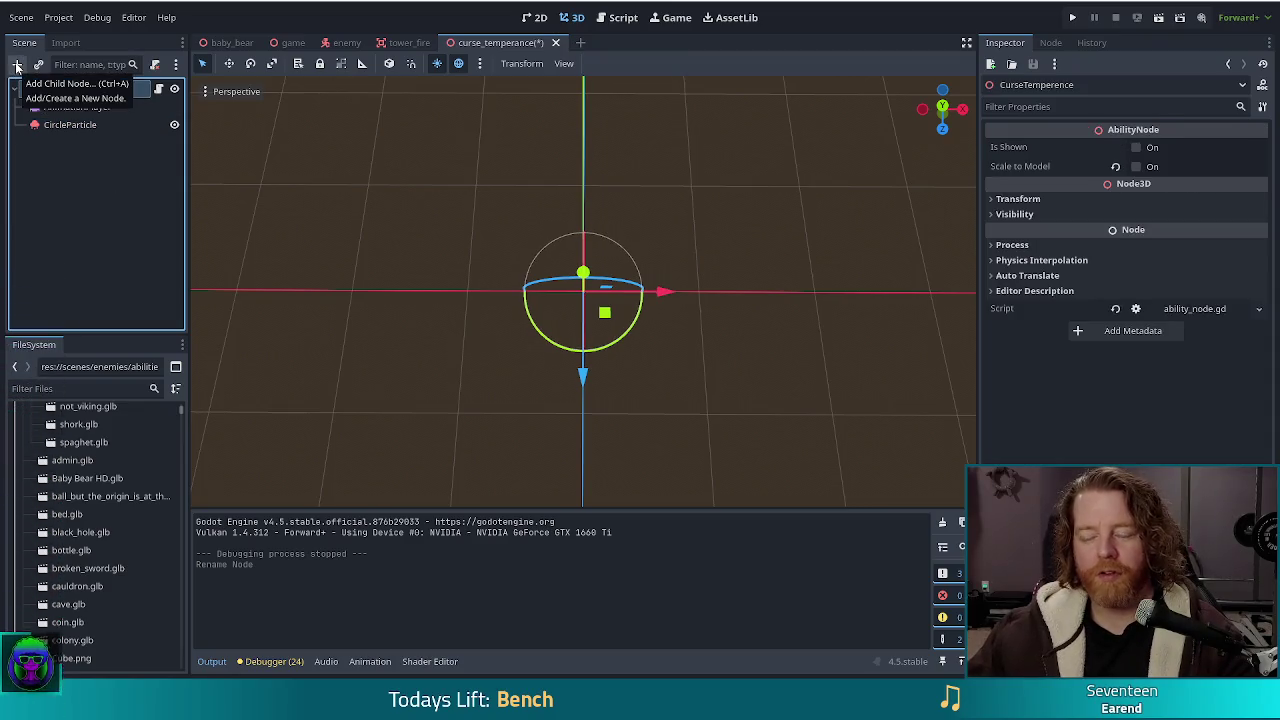
left_click(45, 125)
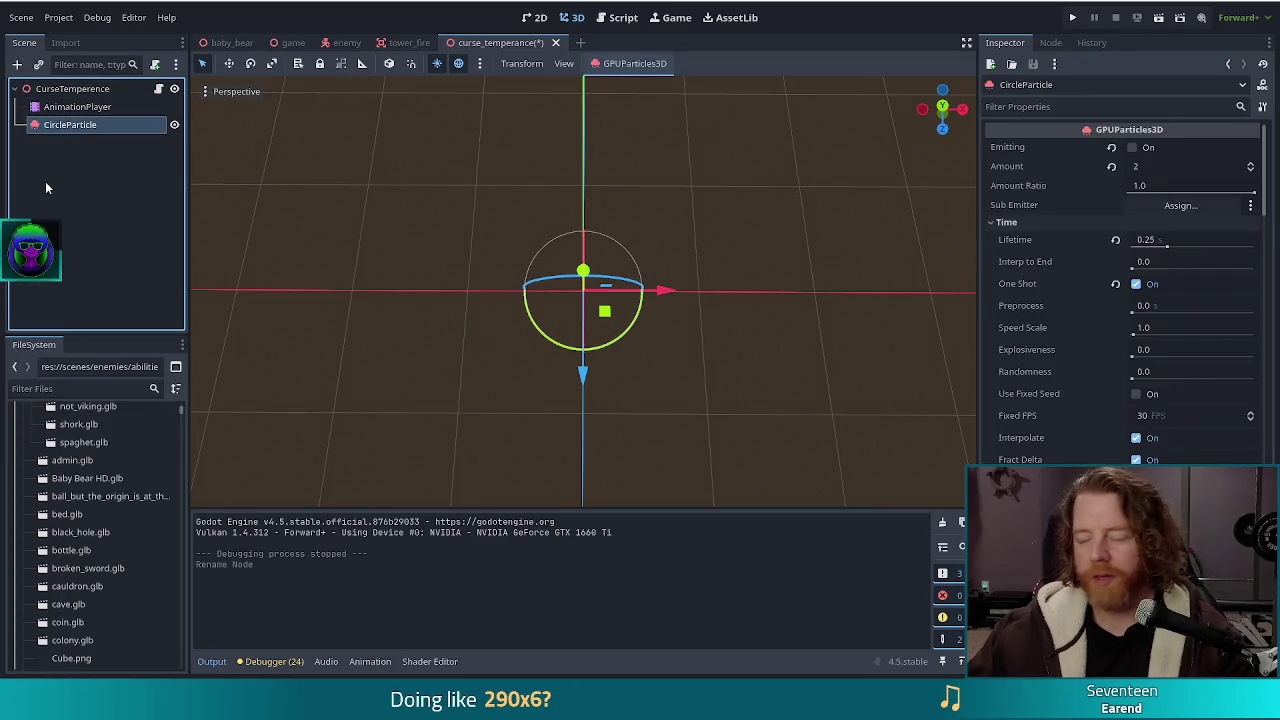
key("ctrl+d")
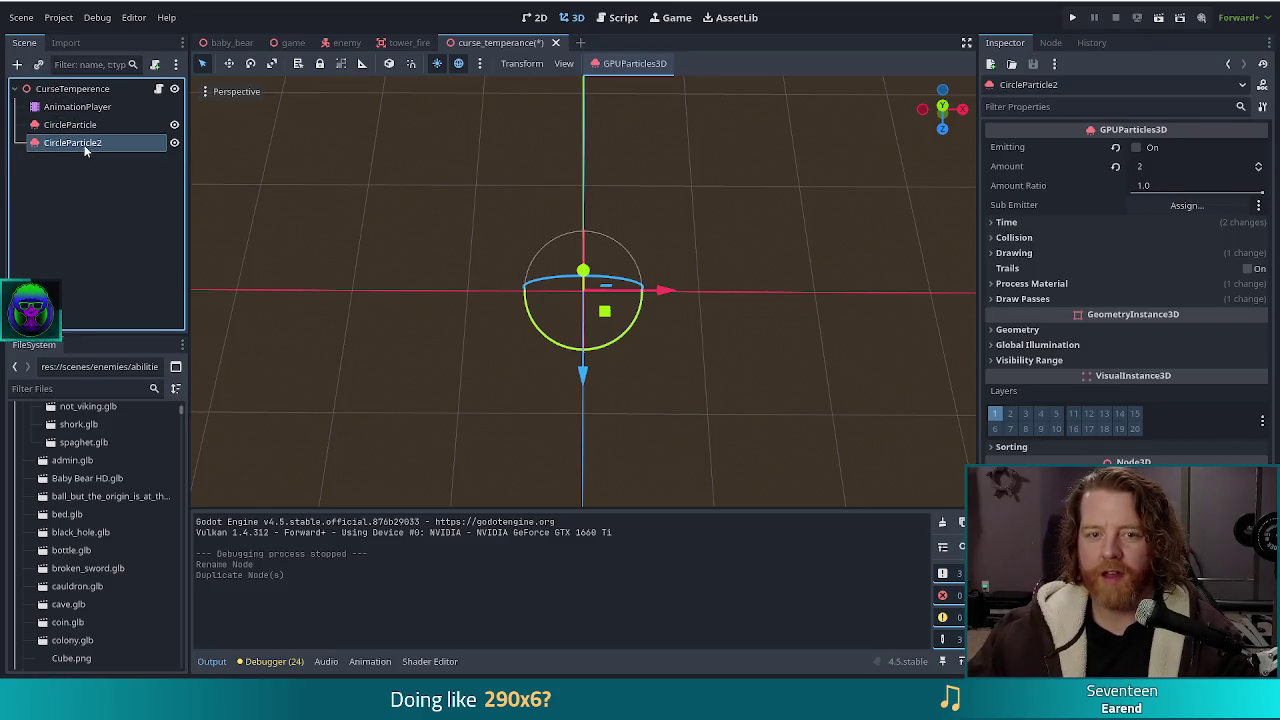
left_click(93, 220)
left_click(97, 146)
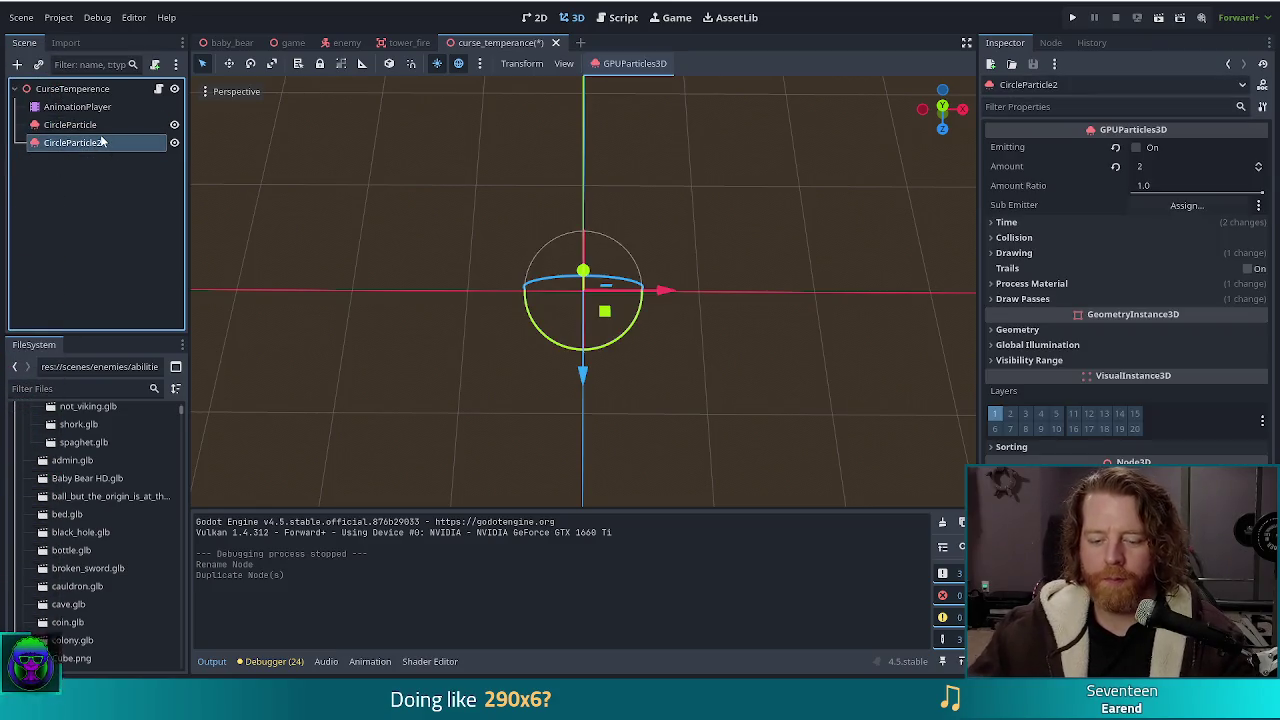
double_click(101, 142)
type("Magic")
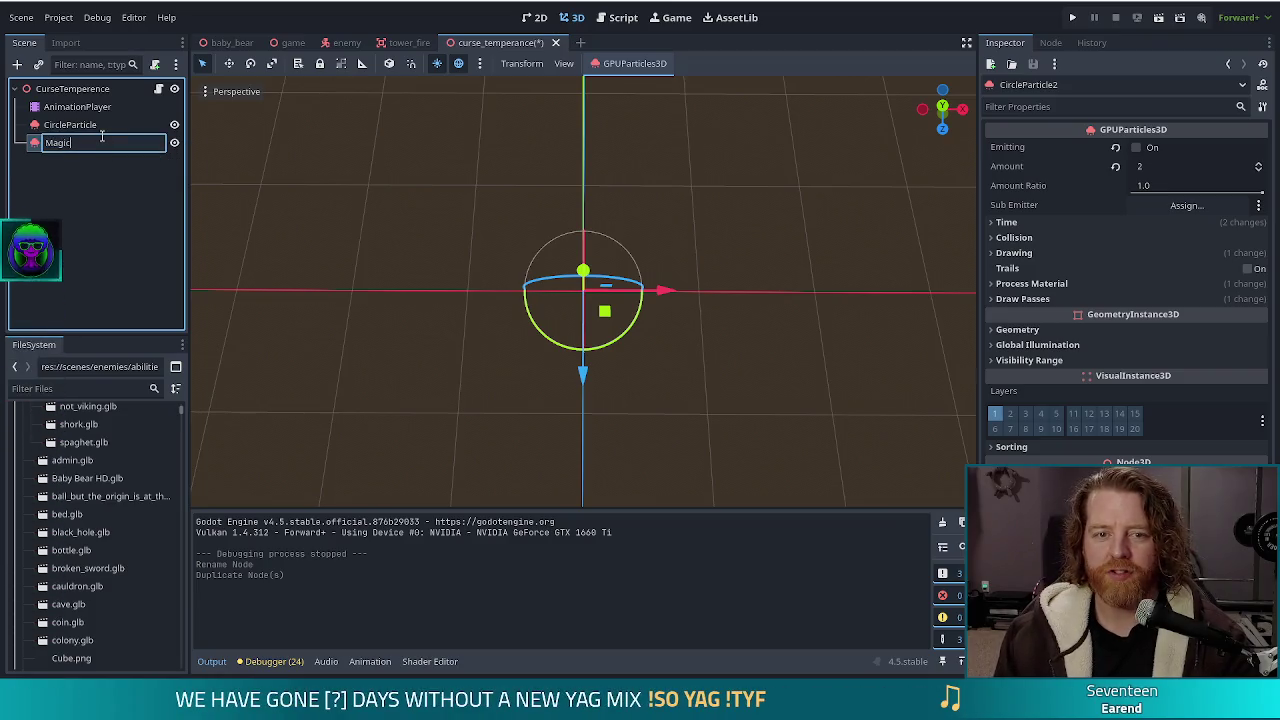
type(" s")
key("Return")
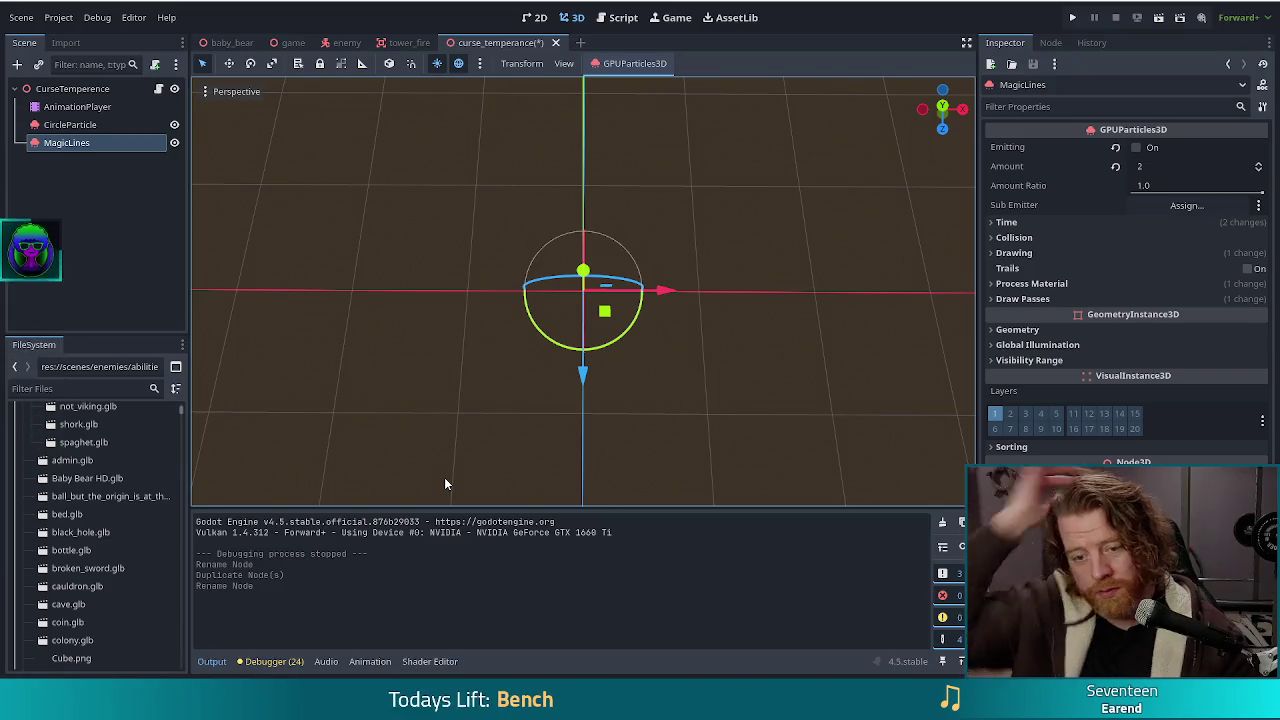
left_click(85, 106)
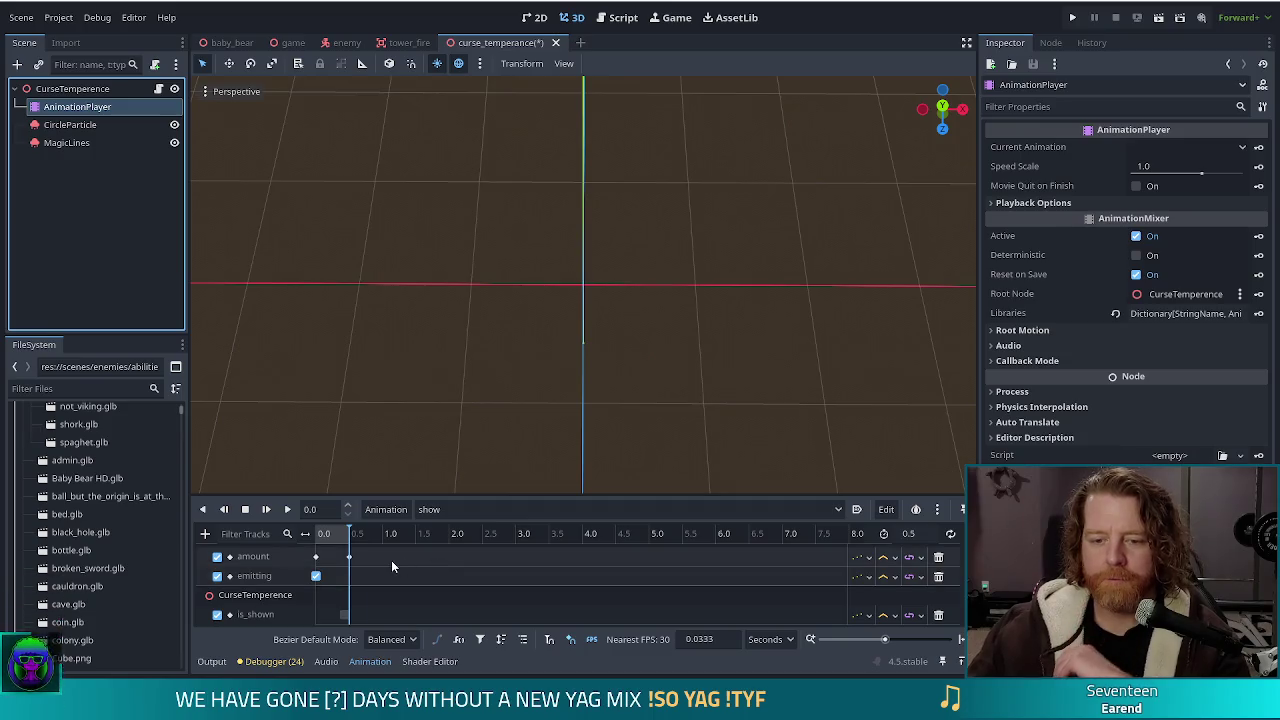
Disable the show animation's amount track and replay it with CircleParticle selected
left_click(217, 556)
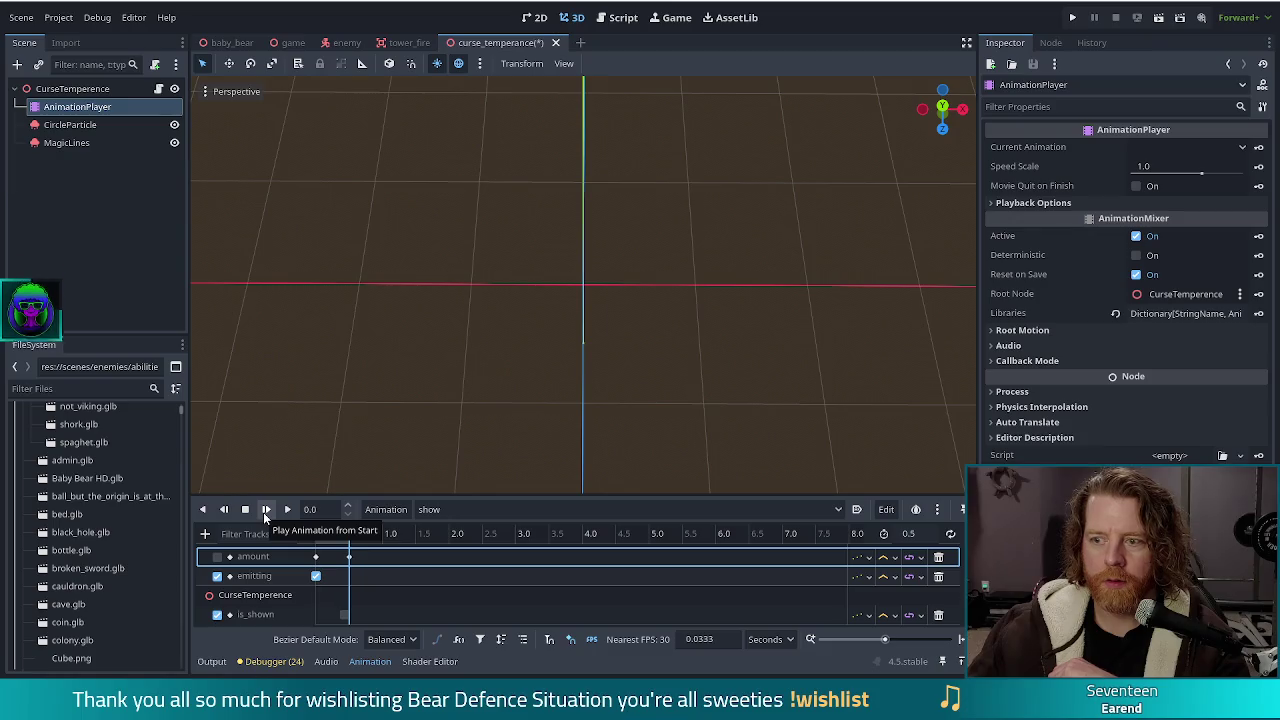
left_click(264, 511)
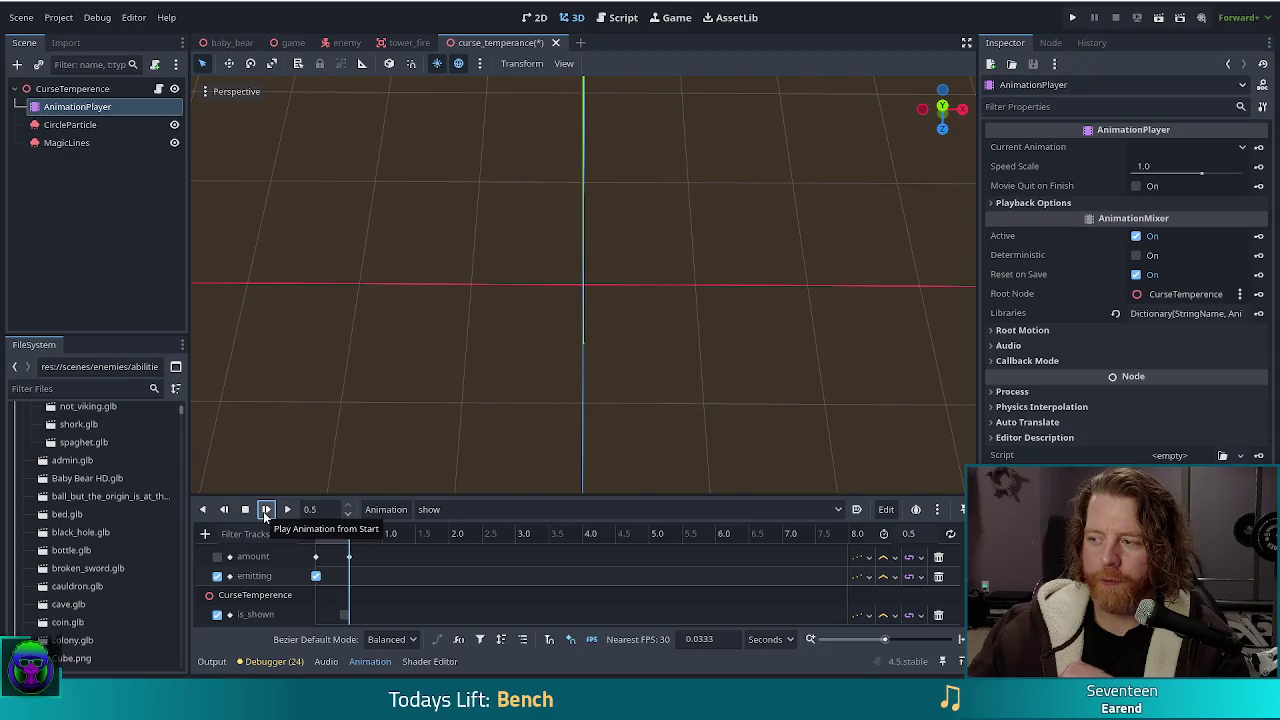
left_click(118, 124)
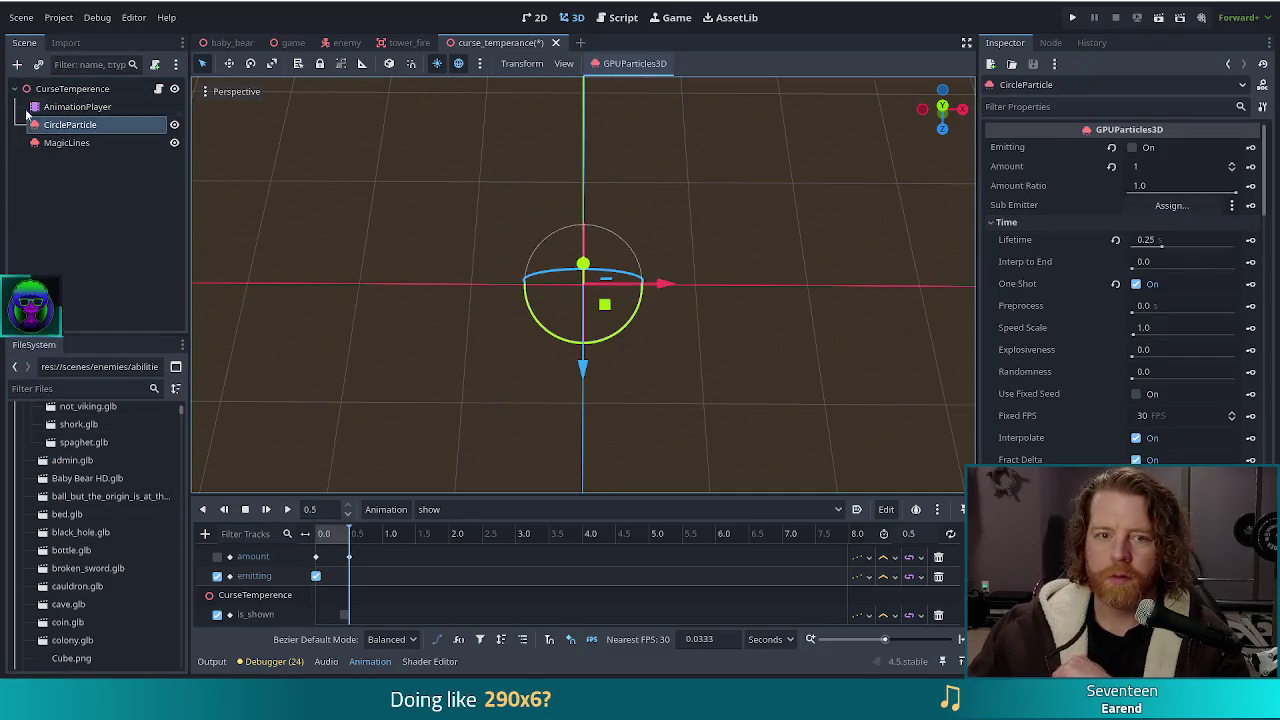
left_click(266, 509)
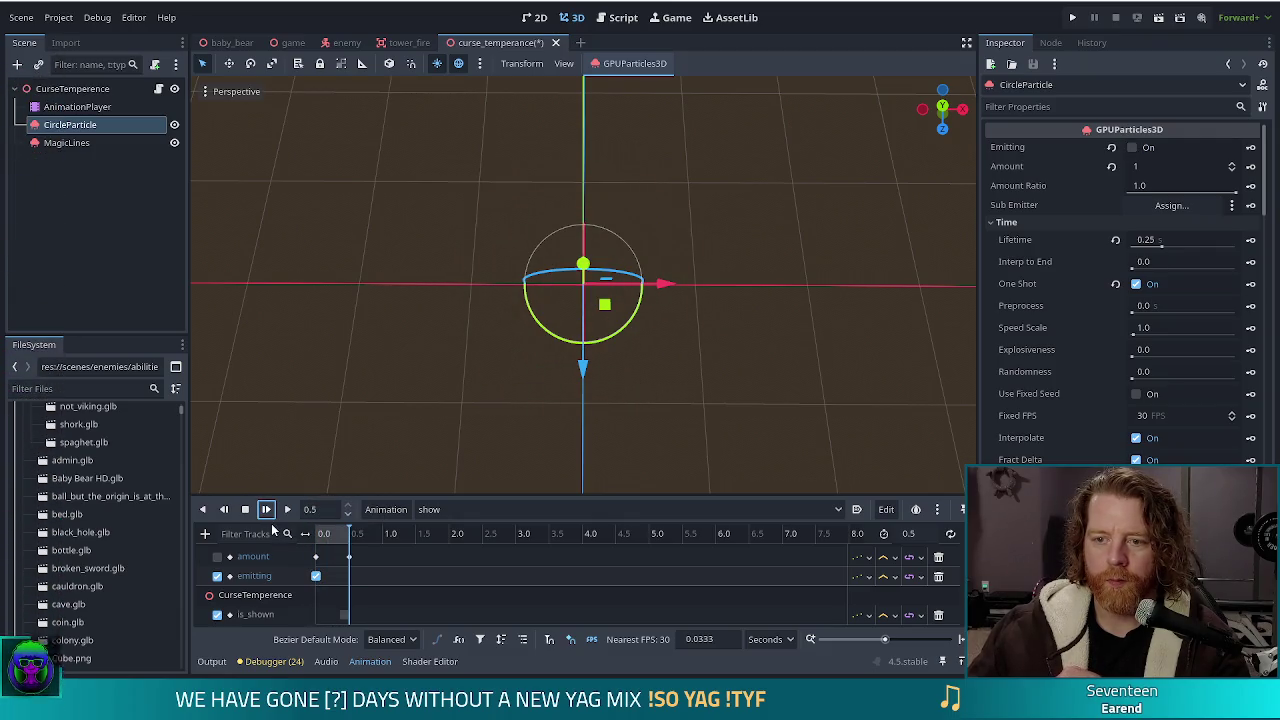
left_click(266, 509)
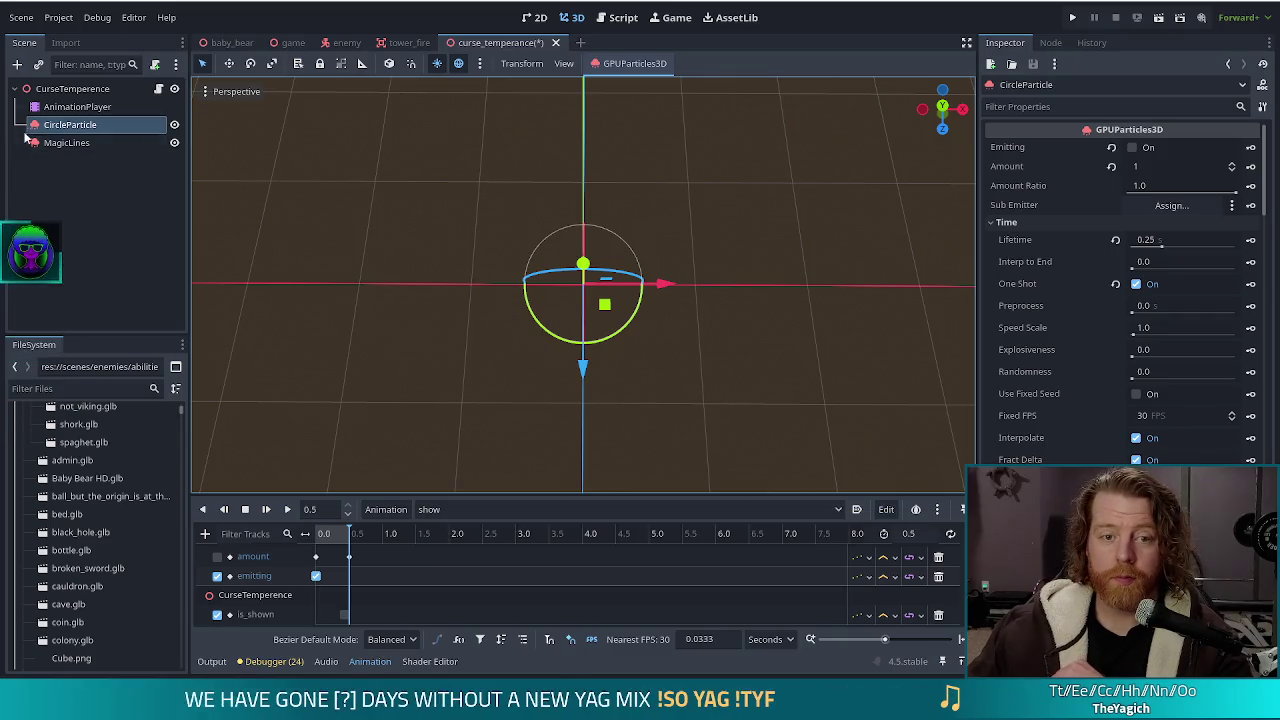
left_click(57, 145)
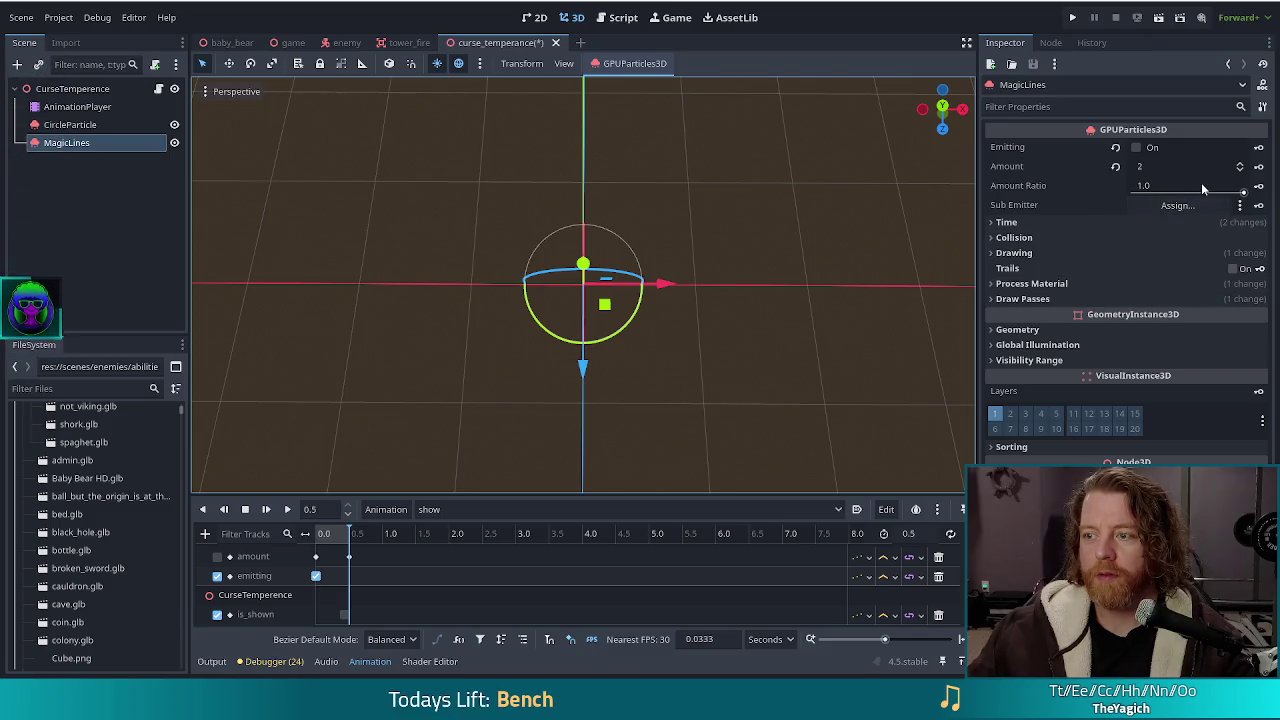
Set MagicLines' particle Amount to 8 and save the scene
left_click(1240, 164)
left_click(1240, 164)
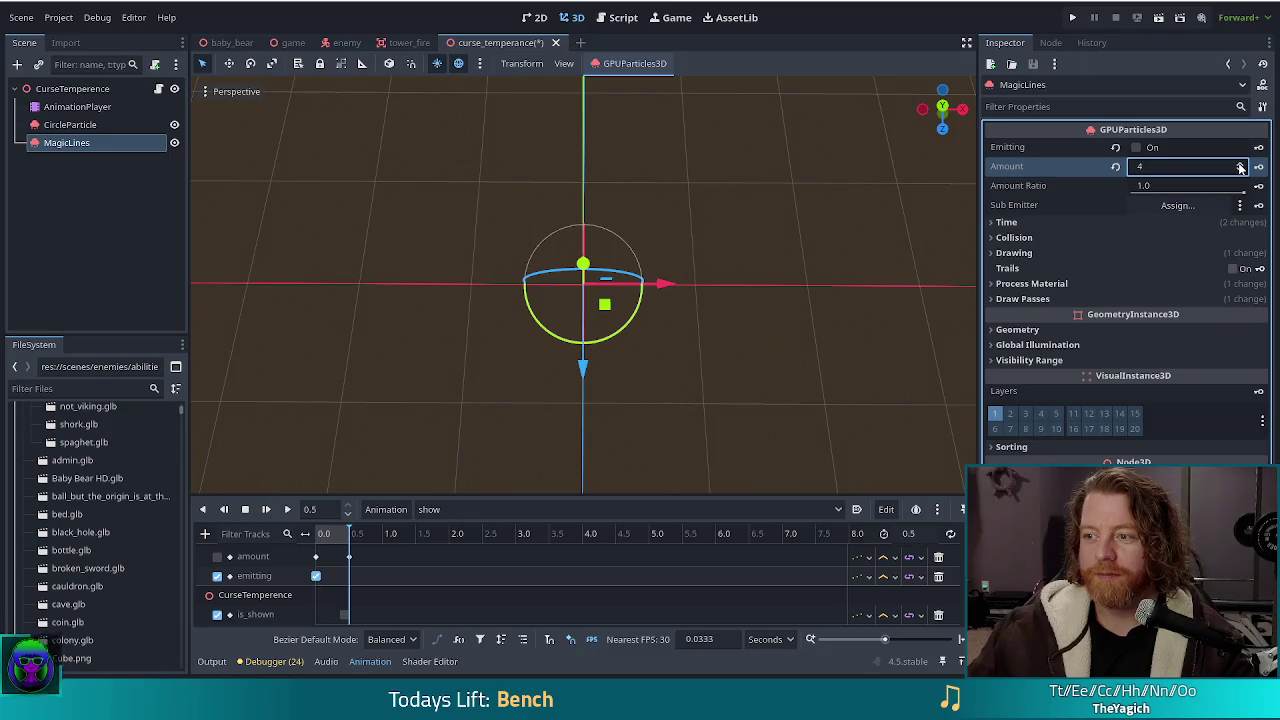
scroll(1240, 167, "up", 4)
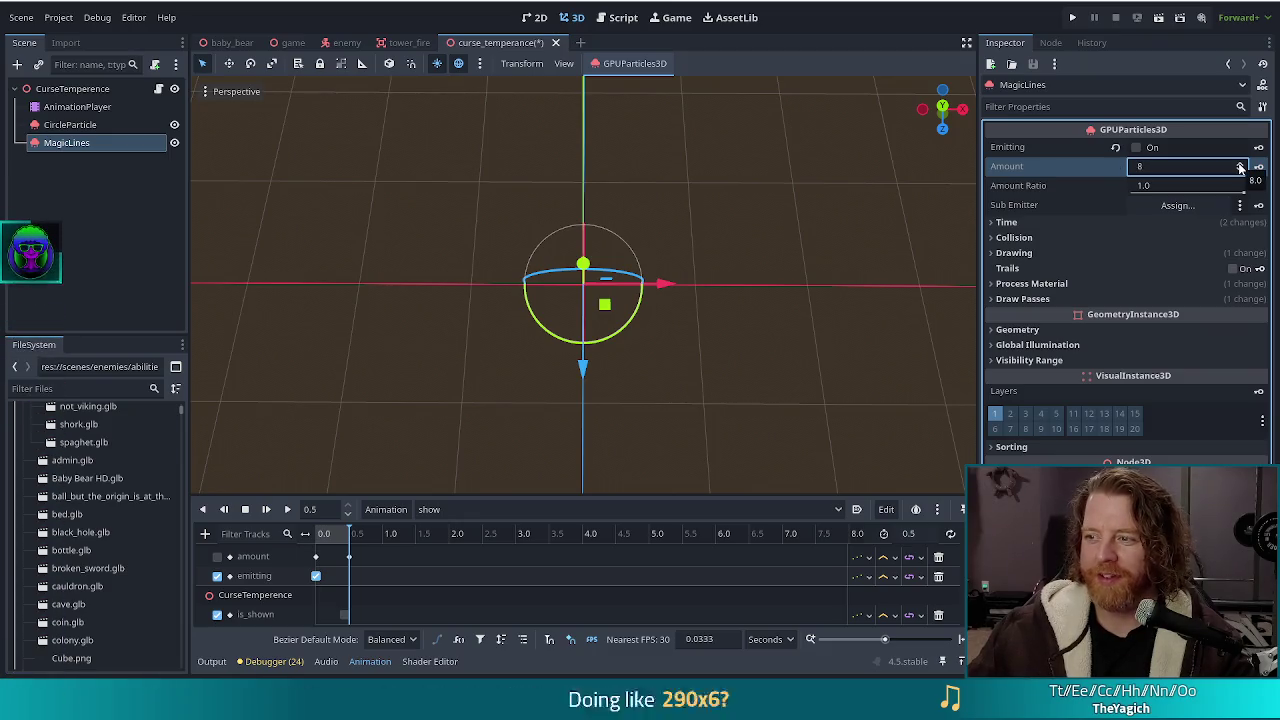
key("ctrl+s")
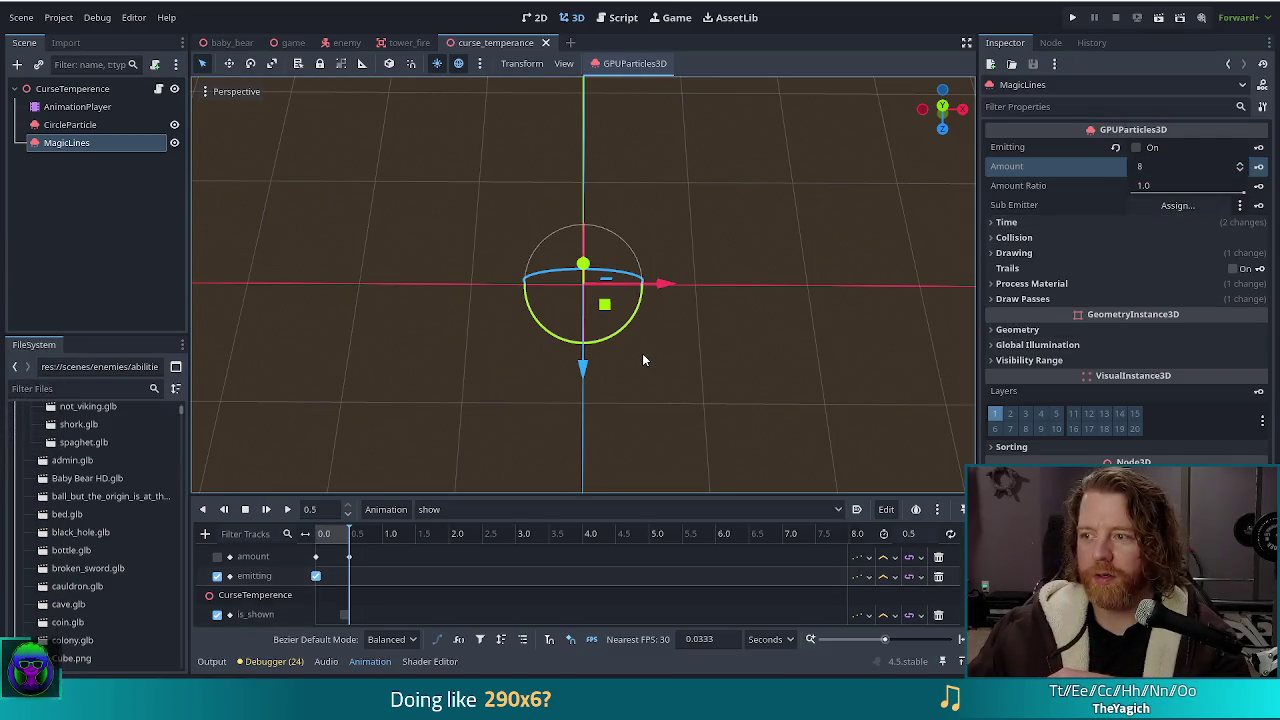
Key MagicLines' Emitting property into the show animation as a new track
left_click(1259, 148)
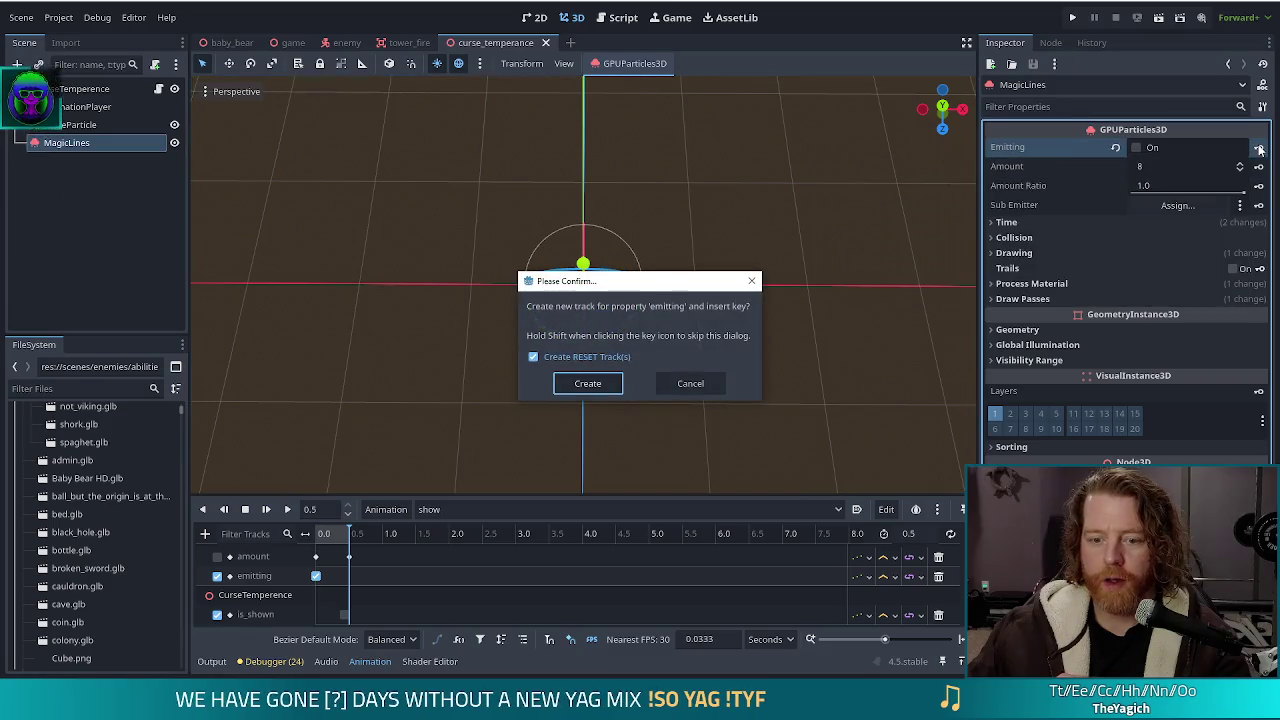
left_click(605, 384)
scroll(415, 584, "down", 2)
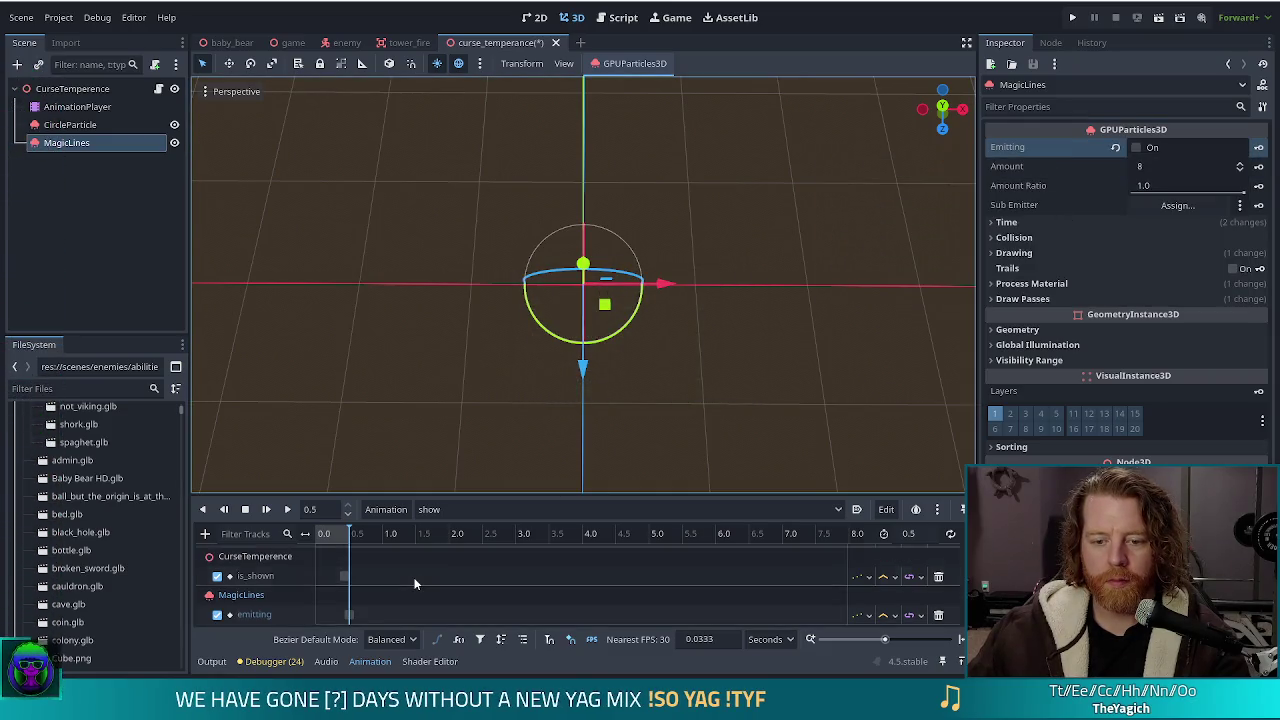
Move the MagicLines emitting key to time 0.0, set its value On, and save
left_click(349, 618)
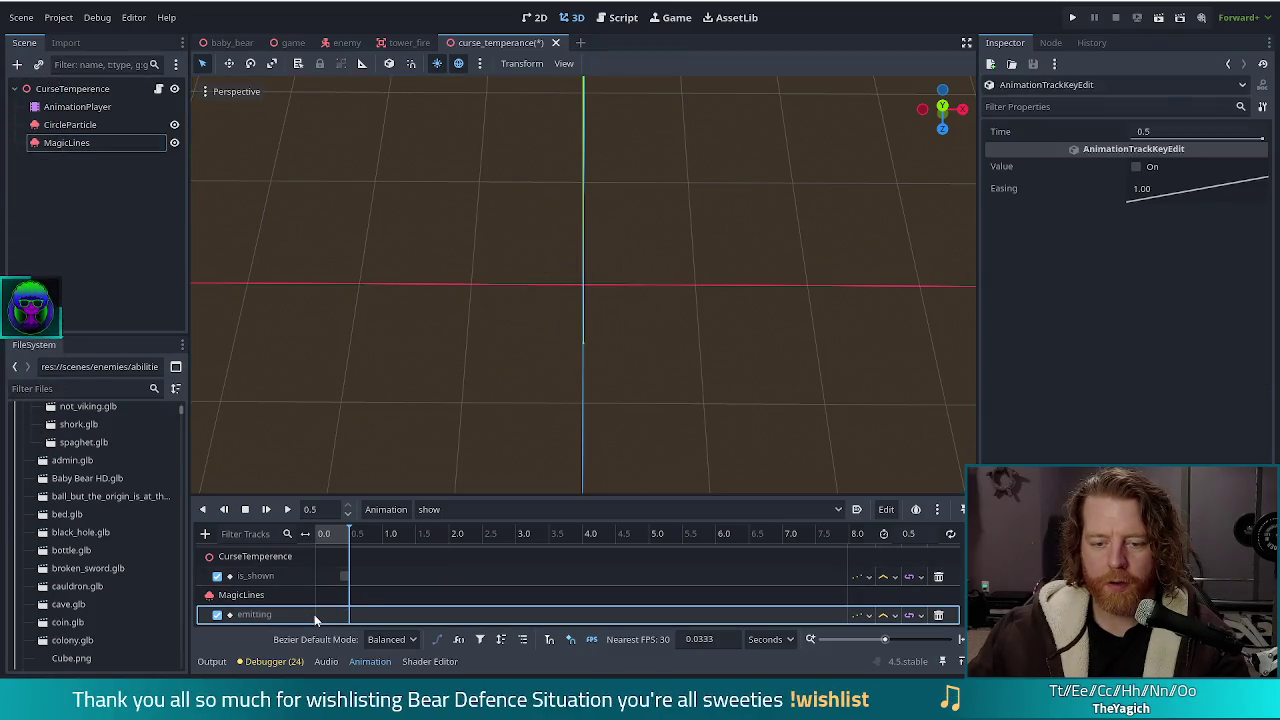
left_click(316, 616)
left_click(1141, 166)
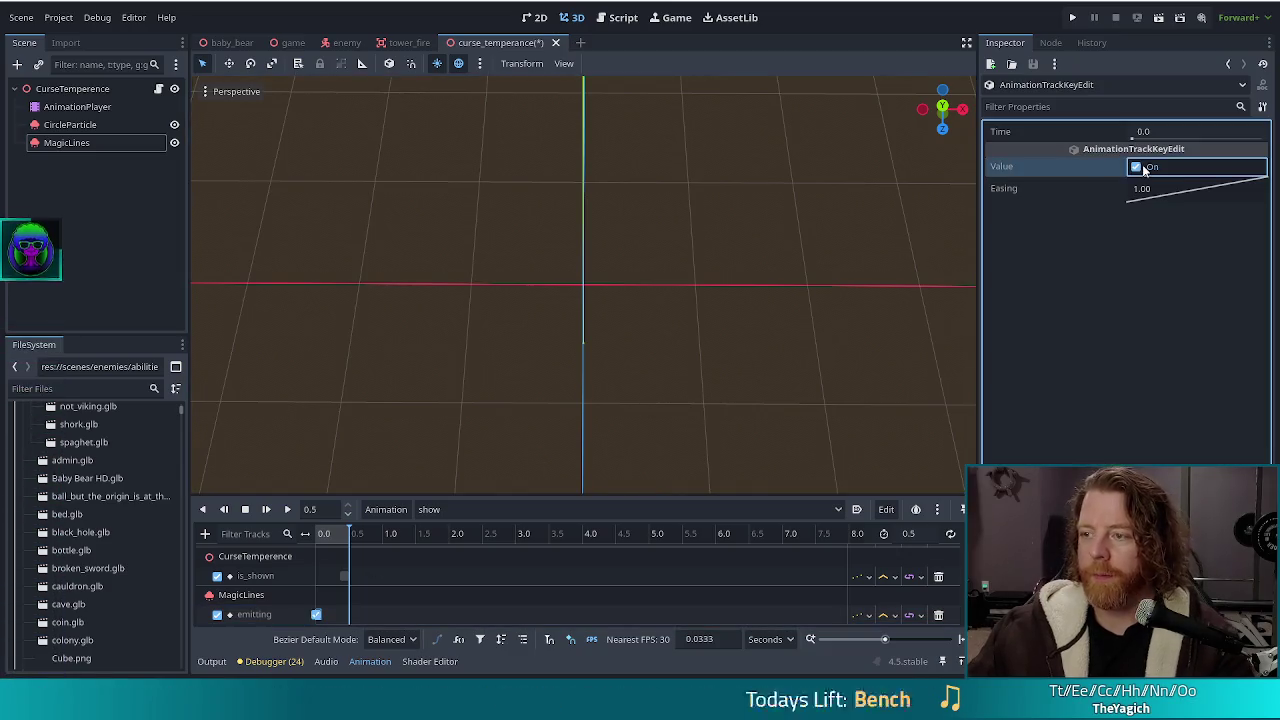
key("ctrl+s")
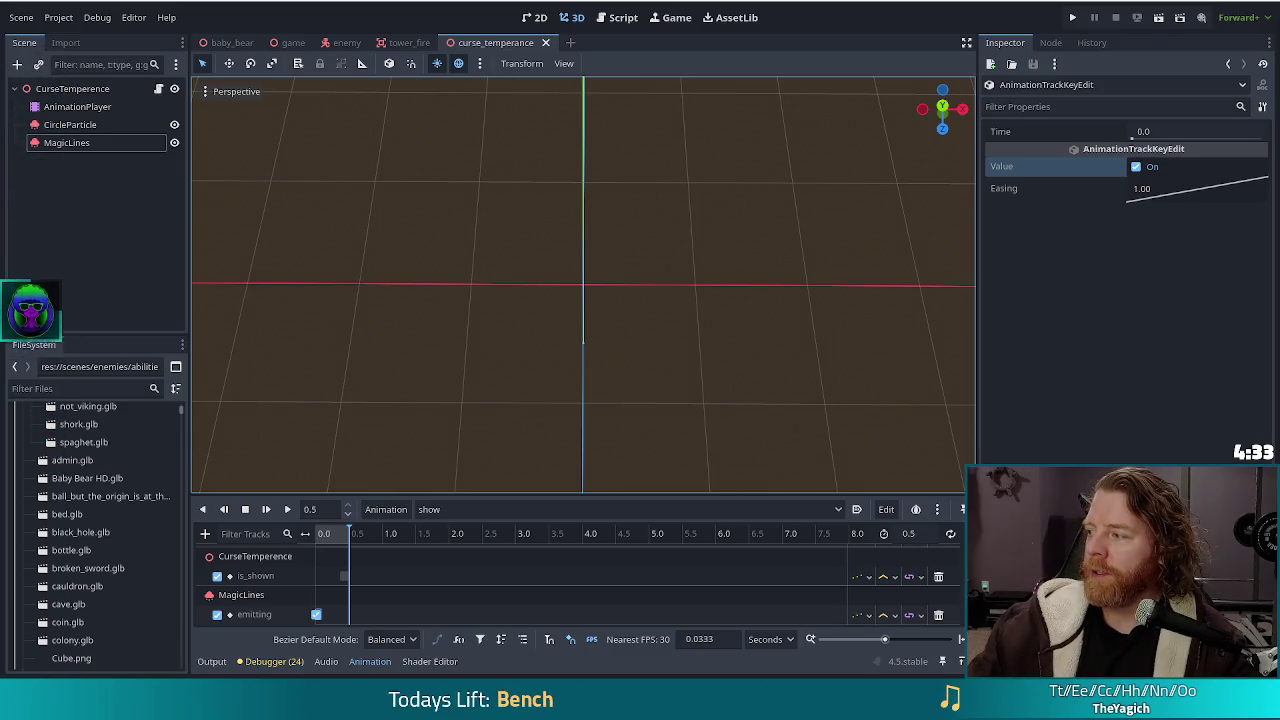
key("alt+Tab")
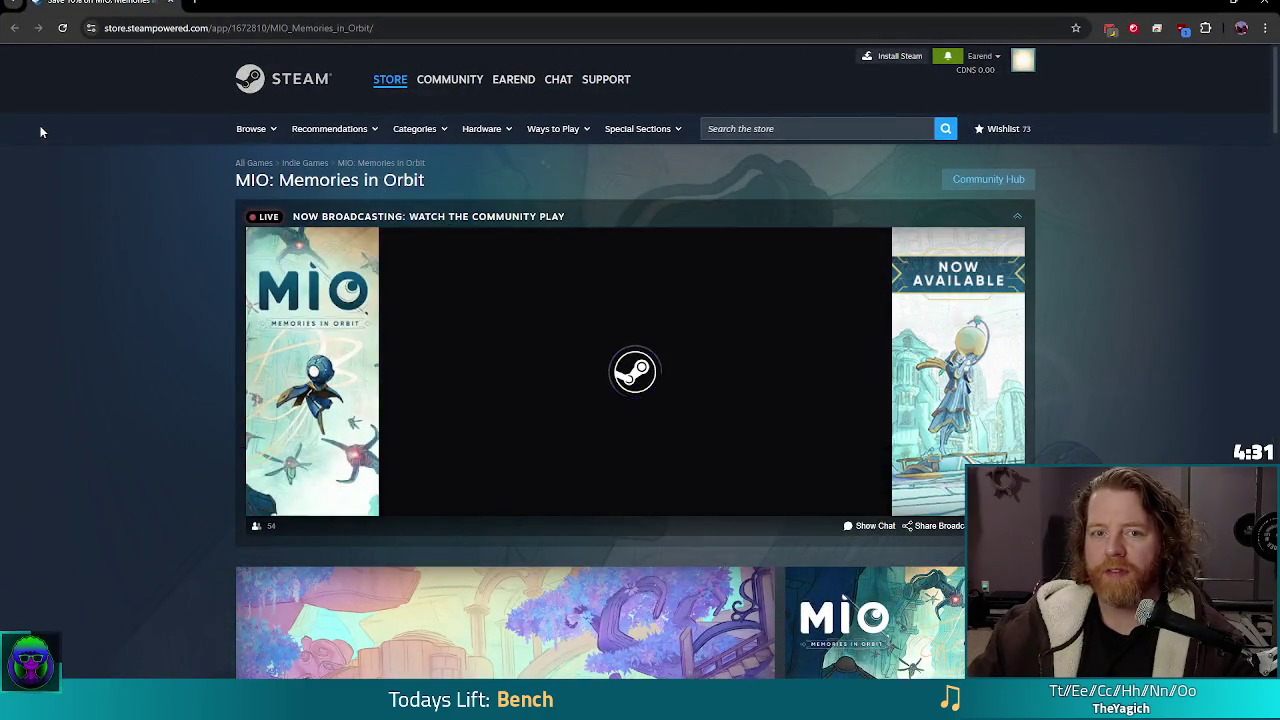
Scroll down the MIO: Memories in Orbit store page and play its trailer full screen
scroll(803, 485, "down", 3)
scroll(803, 485, "down", 1)
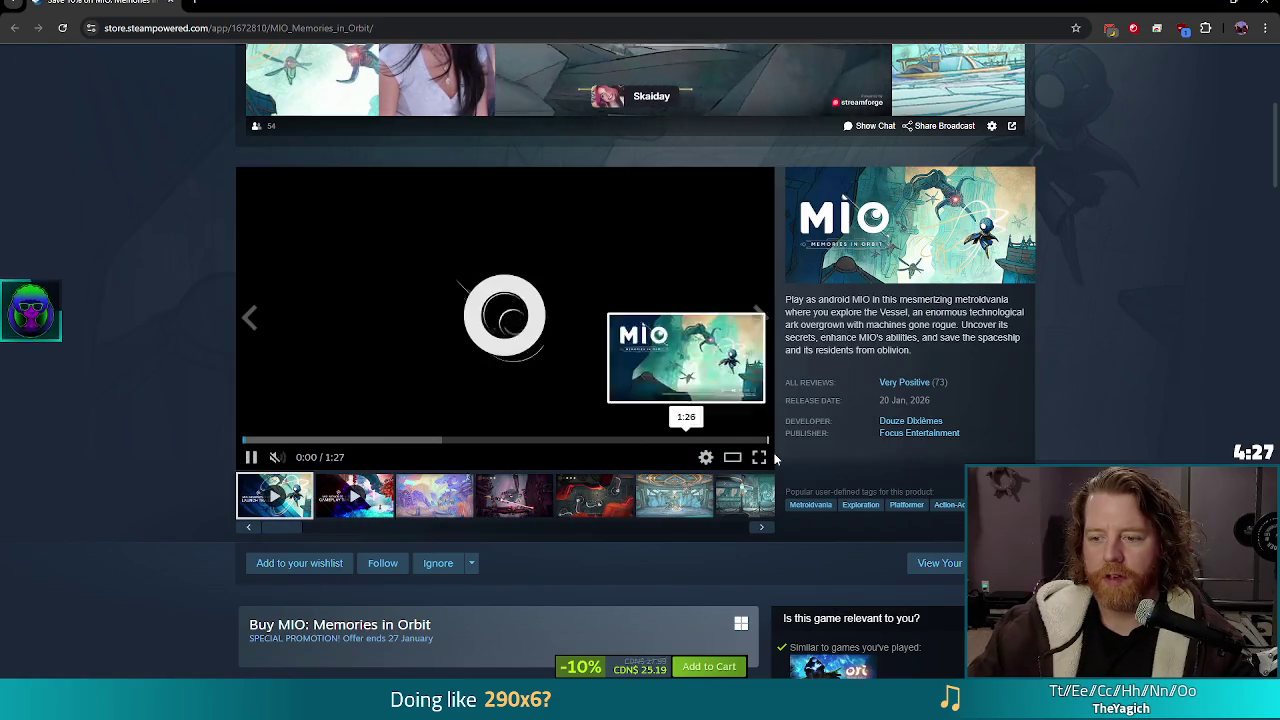
left_click(759, 457)
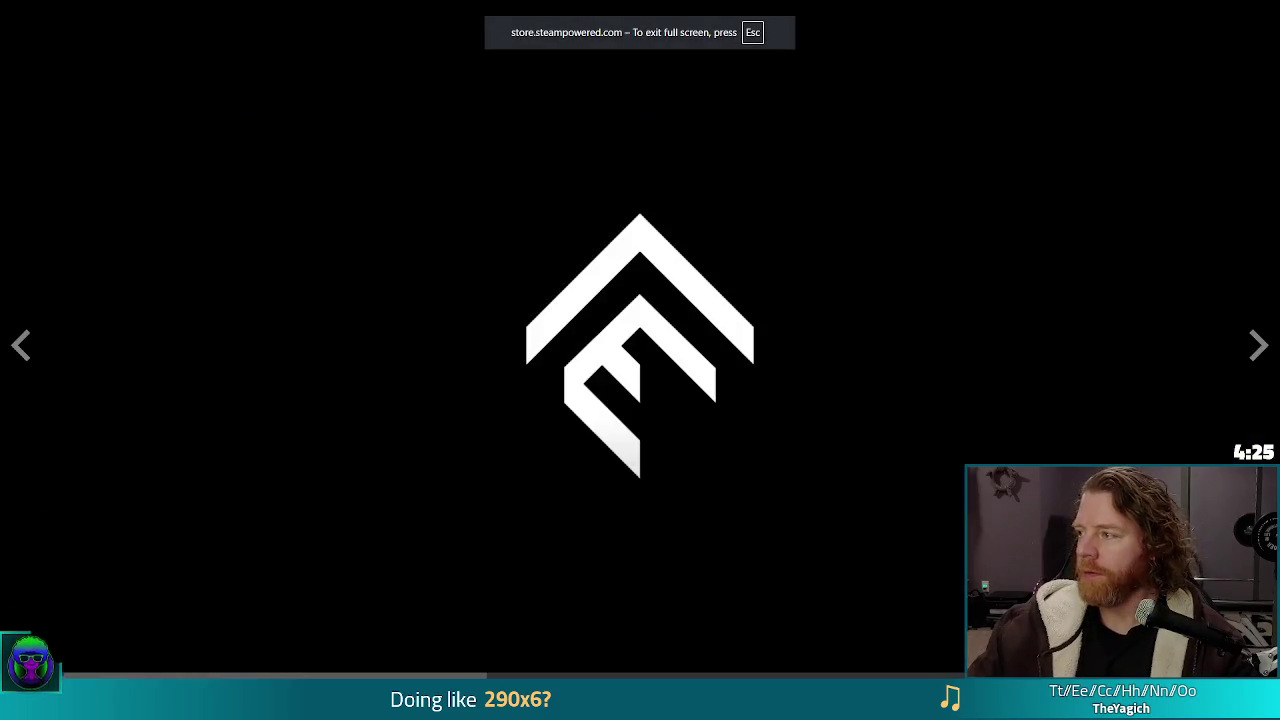